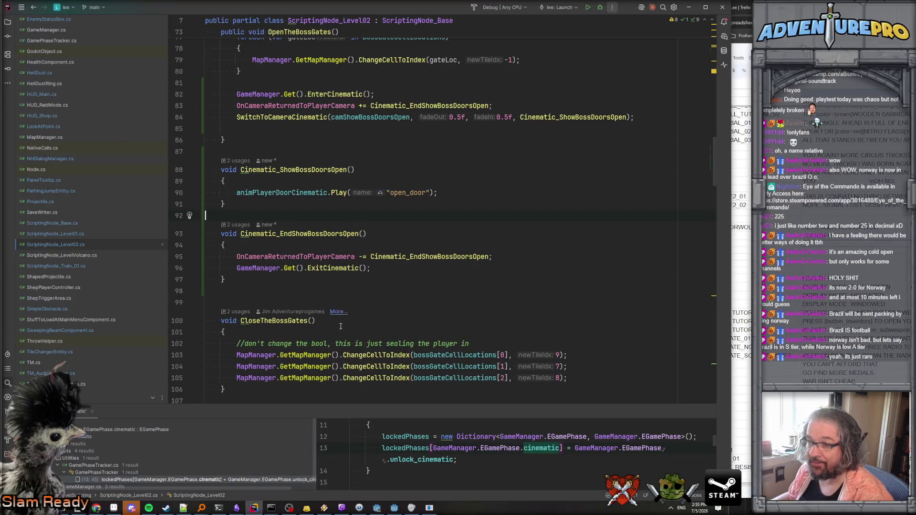
- Navigate from SwitchToCameraCinematic to the FadeToBlack definition in HUD_Main.cs
{"action": "scroll", "coordinate": [380, 269], "scroll_direction": "up", "scroll_amount": 3}
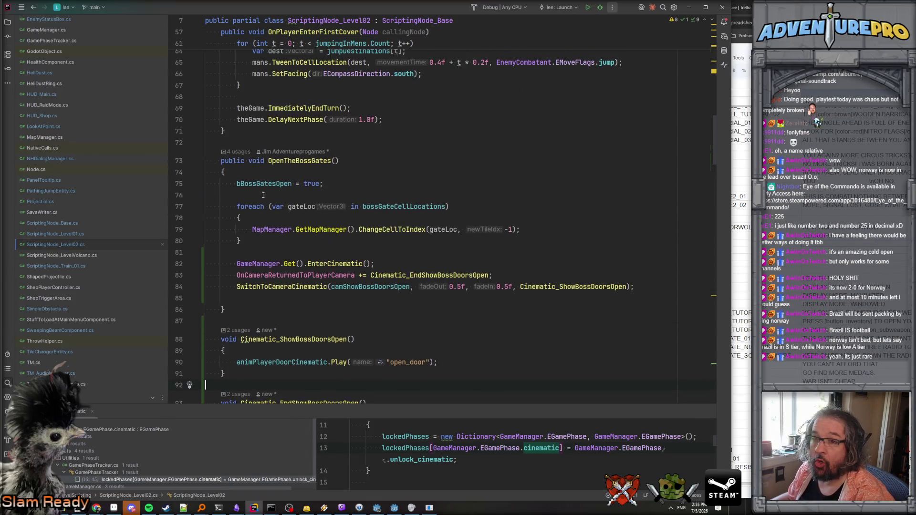
{"action": "left_click", "coordinate": [79, 226]}
{"action": "scroll", "coordinate": [366, 204], "scroll_direction": "up", "scroll_amount": 8}
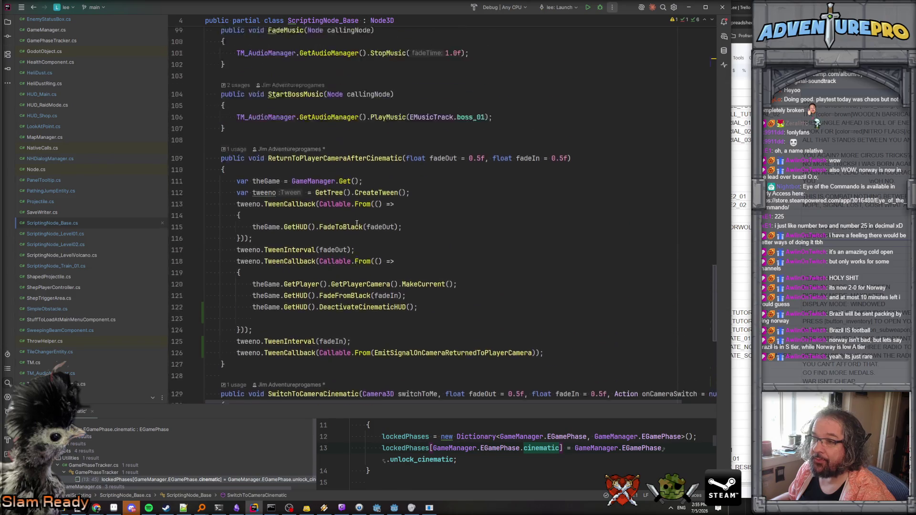
{"action": "scroll", "coordinate": [357, 197], "scroll_direction": "down", "scroll_amount": 2}
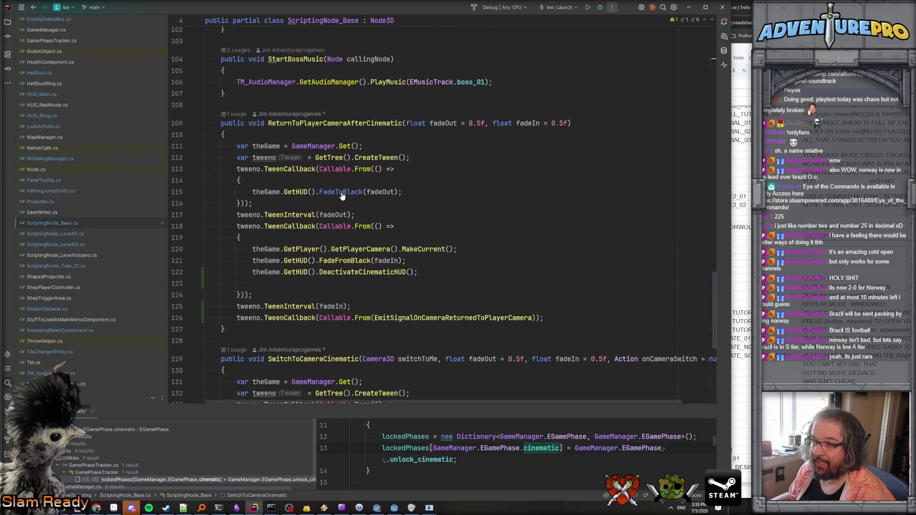
{"action": "left_click", "coordinate": [347, 202], "text": "ctrl"}
- Add 'gameOverFader.Visible = true;' as the first line of FadeToBlack
{"action": "left_click", "coordinate": [334, 176]}
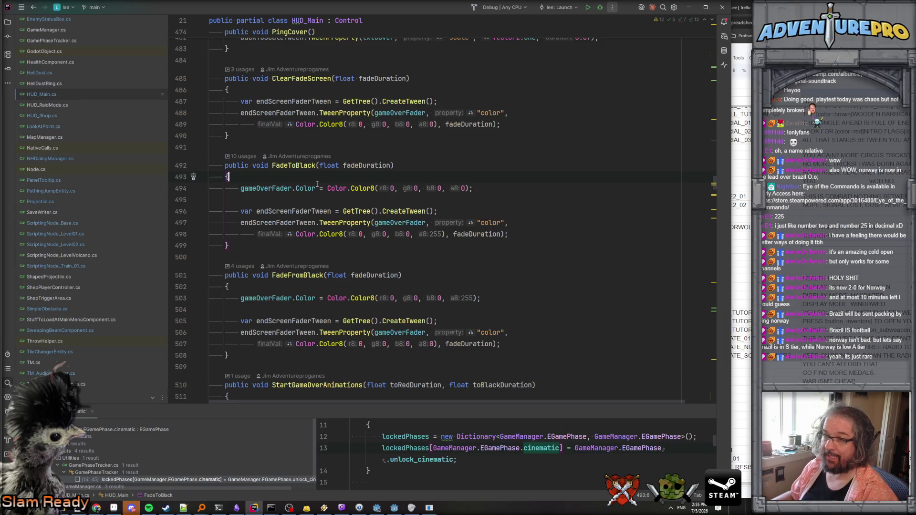
{"action": "key", "text": "Return"}
{"action": "type", "text": "ga"}
{"action": "key", "text": "Return"}
{"action": "type", "text": ".vi"}
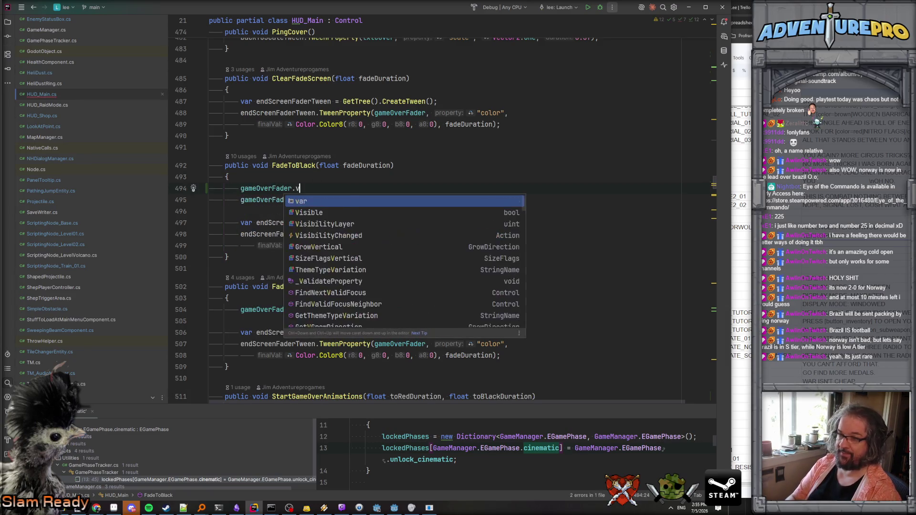
{"action": "key", "text": "Return"}
{"action": "type", "text": "= tru"}
{"action": "key", "text": "Return"}
{"action": "type", "text": ";"}
- Search all files for usages of gameOverFader.Visible, then return to Godot
{"action": "left_click_drag", "start_coordinate": [240, 188], "coordinate": [325, 188]}
{"action": "key", "text": "ctrl+shift+f"}
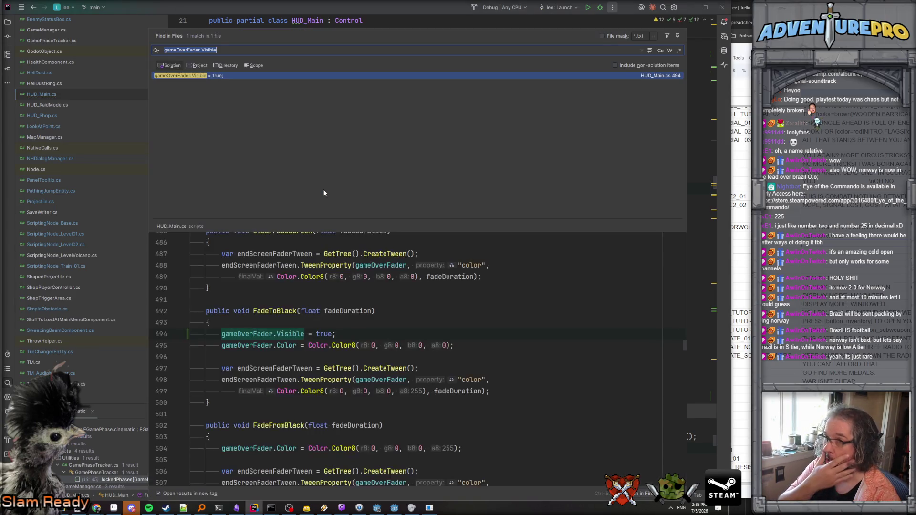
{"action": "key", "text": "Escape"}
{"action": "left_click", "coordinate": [395, 200]}
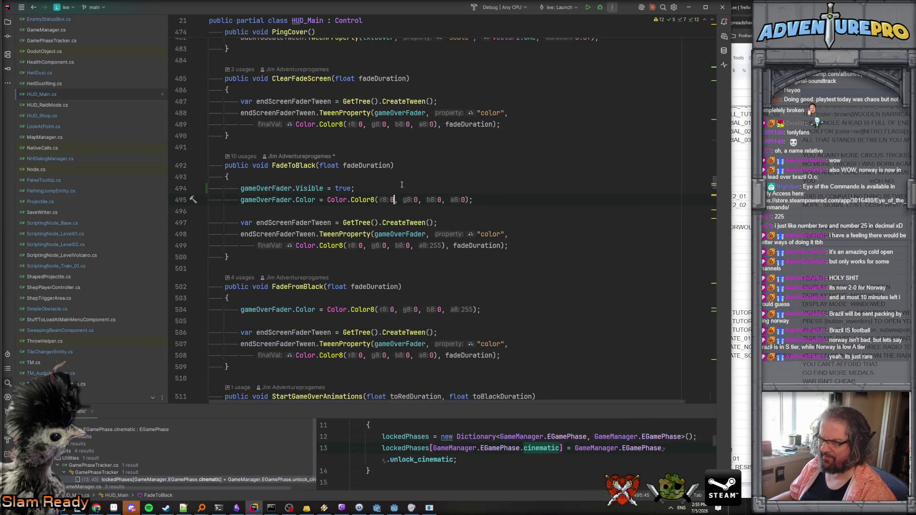
{"action": "key", "text": "alt+Tab"}
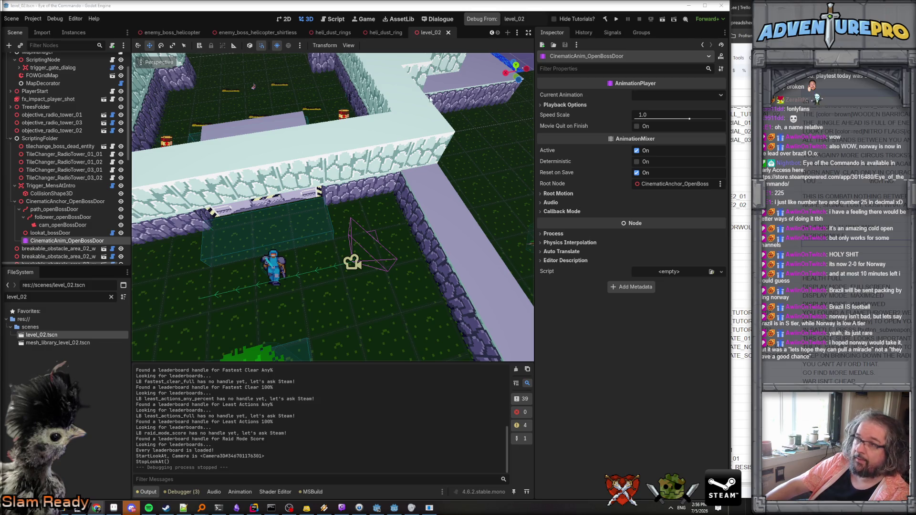
- Use Run / Debug From level_02 to build and launch Eye of the Commando
{"action": "left_click", "coordinate": [486, 20]}
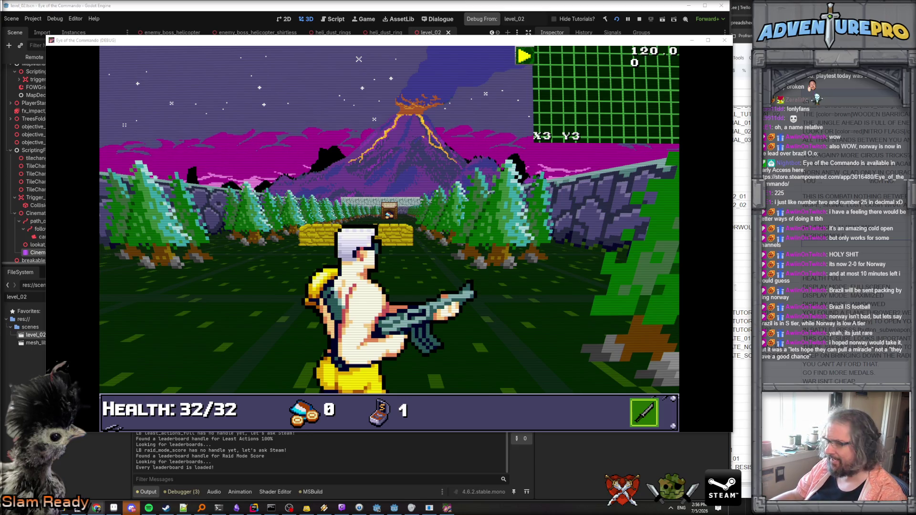
- Minimize the browser and bring the running game window into focus
{"action": "key", "text": "alt+Tab"}
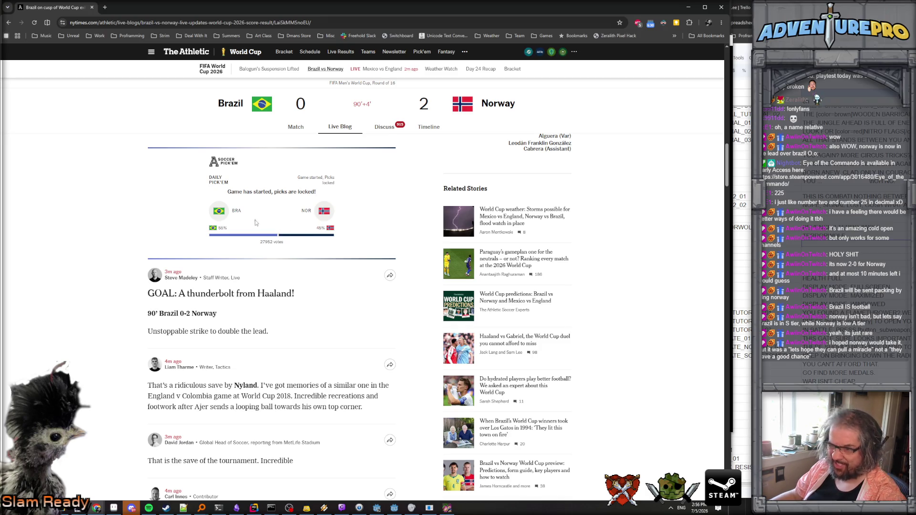
{"action": "left_click", "coordinate": [688, 7]}
{"action": "left_click", "coordinate": [367, 220]}
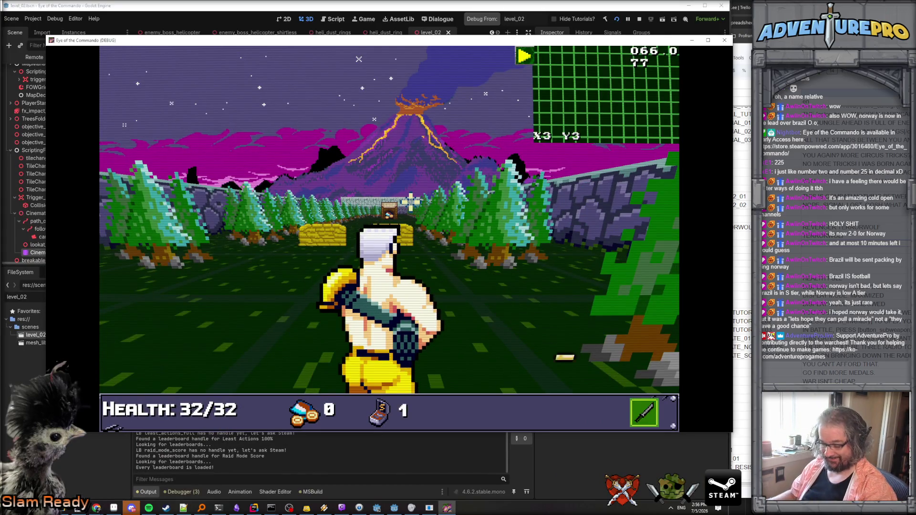
- Run the L2BOSSGATE console command, watch the gate cinematic, then close the game
{"action": "key", "text": "grave"}
{"action": "type", "text": "L2BOSSHG"}
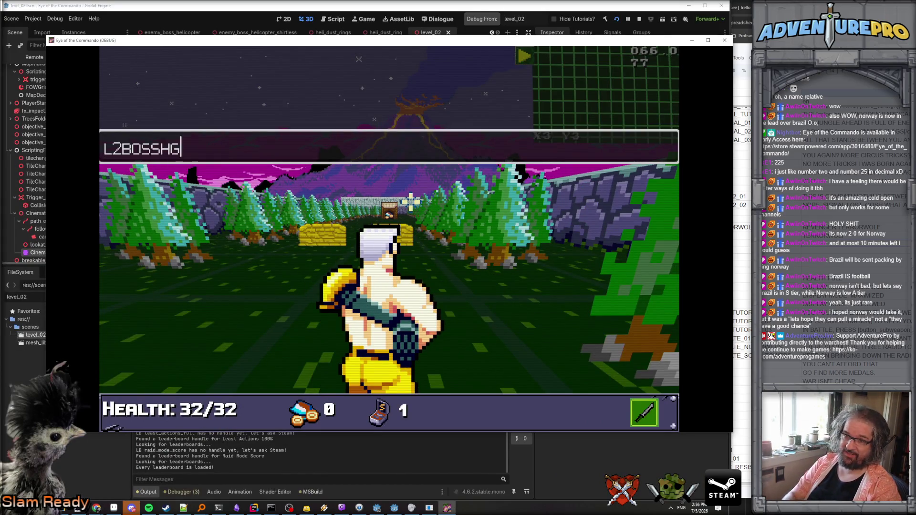
{"action": "type", "text": "E"}
{"action": "key", "text": "Return"}
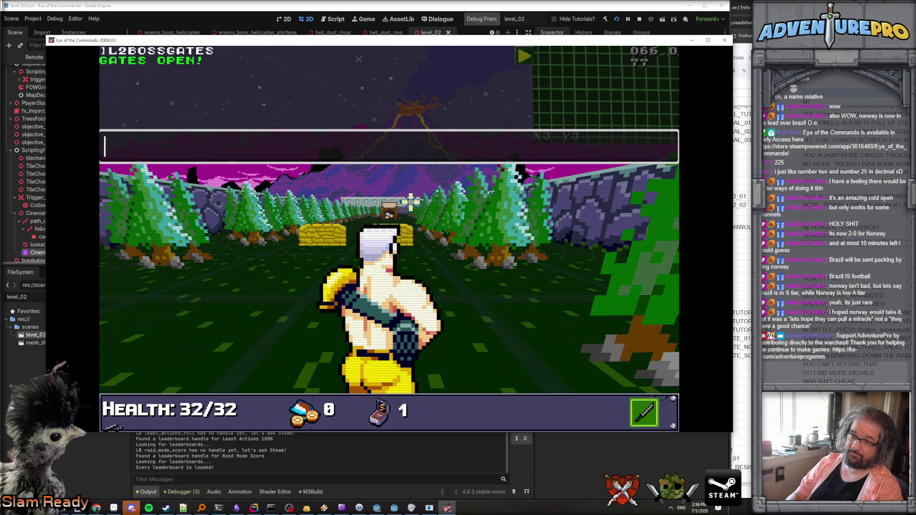
{"action": "key", "text": "grave"}
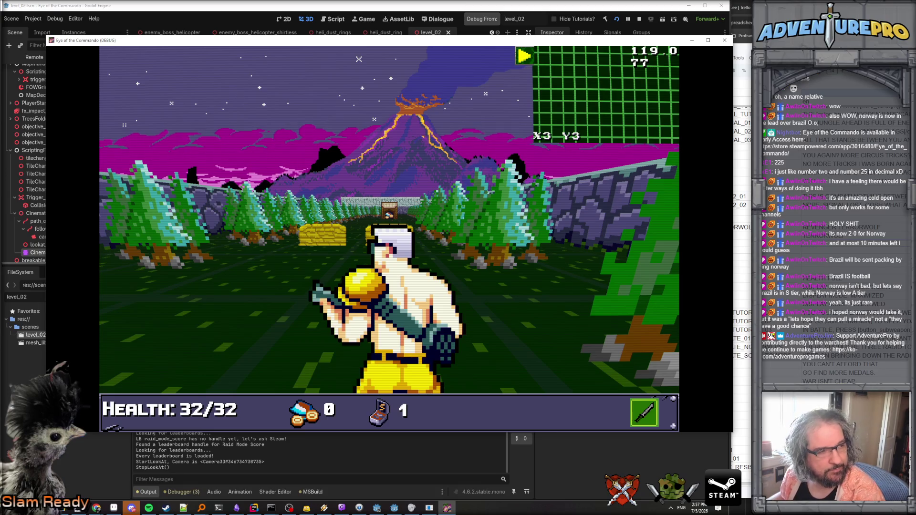
{"action": "key", "text": "alt+Tab"}
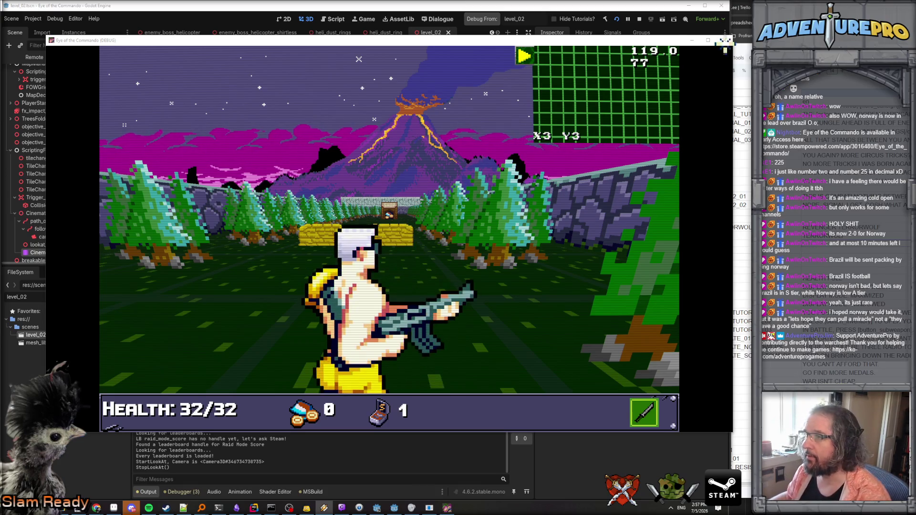
{"action": "left_click", "coordinate": [640, 19]}
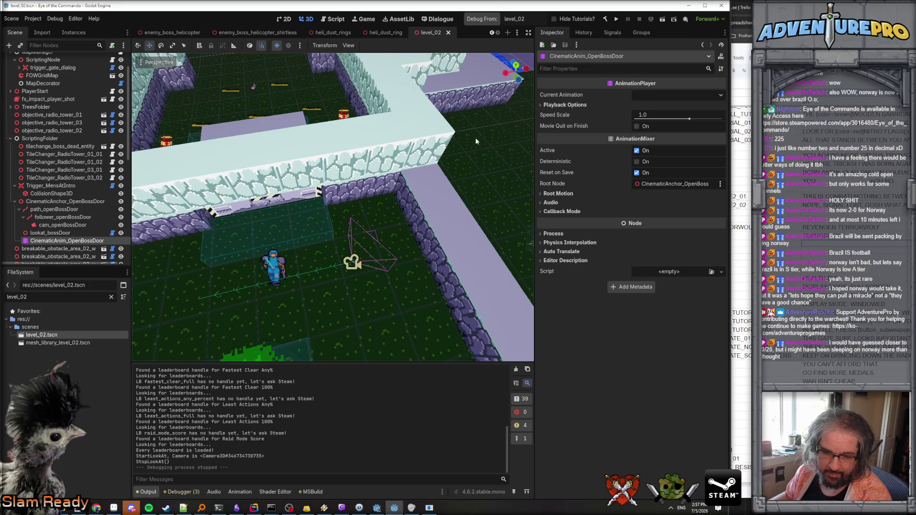
- Fly to the boss gate, select the laser skull, and open enemy_boss_laserskull
{"action": "left_click_drag", "start_coordinate": [450, 173], "coordinate": [420, 106]}
{"action": "scroll", "coordinate": [216, 169], "scroll_direction": "up", "scroll_amount": 5}
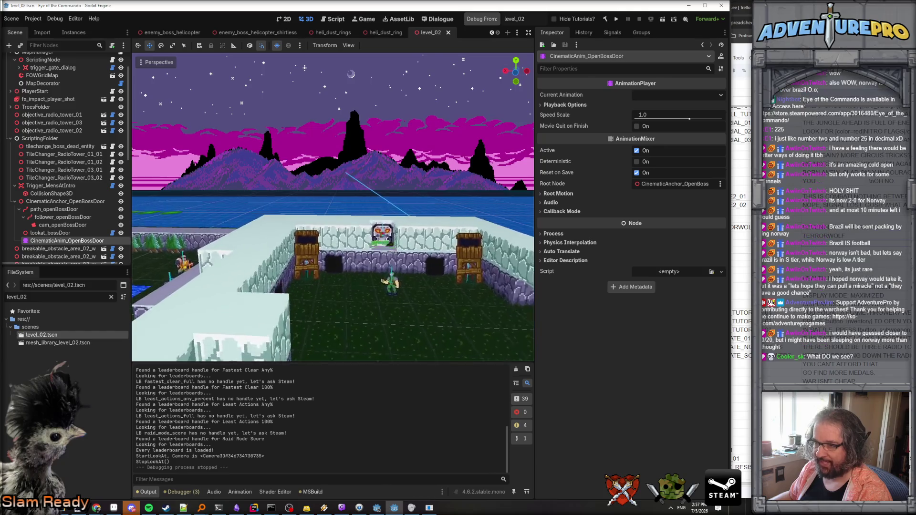
{"action": "left_click", "coordinate": [389, 241]}
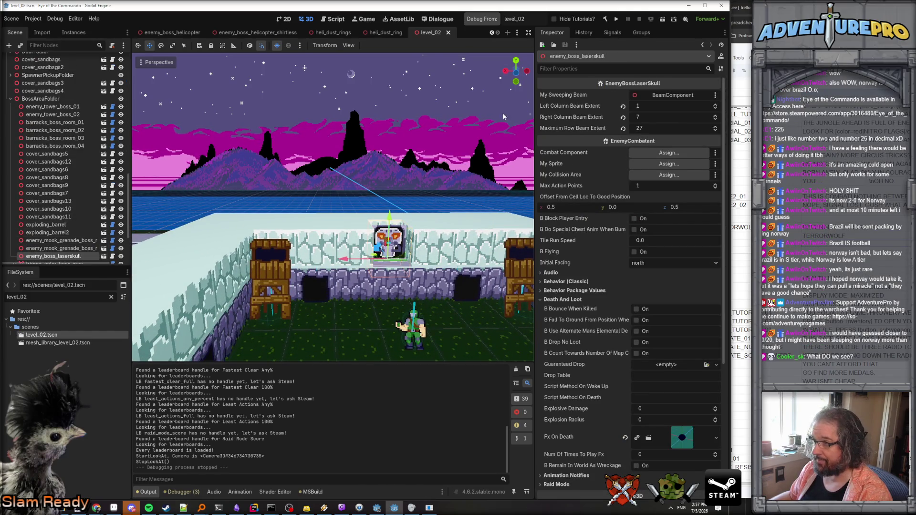
{"action": "left_click", "coordinate": [104, 257]}
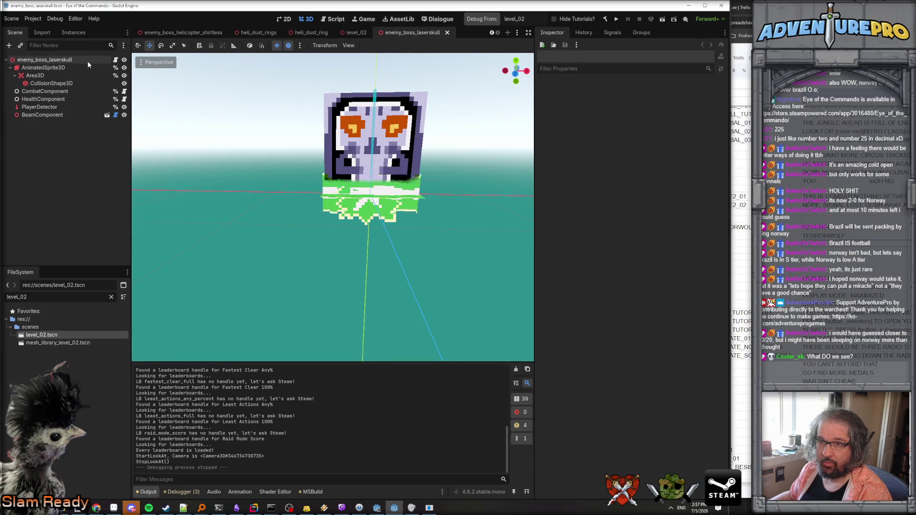
- Set AnimatedSprite3D to autoplay idle_closed, save the scene, and return to level_02
{"action": "left_click", "coordinate": [88, 60]}
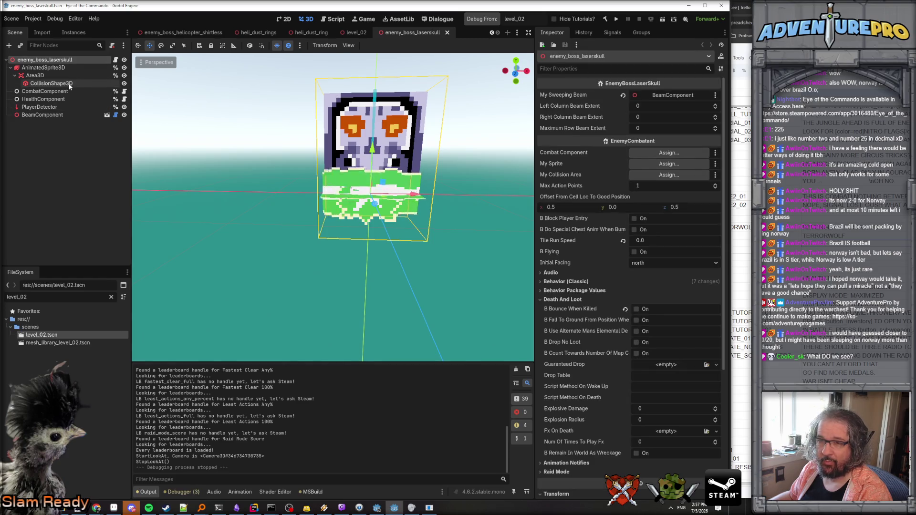
{"action": "left_click", "coordinate": [43, 68]}
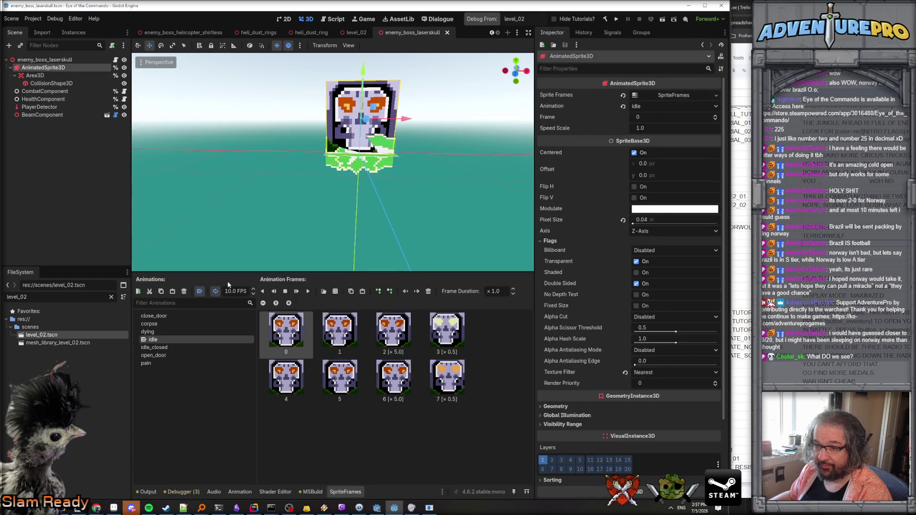
{"action": "left_click", "coordinate": [164, 348]}
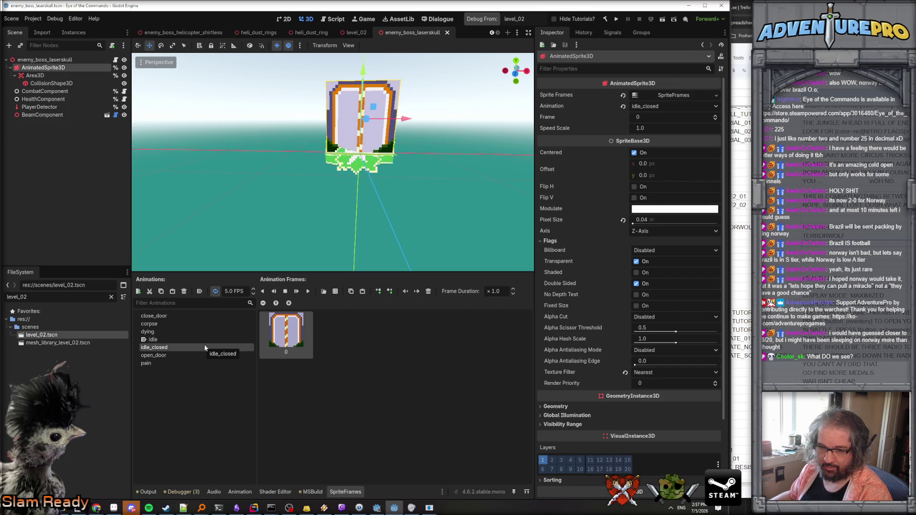
{"action": "mouse_move", "coordinate": [356, 31]}
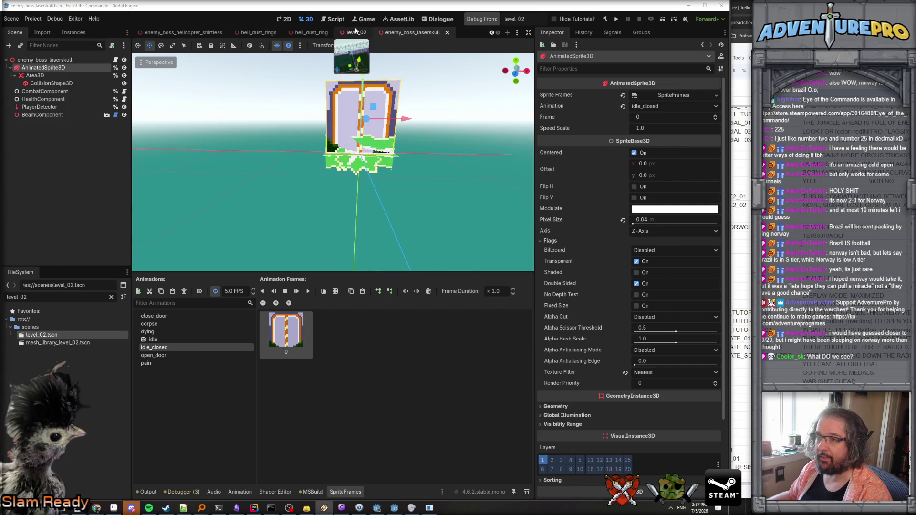
{"action": "left_click", "coordinate": [200, 292]}
{"action": "key", "text": "ctrl+s"}
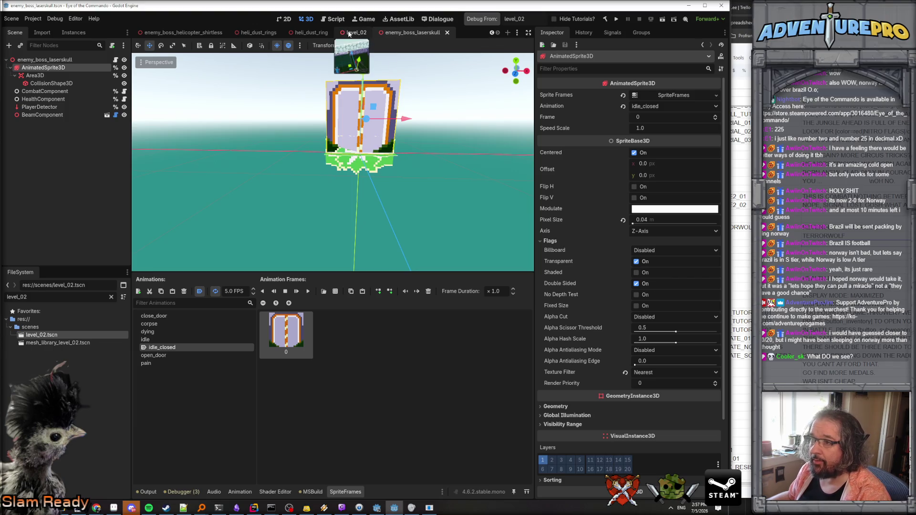
{"action": "left_click", "coordinate": [350, 32]}
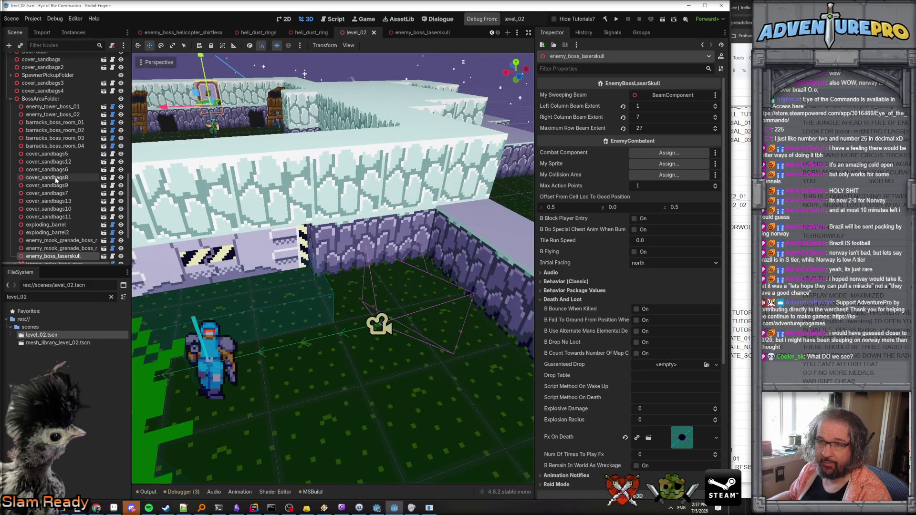
- Duplicate the OpenBossDoor cinematic anchor group and rename the copy CinematicAnchor_IntroBoss
{"action": "scroll", "coordinate": [68, 109], "scroll_direction": "up", "scroll_amount": 3}
{"action": "scroll", "coordinate": [69, 110], "scroll_direction": "up", "scroll_amount": 7}
{"action": "left_click", "coordinate": [67, 122]}
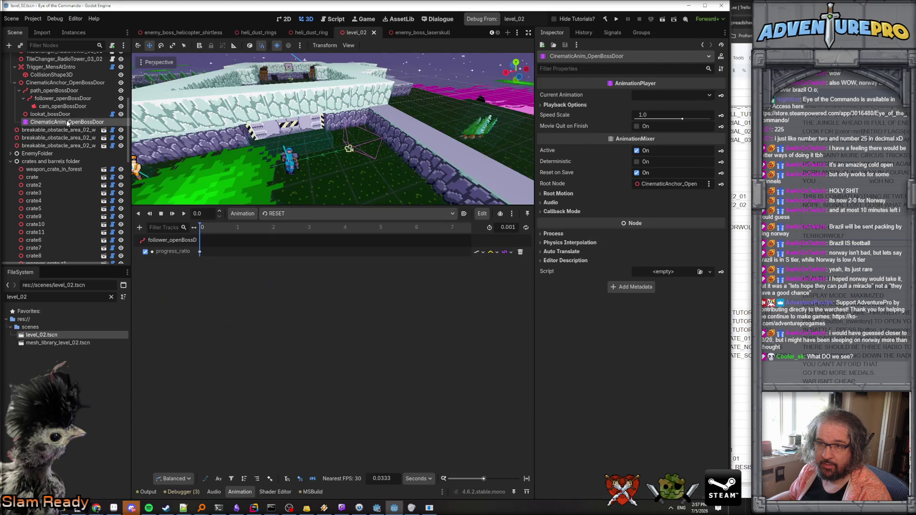
{"action": "left_click", "coordinate": [63, 90]}
{"action": "left_click", "coordinate": [44, 84]}
{"action": "double_click", "coordinate": [44, 84]}
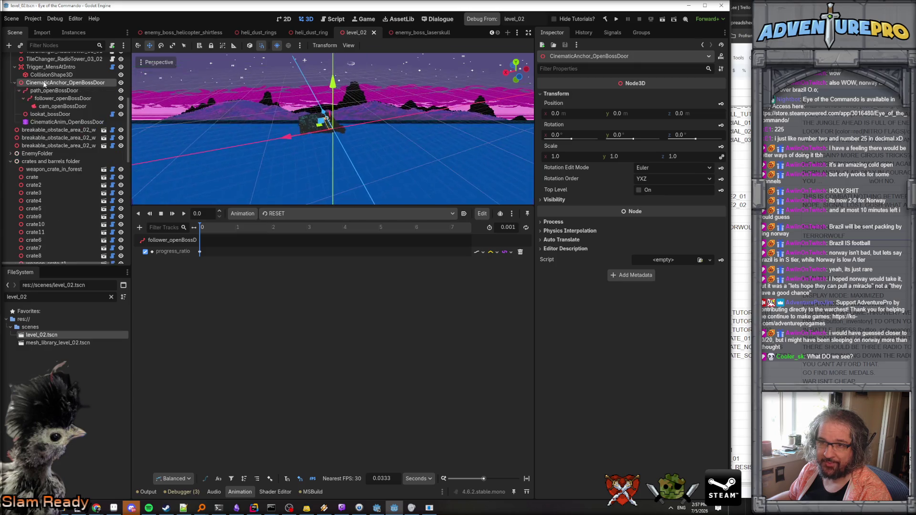
{"action": "right_click", "coordinate": [44, 84]}
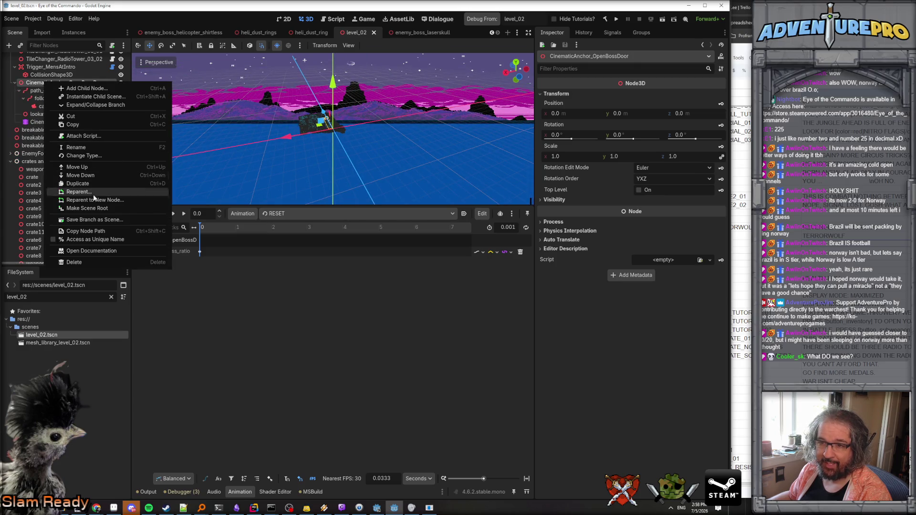
{"action": "left_click", "coordinate": [78, 184]}
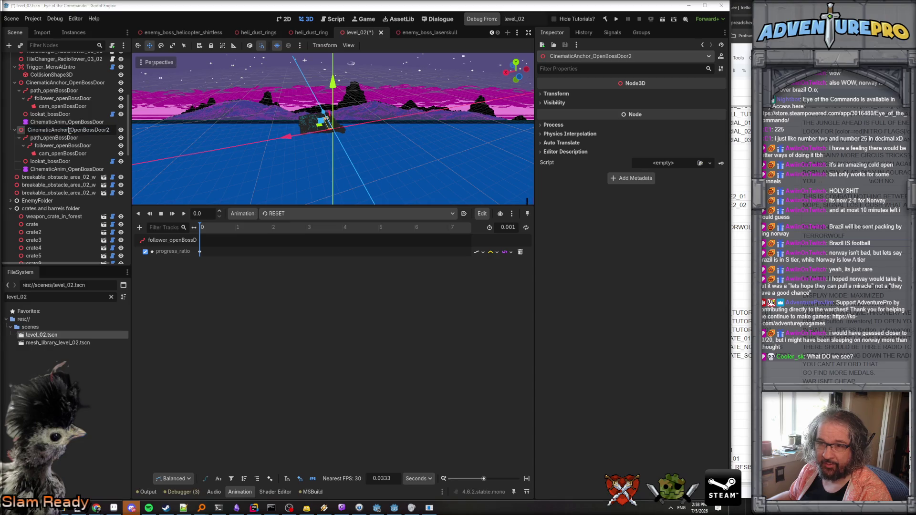
{"action": "left_click_drag", "start_coordinate": [70, 130], "coordinate": [115, 130]}
{"action": "type", "text": "Intro"}
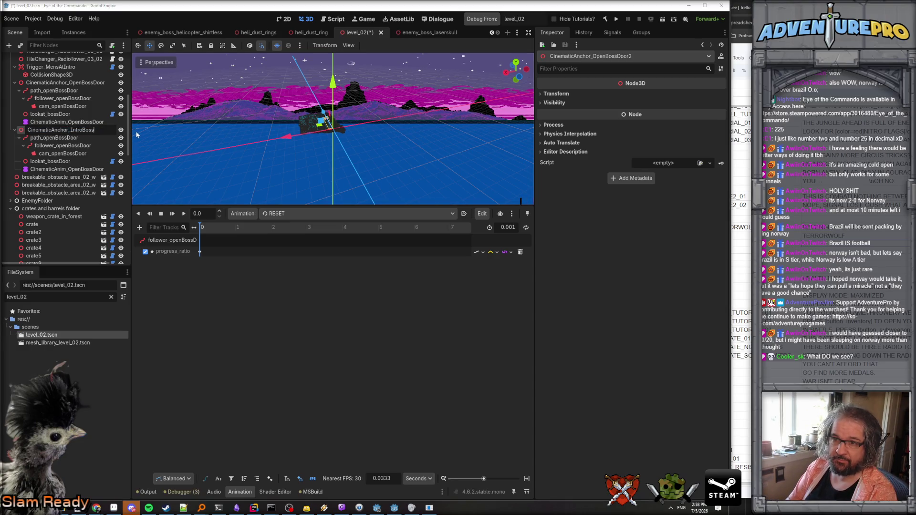
{"action": "key", "text": "Return"}
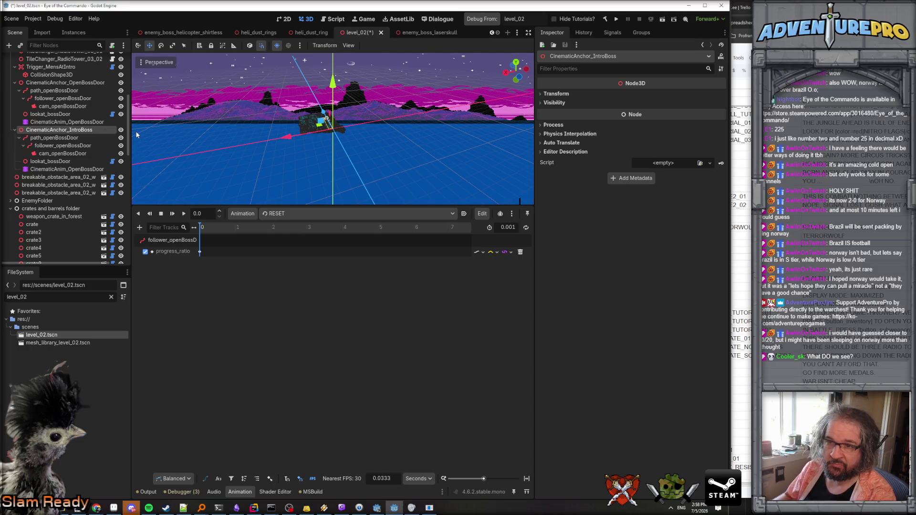
{"action": "left_click", "coordinate": [75, 138]}
- Focus on CinematicAnchor_IntroBoss and fly the view over the walled fortress
{"action": "double_click", "coordinate": [72, 130]}
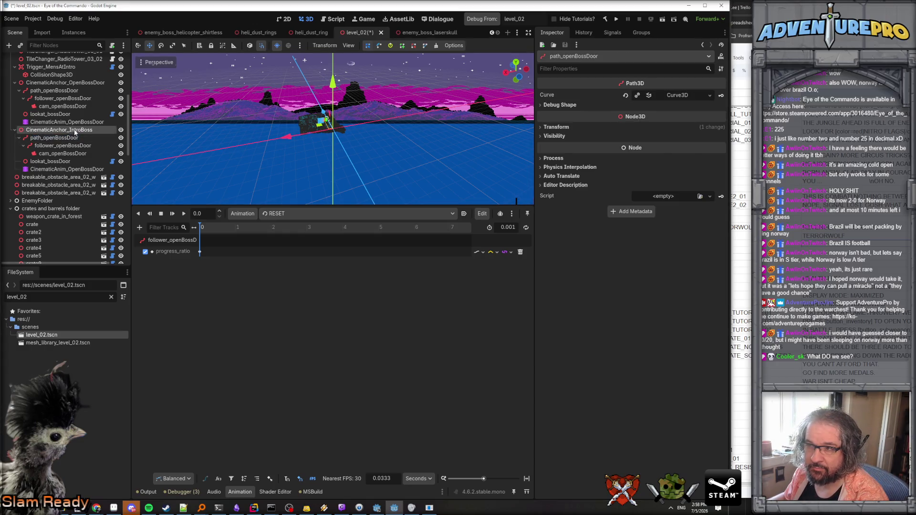
{"action": "scroll", "coordinate": [336, 163], "scroll_direction": "up", "scroll_amount": 5}
{"action": "key", "text": "w"}
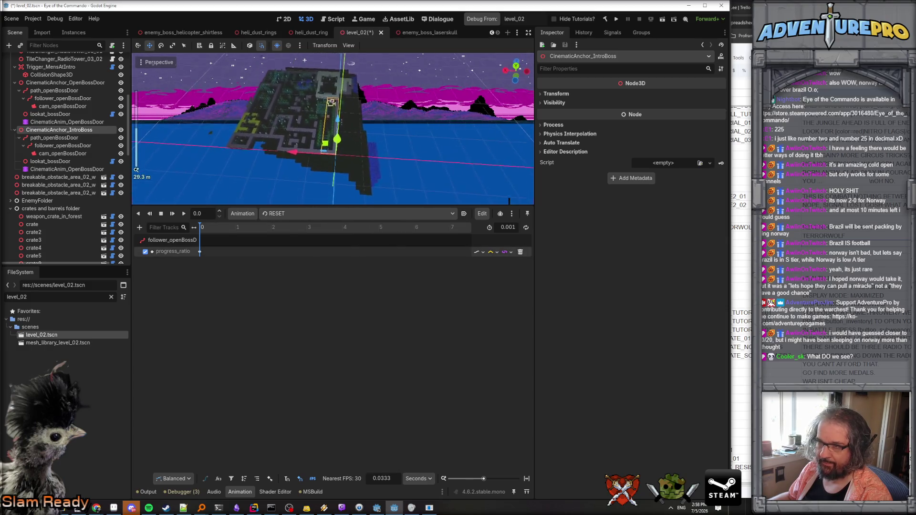
{"action": "scroll", "coordinate": [333, 129], "scroll_direction": "down", "scroll_amount": 8}
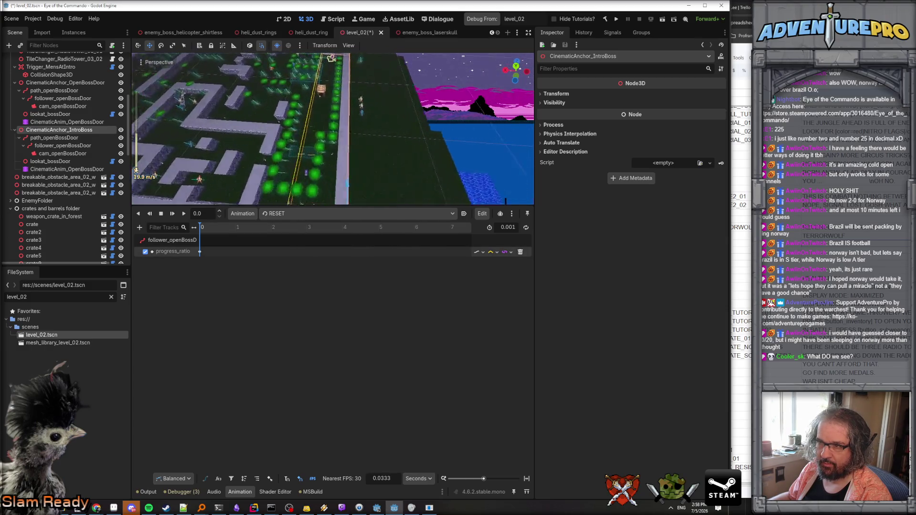
{"action": "key", "text": "w"}
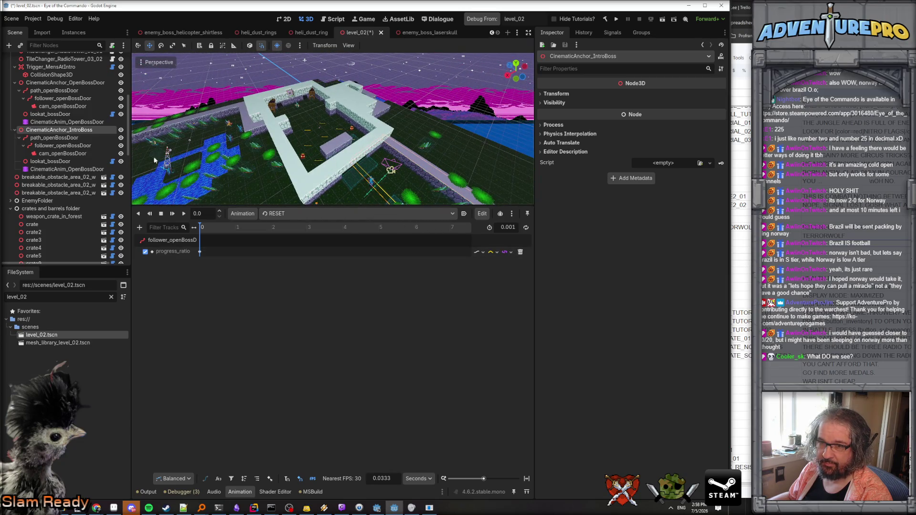
{"action": "left_click", "coordinate": [56, 138]}
- Rename the copied path and follower to path_introBossCamera and follower_introBossCamera
{"action": "left_click", "coordinate": [57, 138]}
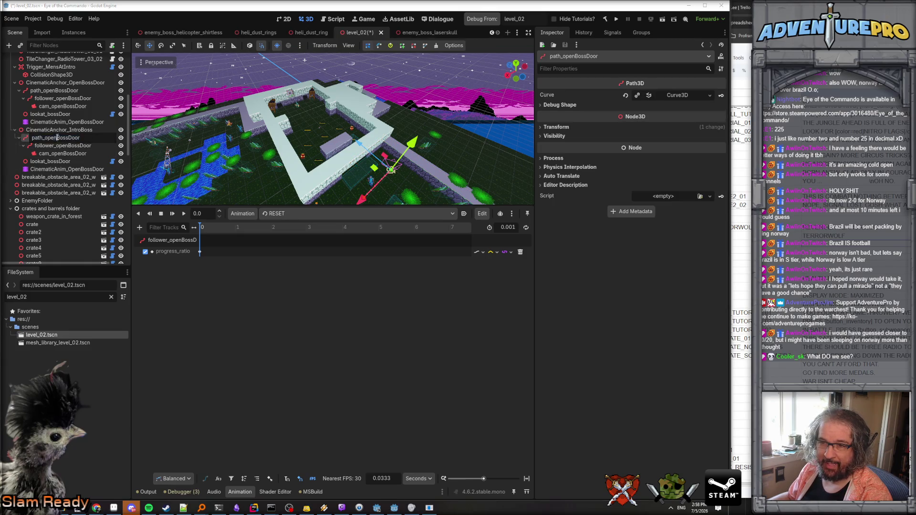
{"action": "left_click_drag", "start_coordinate": [45, 138], "coordinate": [96, 135]}
{"action": "type", "text": "introPos"}
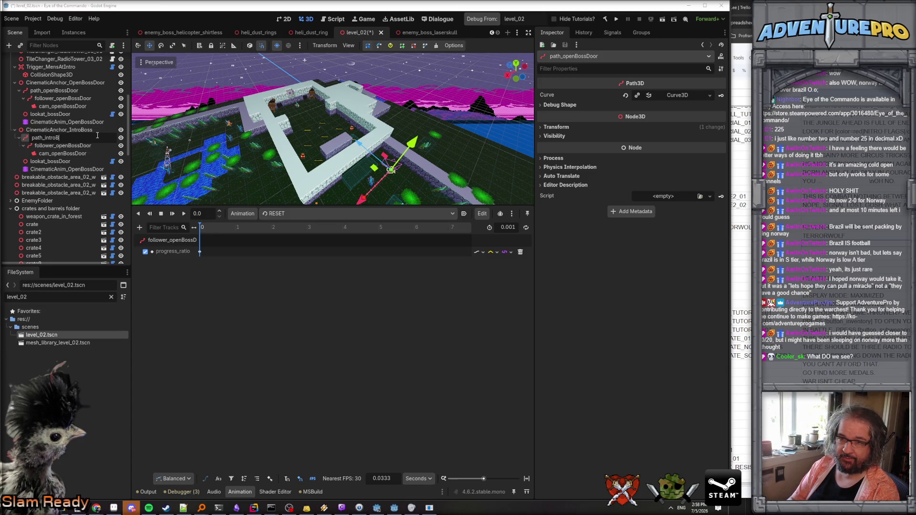
{"action": "type", "text": "amera"}
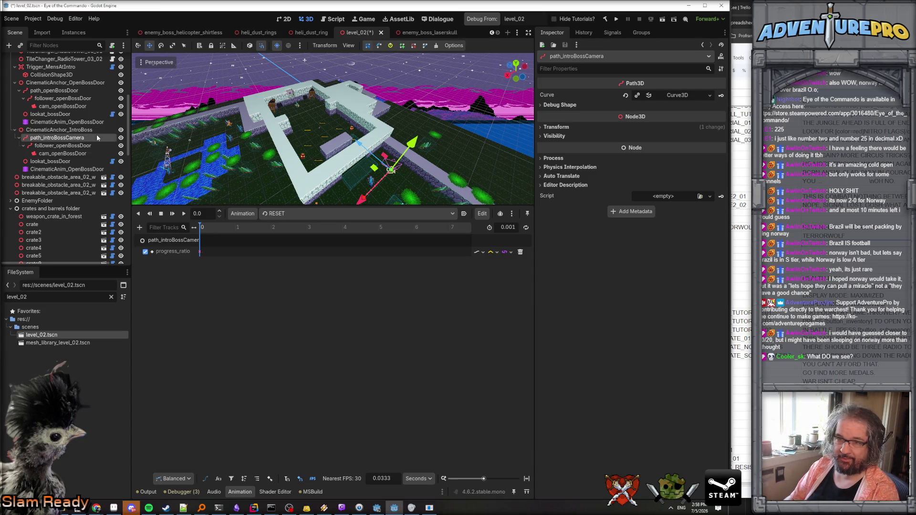
{"action": "key", "text": "Return"}
{"action": "left_click", "coordinate": [60, 146]}
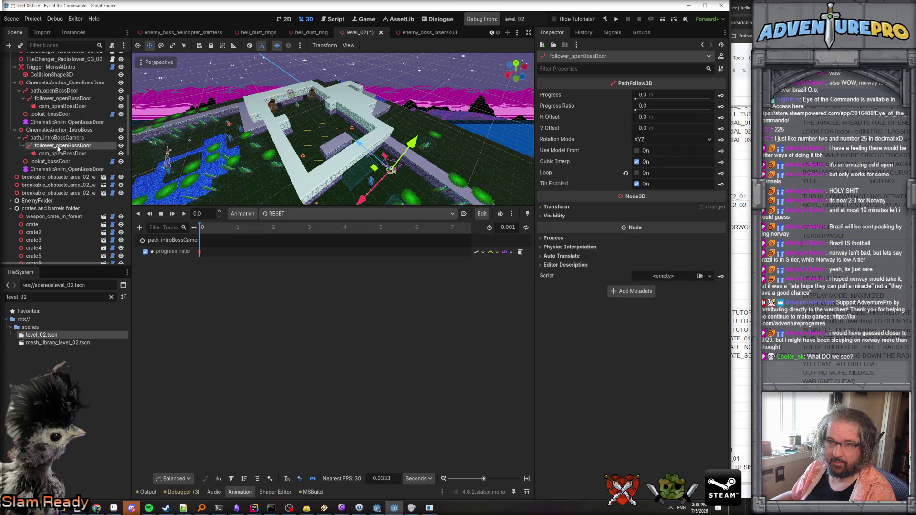
{"action": "double_click", "coordinate": [61, 145]}
{"action": "type", "text": "introBoss"}
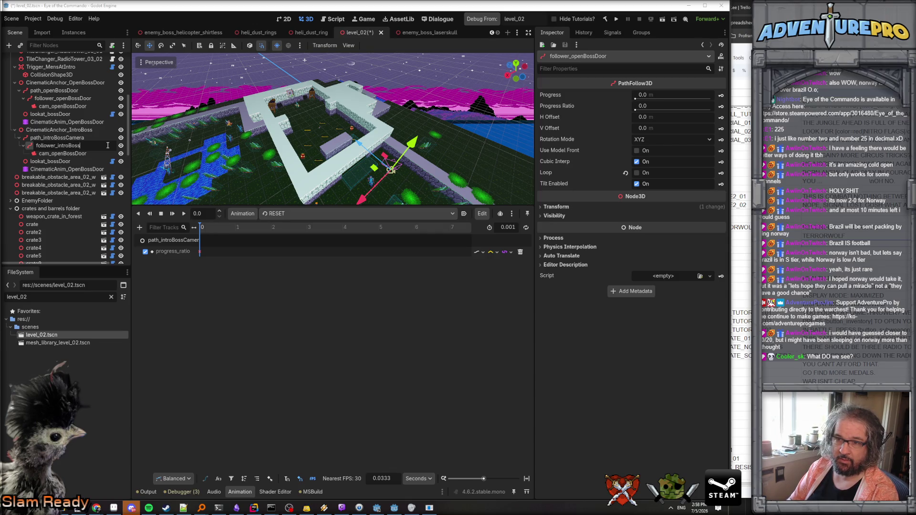
{"action": "type", "text": "Camera"}
{"action": "key", "text": "Return"}
- Drag path_introBossCamera 2 units along the X axis
{"action": "left_click", "coordinate": [68, 138]}
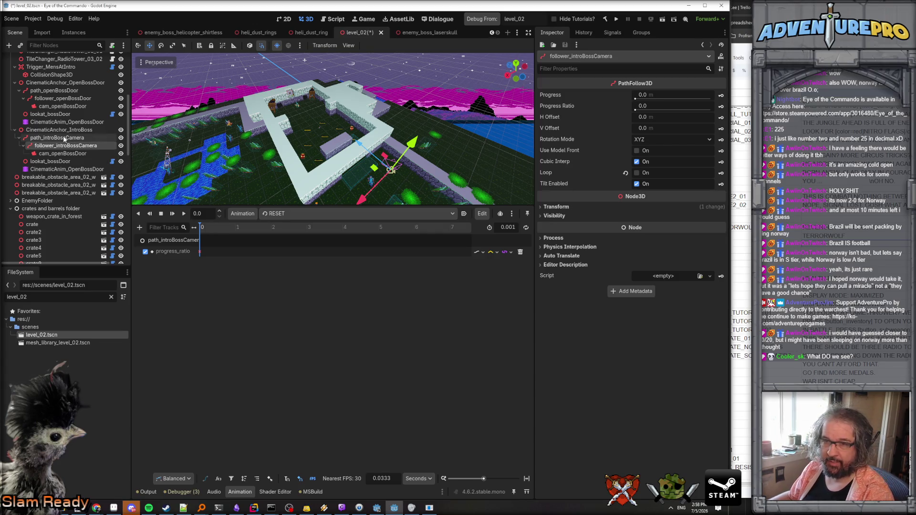
{"action": "mouse_move", "coordinate": [369, 163]}
{"action": "left_mouse_down"}
{"action": "mouse_move", "coordinate": [334, 163]}
{"action": "mouse_move", "coordinate": [334, 195]}
{"action": "left_mouse_up"}
{"action": "left_click_drag", "start_coordinate": [361, 143], "coordinate": [296, 148]}
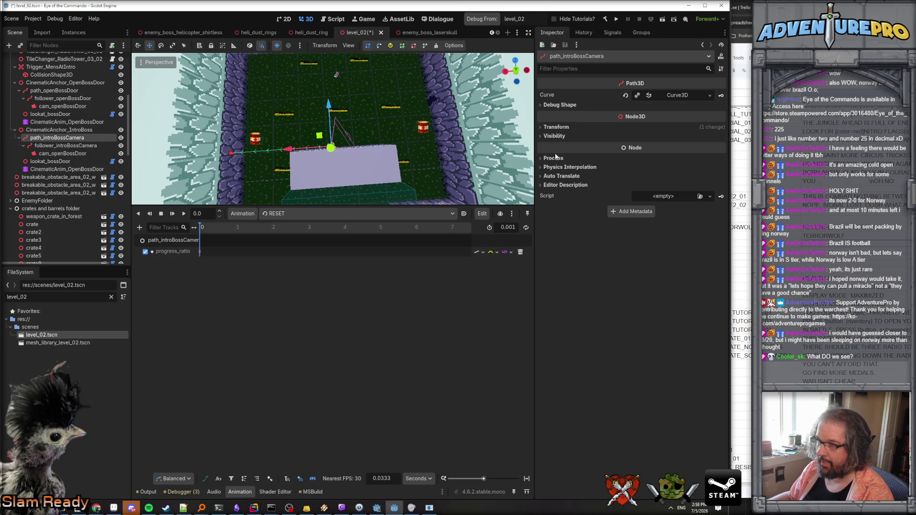
- Set path_introBossCamera's position to 5, 1, 25 in the Transform section
{"action": "left_click", "coordinate": [556, 127]}
{"action": "left_click", "coordinate": [590, 147]}
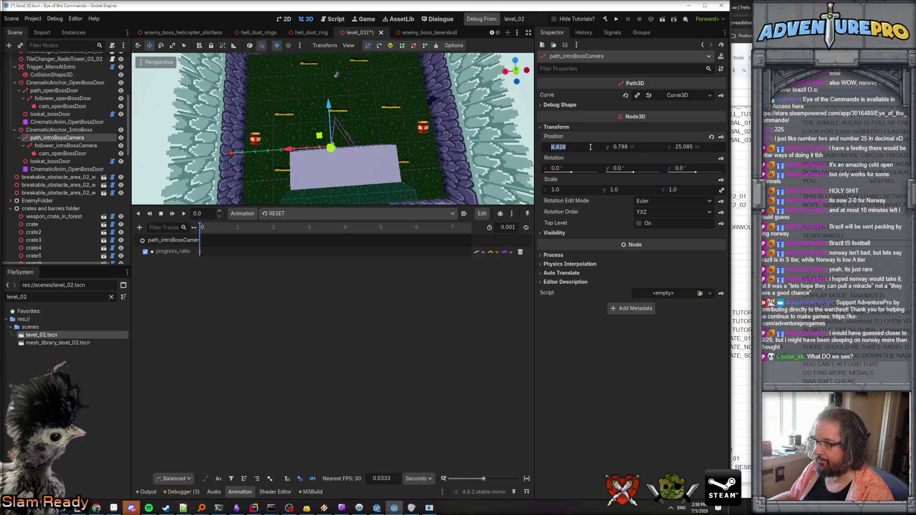
{"action": "type", "text": "5"}
{"action": "key", "text": "Tab"}
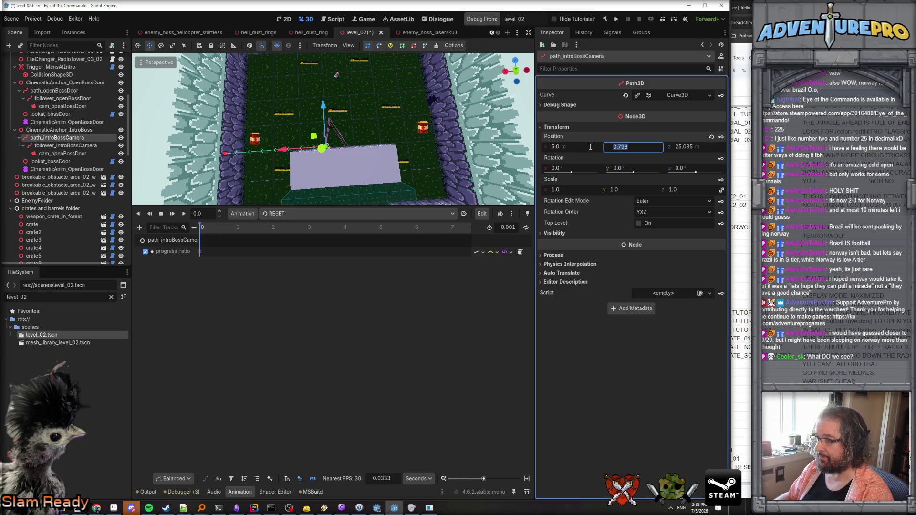
{"action": "type", "text": "1"}
{"action": "key", "text": "Tab"}
{"action": "type", "text": "25"}
{"action": "key", "text": "Return"}
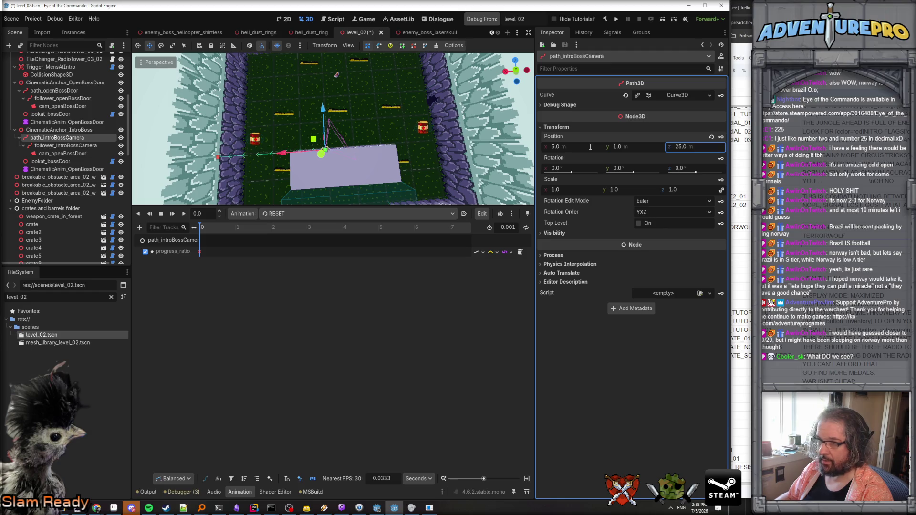
- Adjust path_introBossCamera's position to 4.5, 1.5, 24.5
{"action": "left_click", "coordinate": [567, 147]}
{"action": "type", "text": "5.5"}
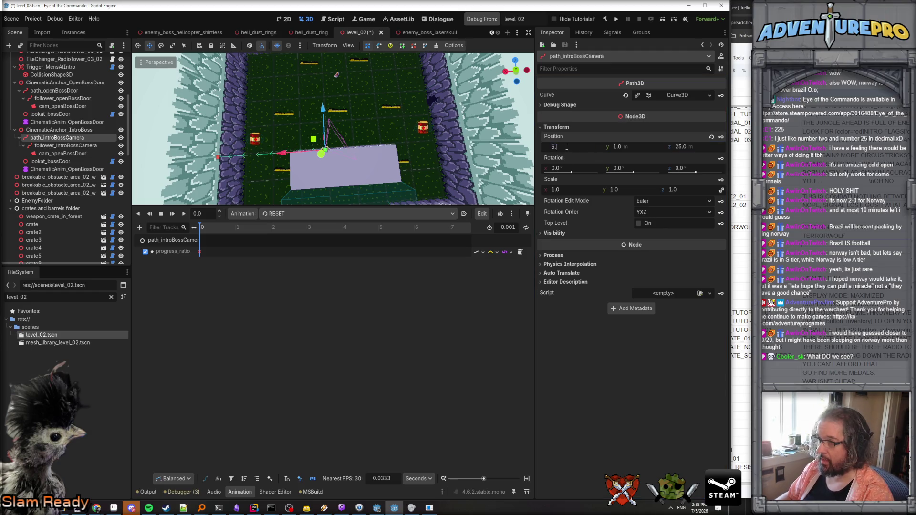
{"action": "key", "text": "Tab"}
{"action": "key", "text": "Tab"}
{"action": "type", "text": "2"}
{"action": "type", "text": "5"}
{"action": "key", "text": "Return"}
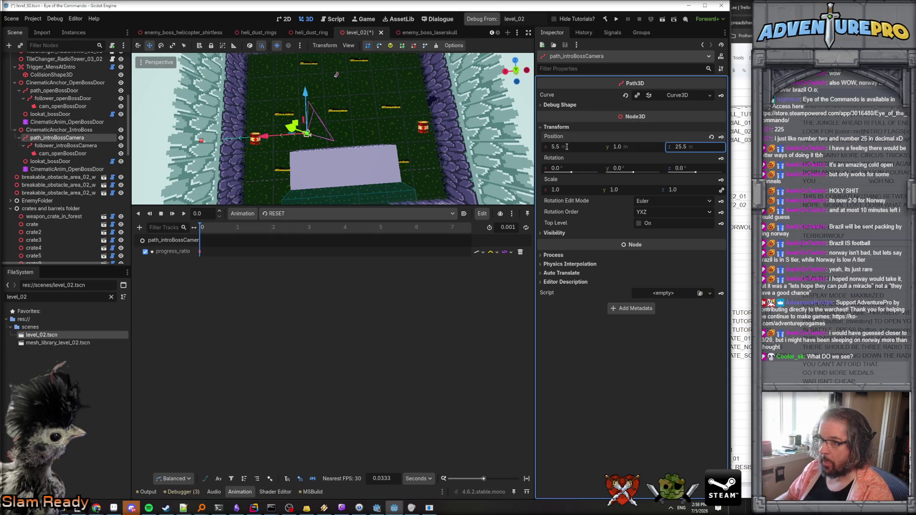
{"action": "mouse_move", "coordinate": [307, 134]}
{"action": "left_mouse_down"}
{"action": "mouse_move", "coordinate": [342, 129]}
{"action": "mouse_move", "coordinate": [345, 166]}
{"action": "left_mouse_up"}
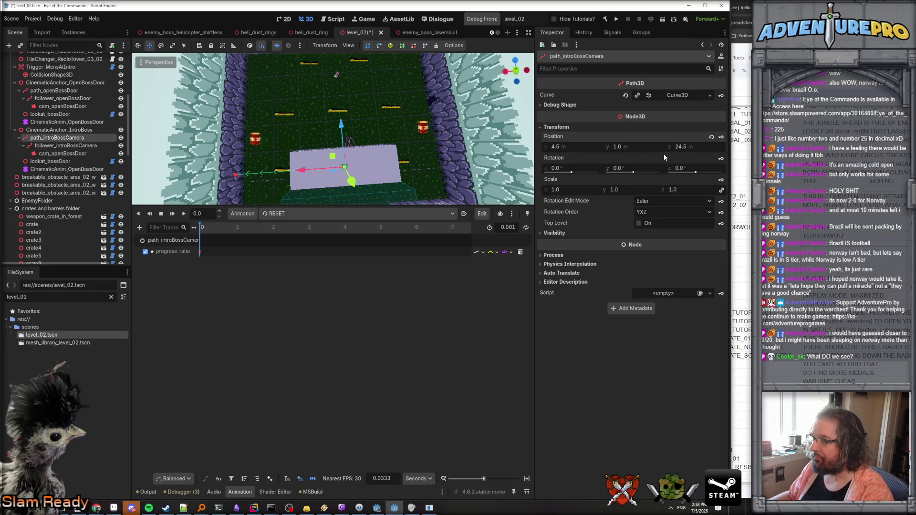
{"action": "type", "text": "1.5"}
{"action": "key", "text": "Return"}
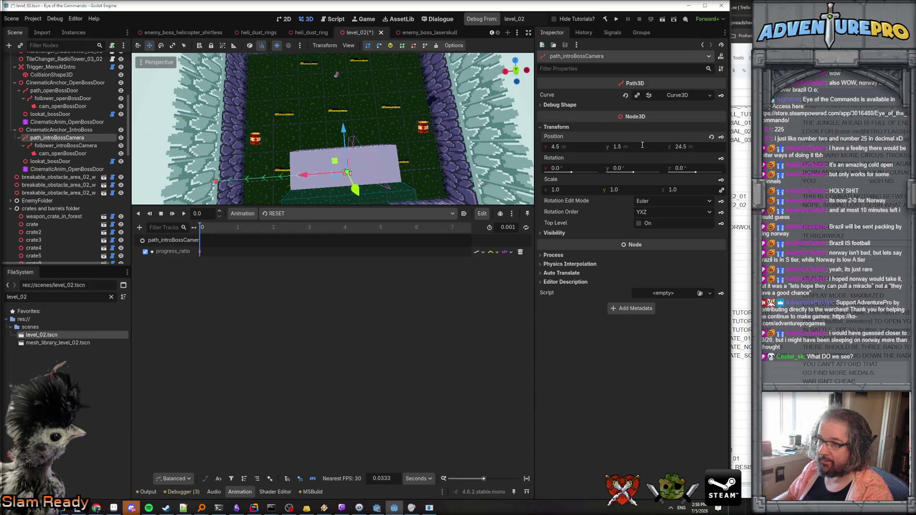
- Rename the follower's camera to cam_introBossCamera and review the follower's transform
{"action": "left_click", "coordinate": [81, 146]}
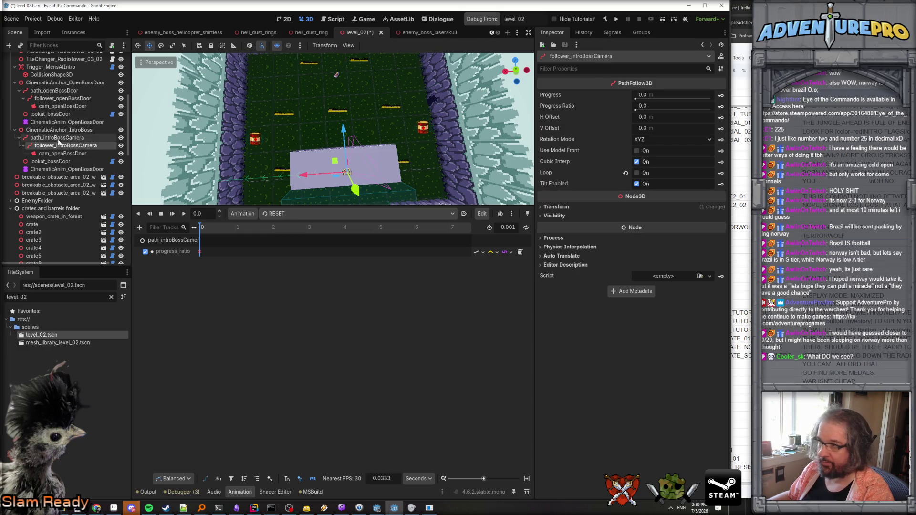
{"action": "left_click", "coordinate": [58, 138]}
{"action": "left_click", "coordinate": [54, 153]}
{"action": "left_click", "coordinate": [54, 153]}
{"action": "left_click_drag", "start_coordinate": [53, 153], "coordinate": [109, 152]}
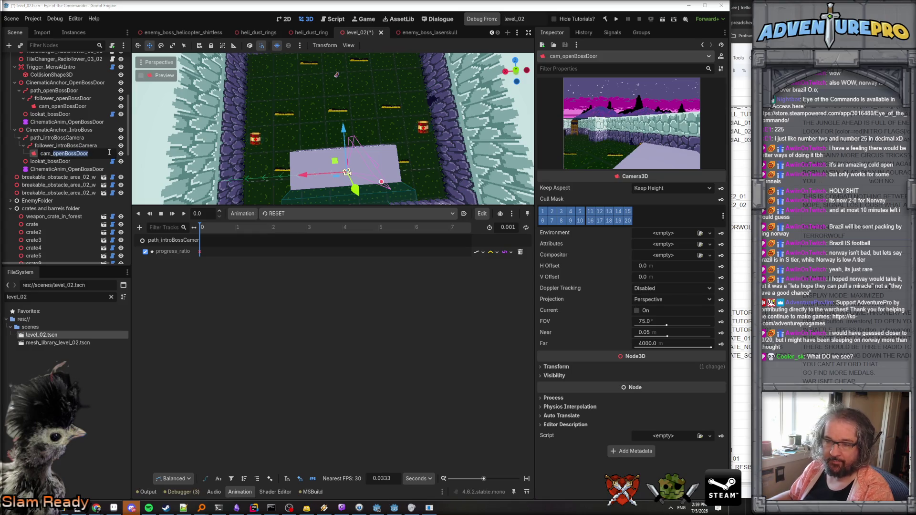
{"action": "type", "text": "introBossCamera"}
{"action": "key", "text": "Return"}
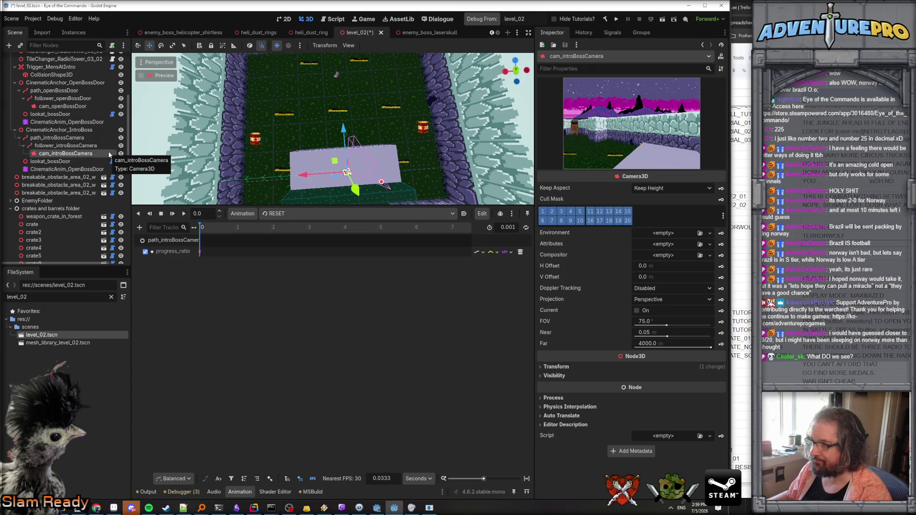
{"action": "left_click", "coordinate": [57, 138]}
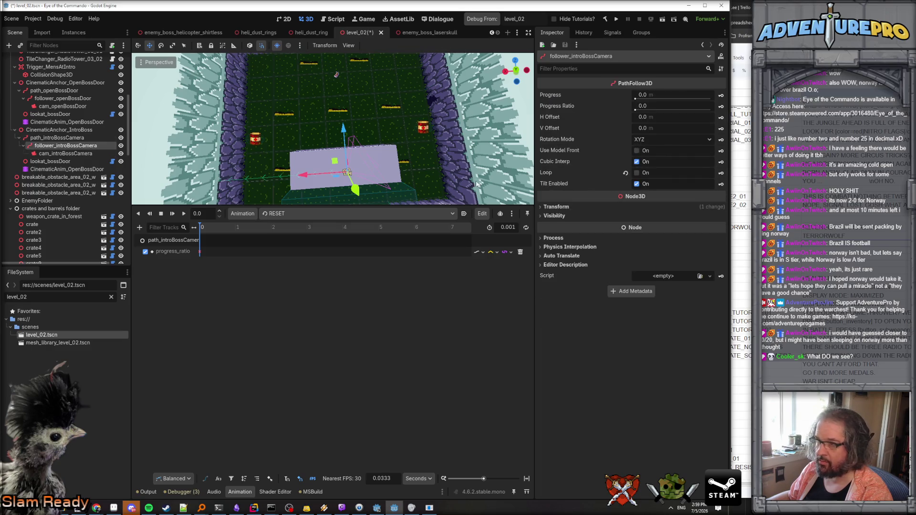
{"action": "left_click", "coordinate": [567, 207]}
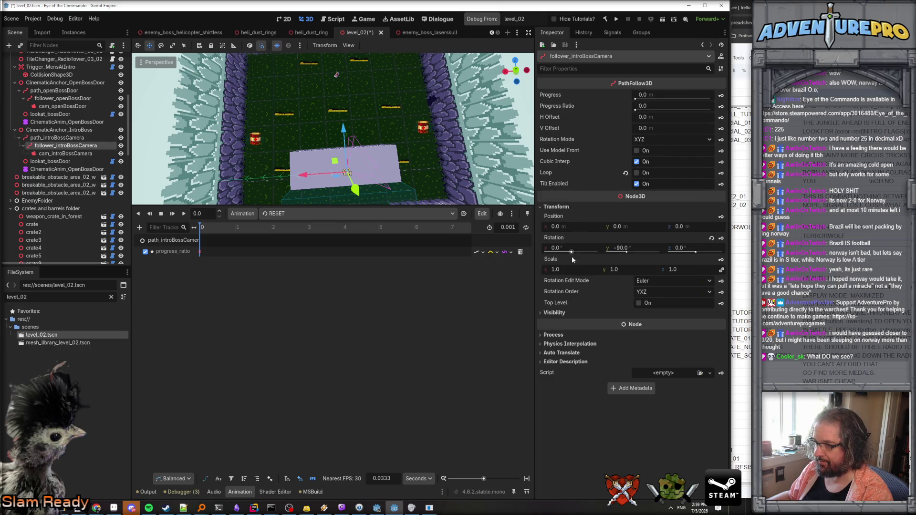
{"action": "left_click", "coordinate": [58, 130]}
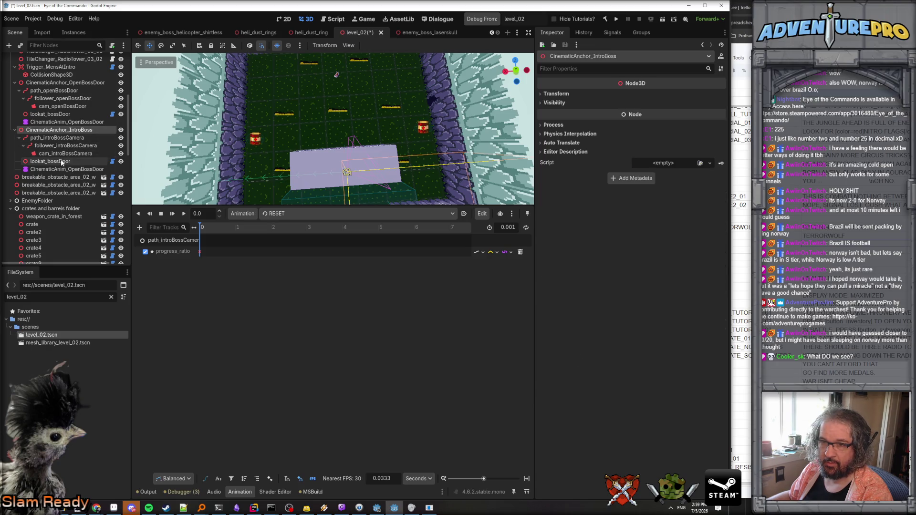
{"action": "left_click", "coordinate": [68, 138]}
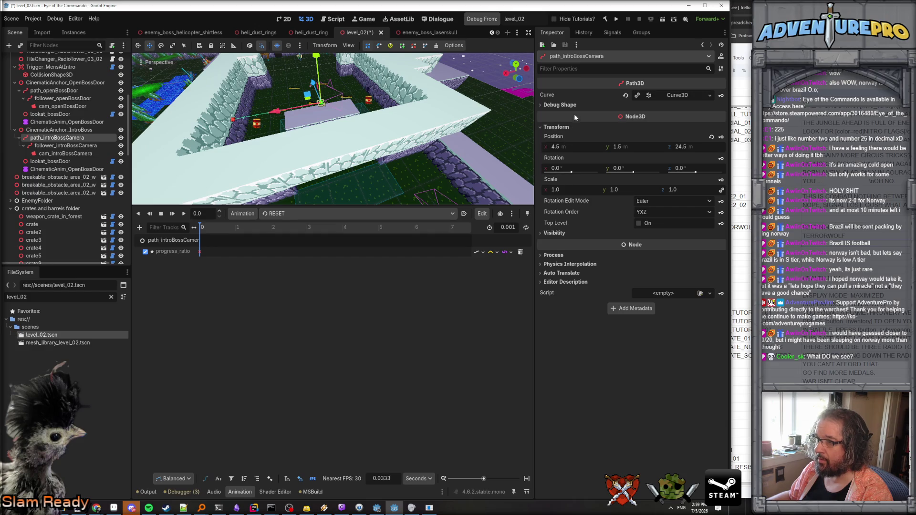
- Show the curve points of path_introBossCamera in the Inspector
{"action": "left_click", "coordinate": [557, 106]}
{"action": "left_click", "coordinate": [557, 105]}
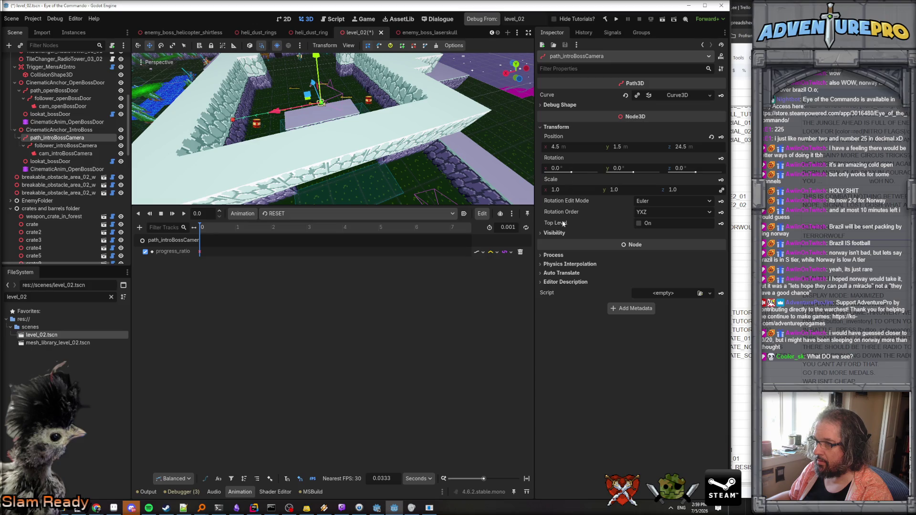
{"action": "left_click", "coordinate": [562, 105]}
{"action": "left_click", "coordinate": [559, 105]}
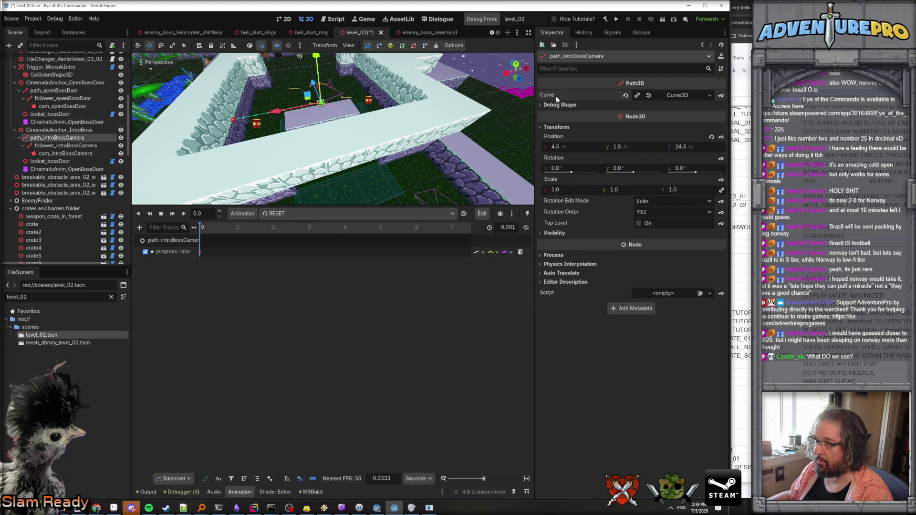
{"action": "left_click", "coordinate": [667, 95]}
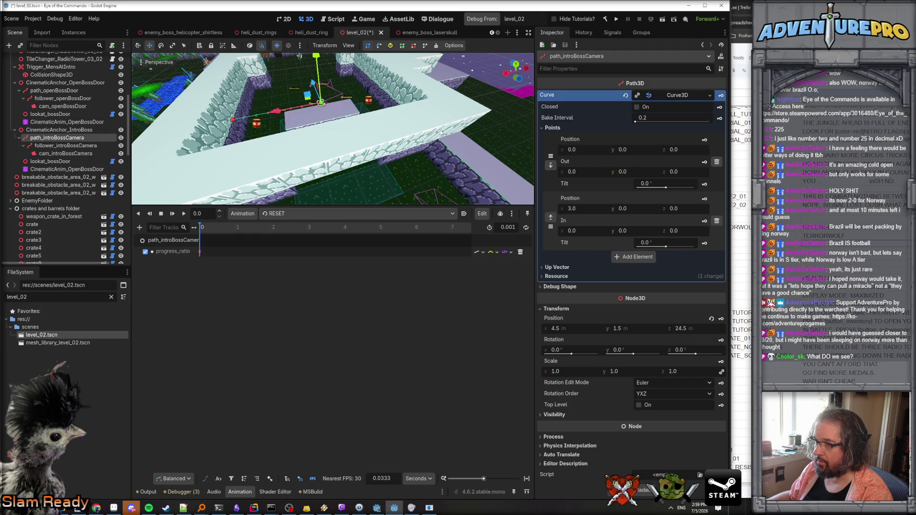
{"action": "left_click_drag", "start_coordinate": [380, 107], "coordinate": [401, 123]}
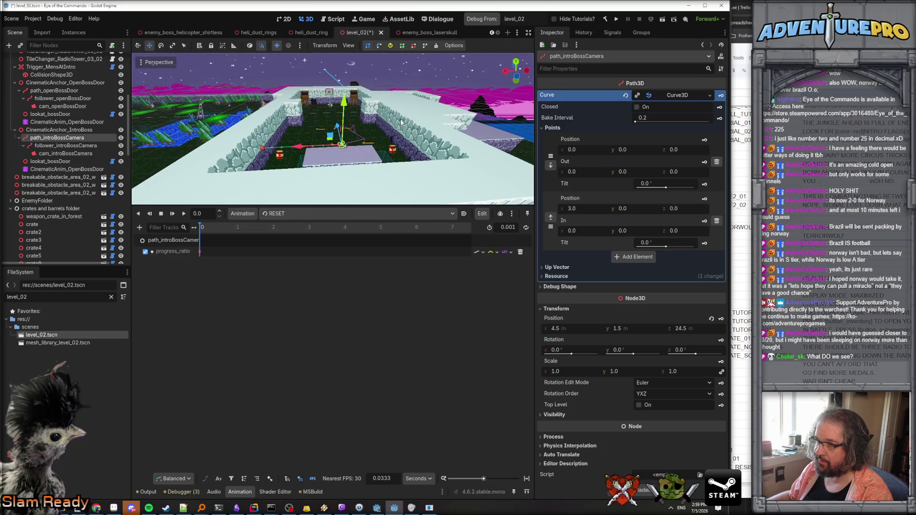
- Edit the second curve point to Z 6, X 0, and Y -1
{"action": "left_click", "coordinate": [683, 209]}
{"action": "type", "text": "6"}
{"action": "left_click", "coordinate": [588, 208]}
{"action": "type", "text": "0"}
{"action": "key", "text": "Return"}
{"action": "key", "text": "f"}
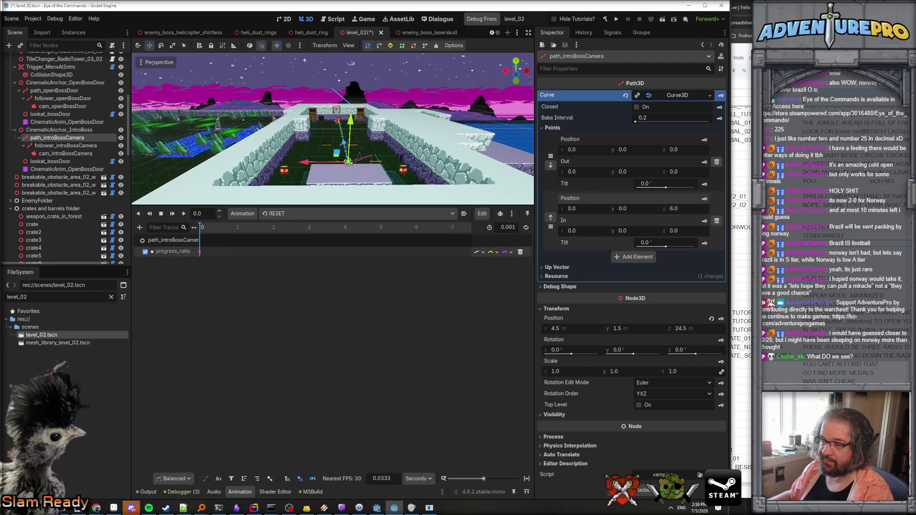
{"action": "left_click_drag", "start_coordinate": [333, 143], "coordinate": [327, 117]}
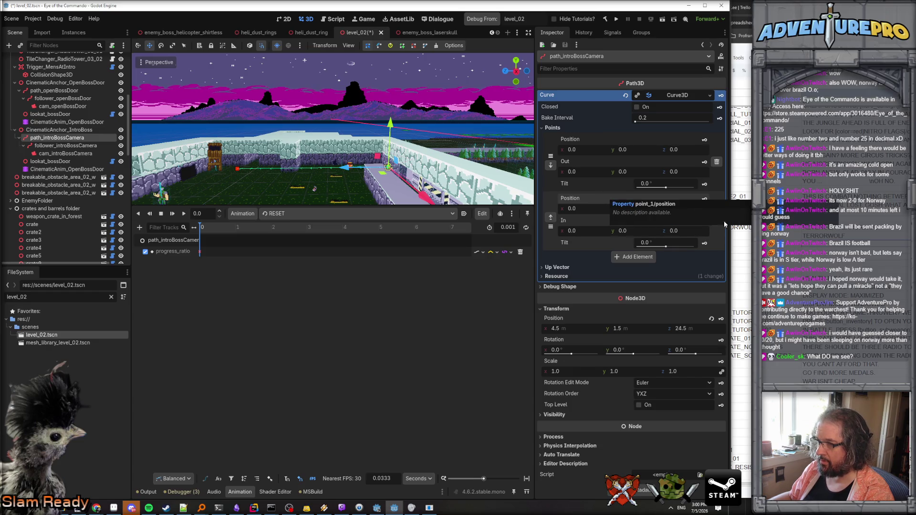
{"action": "type", "text": "-2"}
{"action": "key", "text": "Return"}
{"action": "left_click", "coordinate": [641, 209]}
{"action": "type", "text": "-1"}
{"action": "key", "text": "Return"}
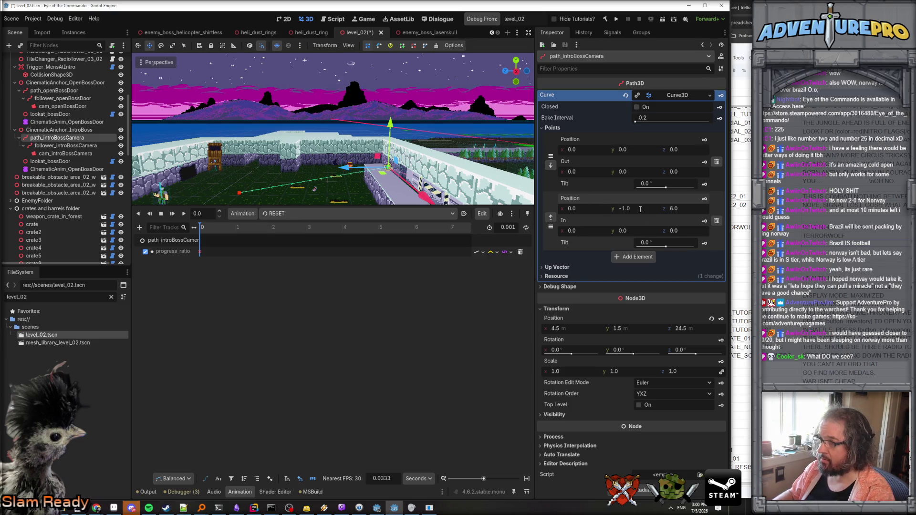
- Set path_introBossCamera's Y position to 2.5, then inspect its follower and camera
{"action": "left_click", "coordinate": [68, 131]}
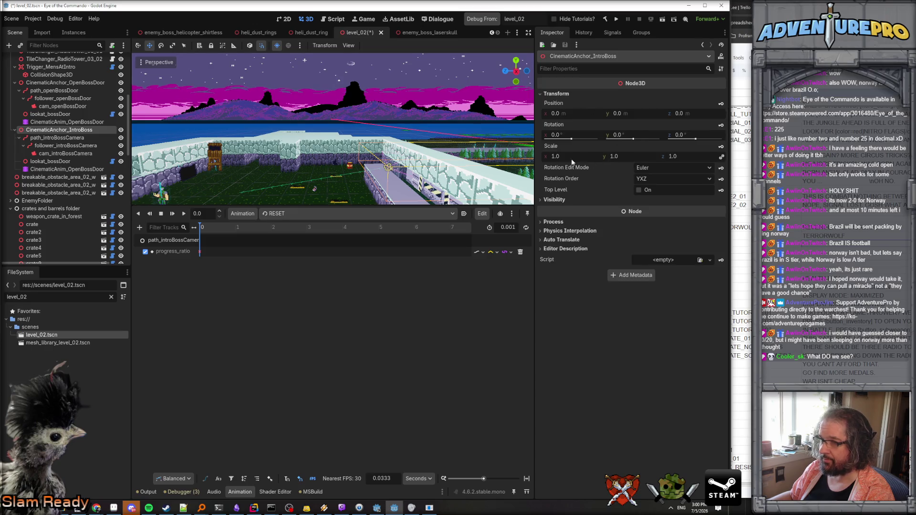
{"action": "left_click", "coordinate": [56, 137]}
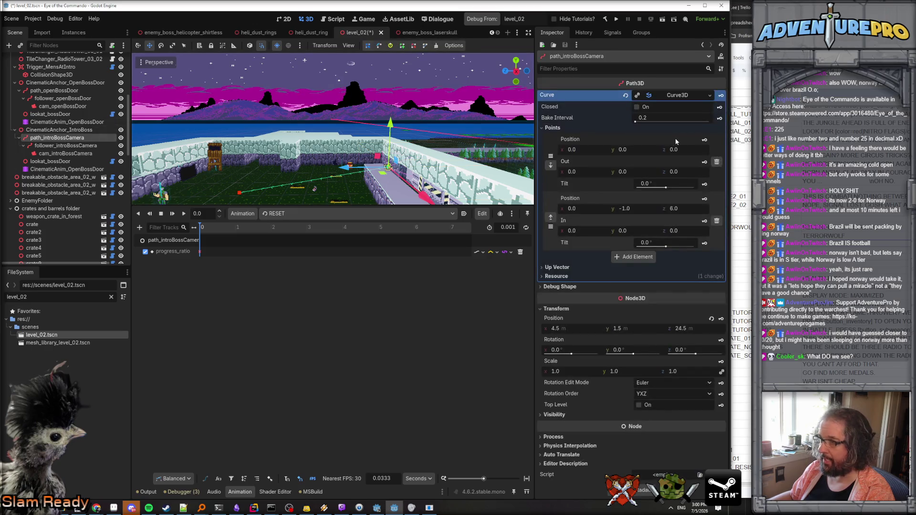
{"action": "left_click", "coordinate": [637, 329]}
{"action": "type", "text": "2.5"}
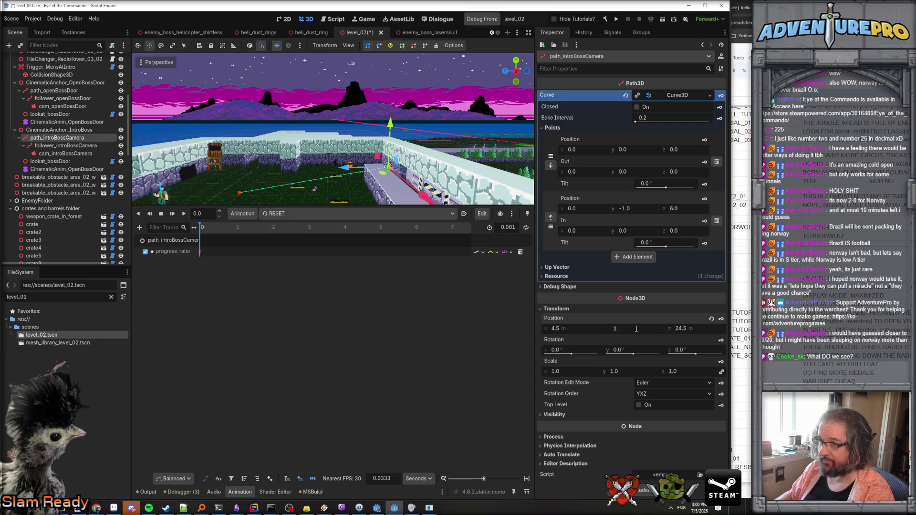
{"action": "key", "text": "Return"}
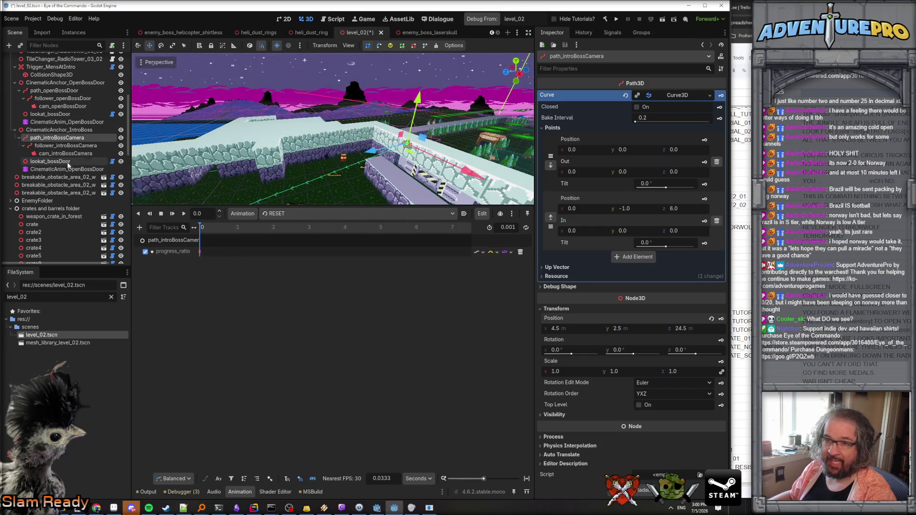
{"action": "left_click", "coordinate": [69, 146]}
{"action": "left_click", "coordinate": [74, 154]}
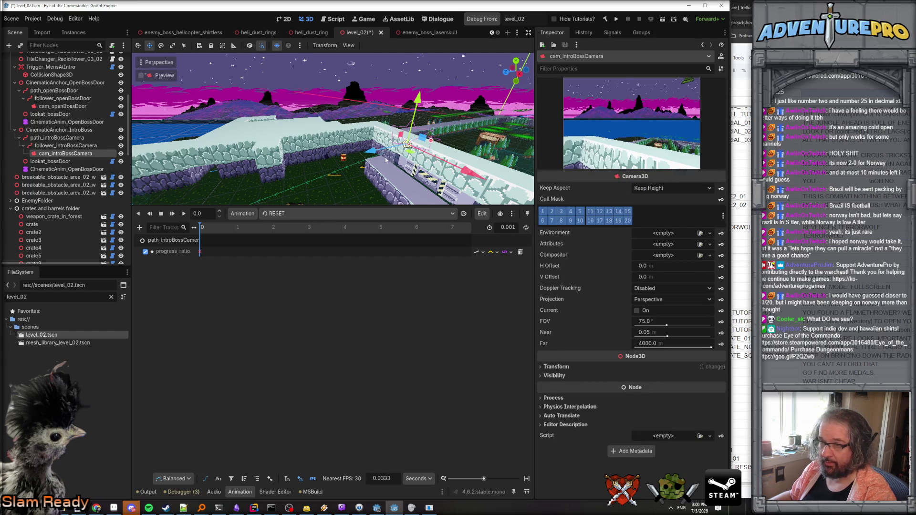
- Replace 'bossDoor' with 'introBossCamera' in the intro anchor's lookat_bossDoor node name
{"action": "left_click", "coordinate": [54, 162]}
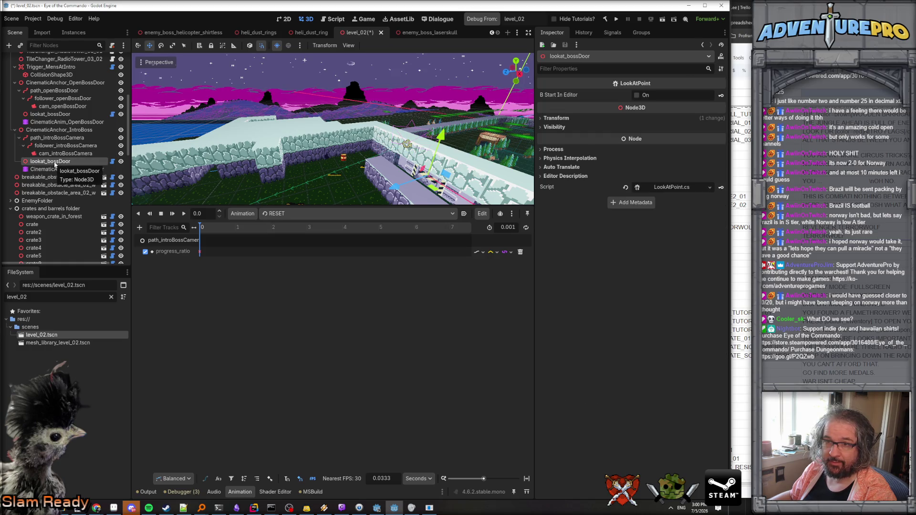
{"action": "double_click", "coordinate": [54, 162]}
{"action": "left_click_drag", "start_coordinate": [50, 163], "coordinate": [90, 163]}
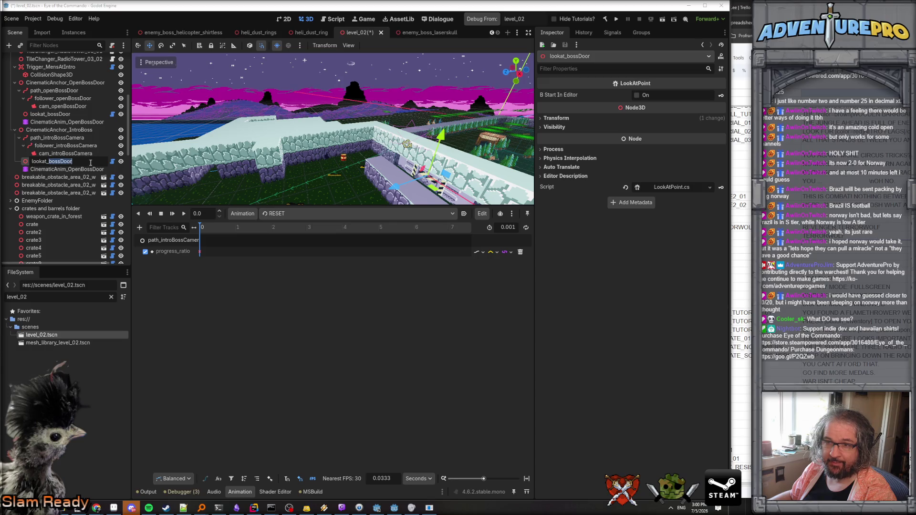
{"action": "type", "text": "intro"}
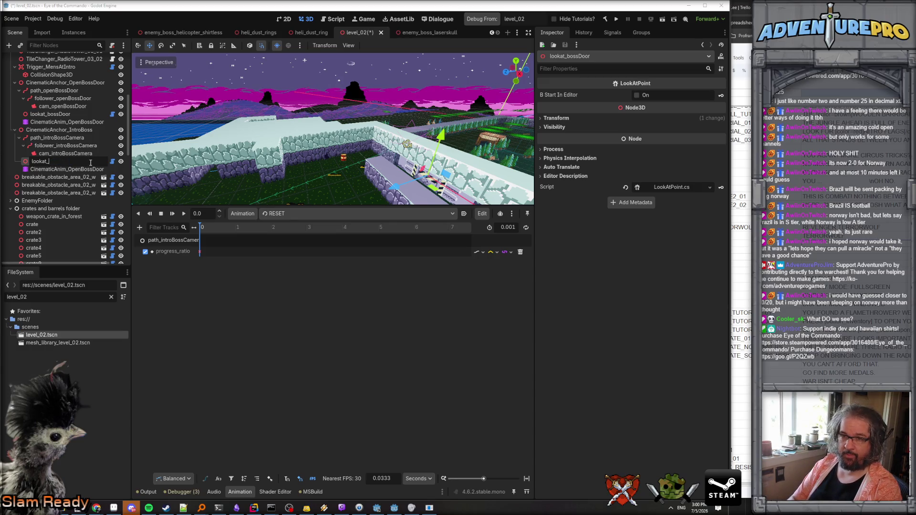
{"action": "type", "text": "BossCamera"}
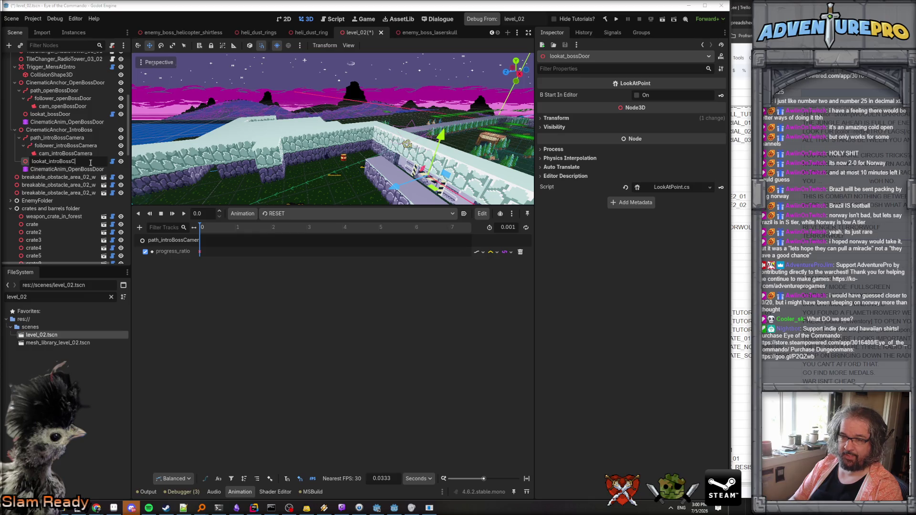
{"action": "key", "text": "Return"}
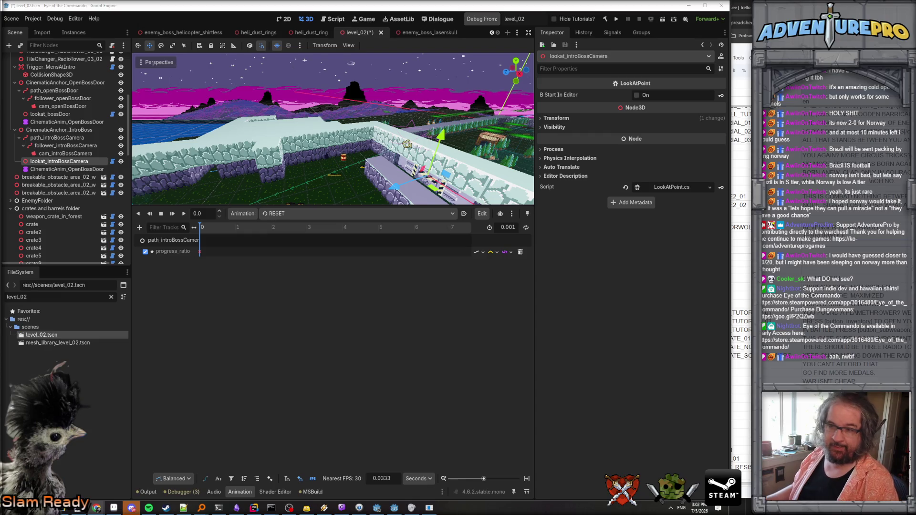
- Drag lookat_introBossCamera along its Z axis to a new spot in the arena, then nudge it back slightly
{"action": "left_click_drag", "start_coordinate": [218, 161], "coordinate": [478, 143]}
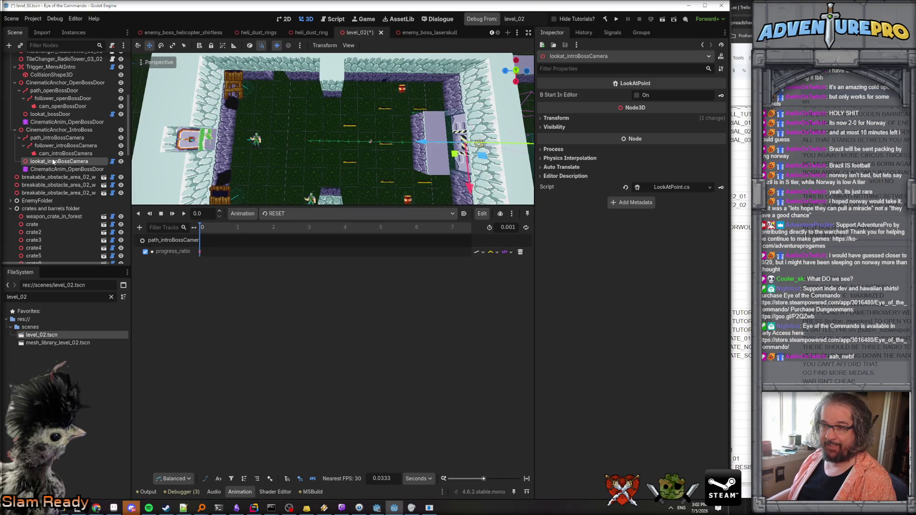
{"action": "scroll", "coordinate": [292, 145], "scroll_direction": "down", "scroll_amount": 5}
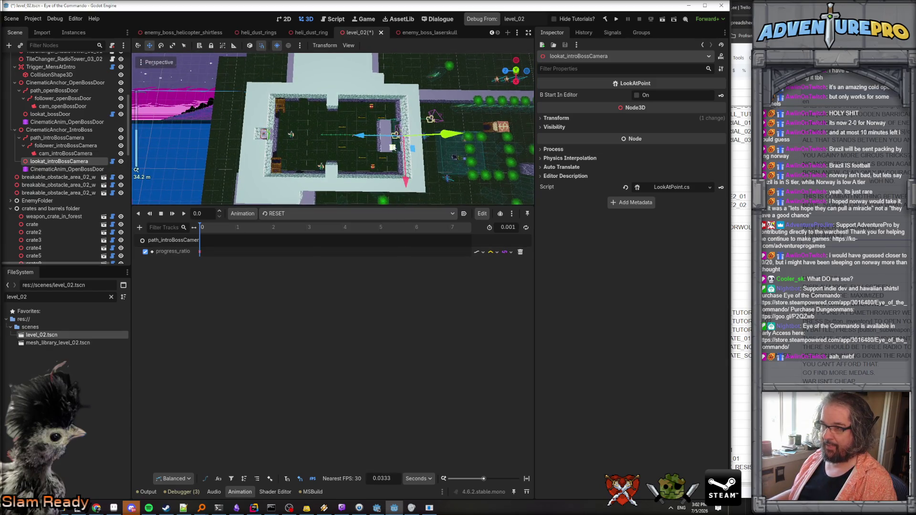
{"action": "mouse_move", "coordinate": [365, 136]}
{"action": "left_mouse_down"}
{"action": "mouse_move", "coordinate": [264, 142]}
{"action": "mouse_move", "coordinate": [310, 140]}
{"action": "left_mouse_up"}
{"action": "scroll", "coordinate": [359, 146], "scroll_direction": "up", "scroll_amount": 3}
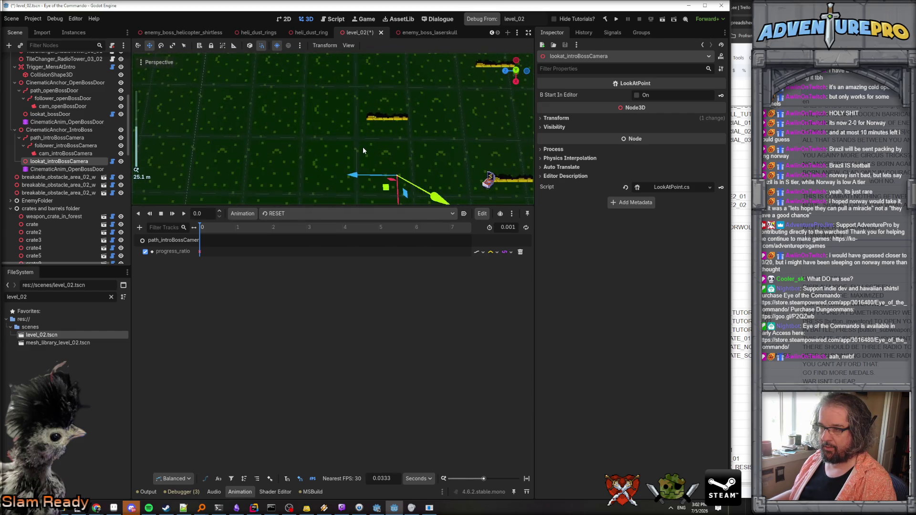
{"action": "scroll", "coordinate": [363, 151], "scroll_direction": "down", "scroll_amount": 3}
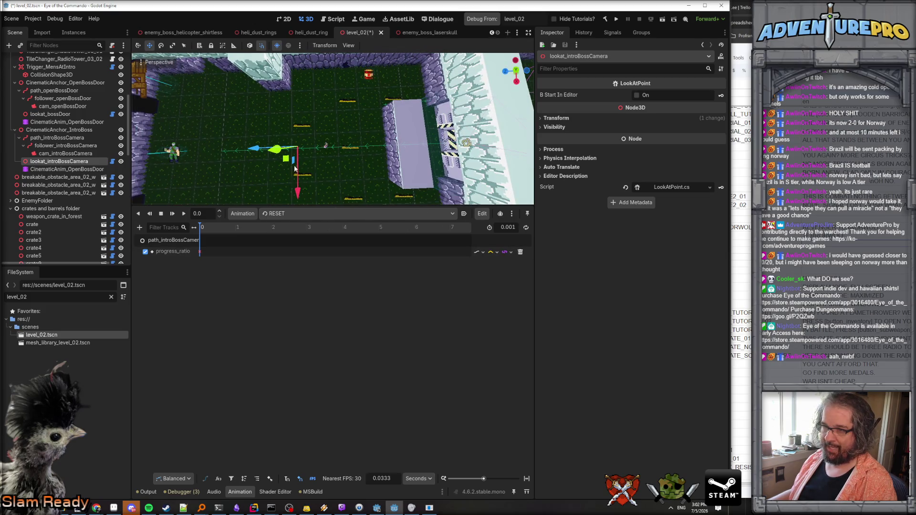
{"action": "left_click_drag", "start_coordinate": [250, 150], "coordinate": [271, 151]}
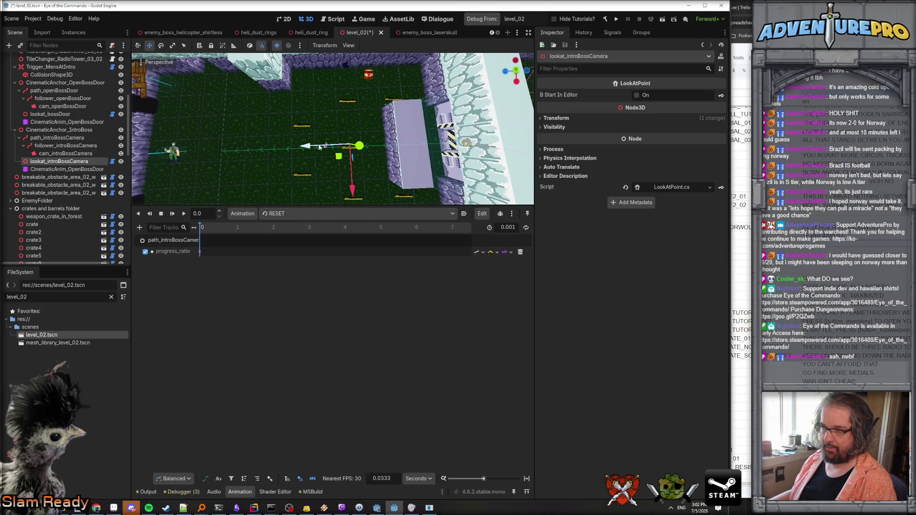
{"action": "scroll", "coordinate": [323, 141], "scroll_direction": "up", "scroll_amount": 5}
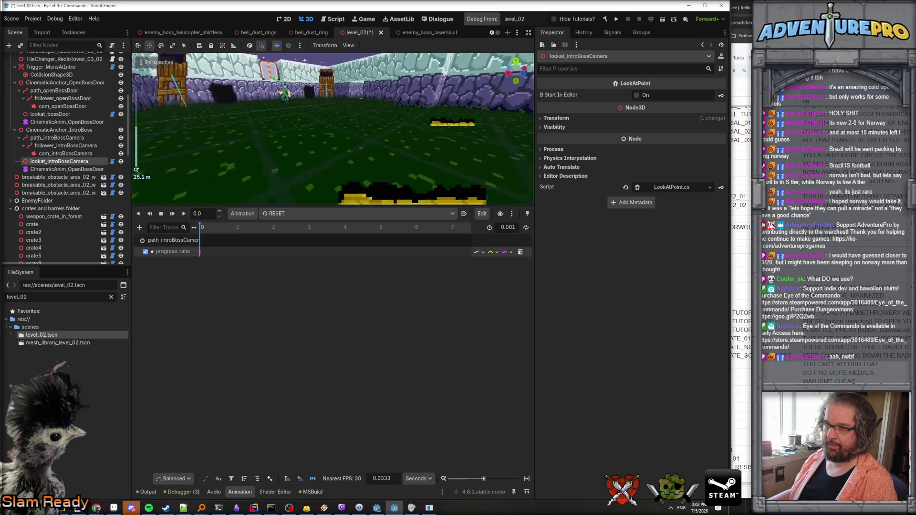
{"action": "scroll", "coordinate": [334, 111], "scroll_direction": "down", "scroll_amount": 5}
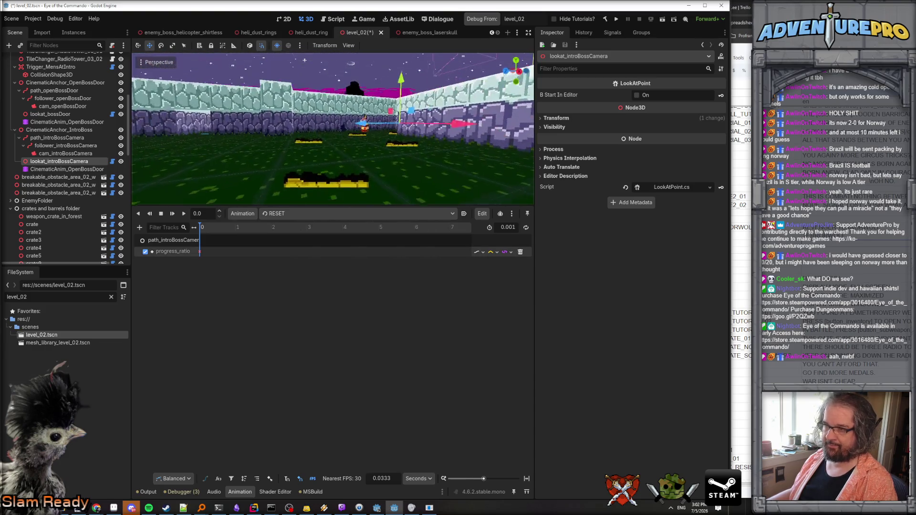
{"action": "scroll", "coordinate": [334, 111], "scroll_direction": "up", "scroll_amount": 3}
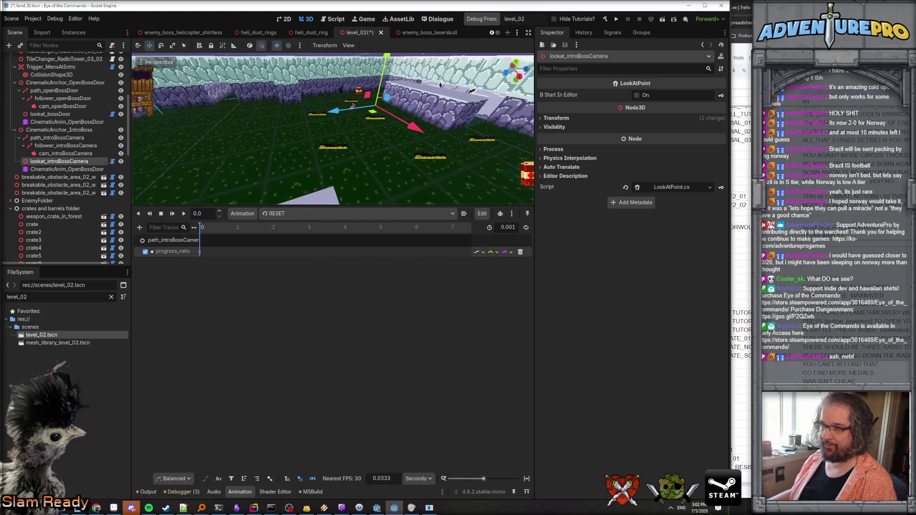
{"action": "right_click", "coordinate": [57, 139]}
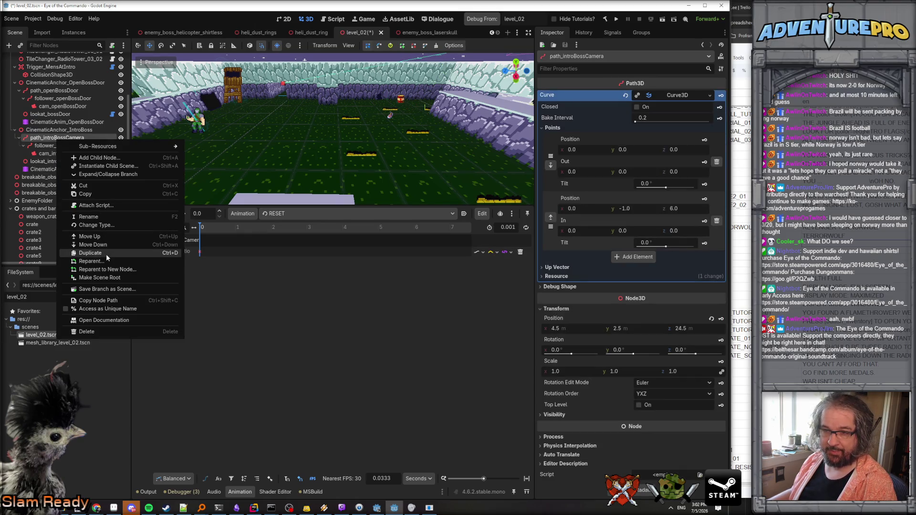
- Duplicate path_introBossCamera and rename the copy path_introBossLookAt
{"action": "left_click", "coordinate": [101, 252]}
{"action": "double_click", "coordinate": [57, 162]}
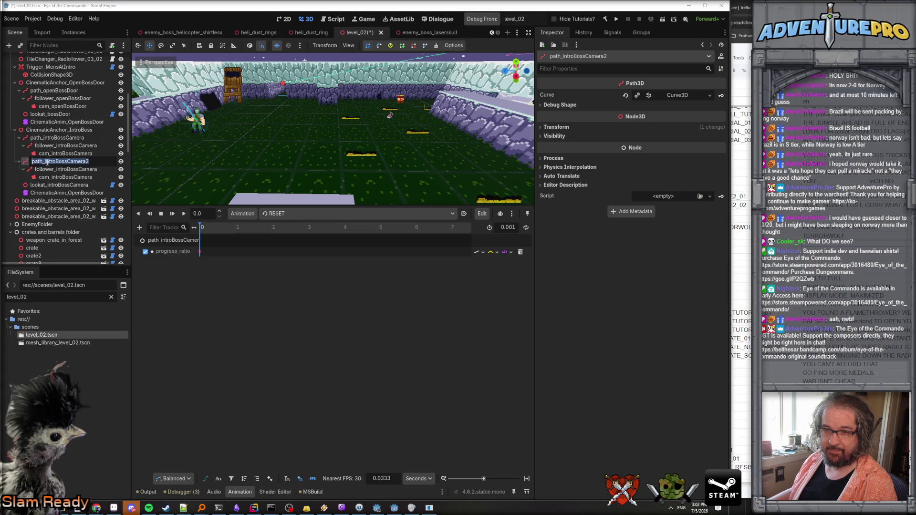
{"action": "left_click_drag", "start_coordinate": [55, 161], "coordinate": [103, 161]}
{"action": "type", "text": "BossCa"}
{"action": "key", "text": "BackSpace"}
{"action": "key", "text": "BackSpace"}
{"action": "key", "text": "BackSpace"}
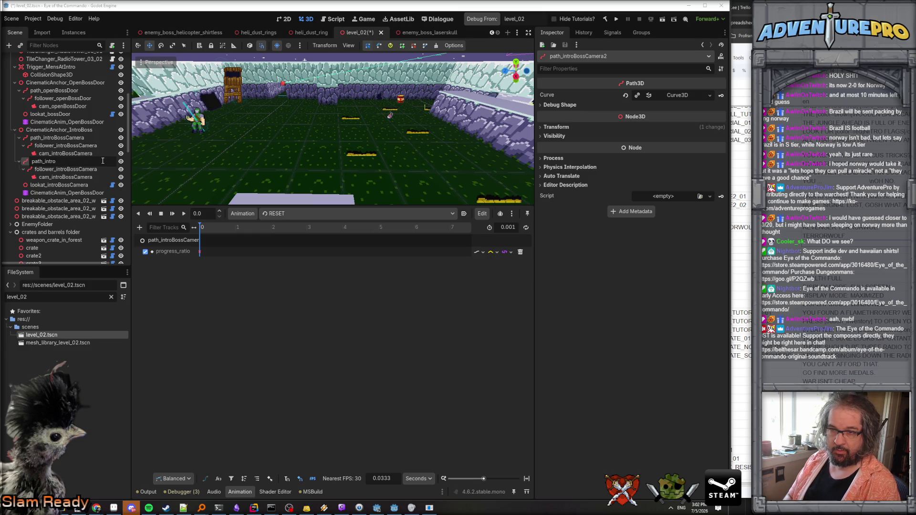
{"action": "type", "text": "BossLookA"}
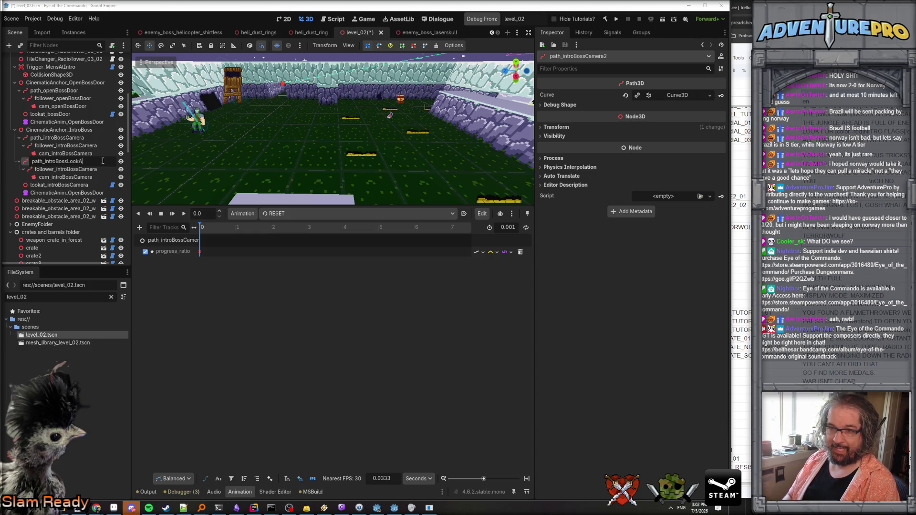
{"action": "type", "text": "t"}
{"action": "key", "text": "Return"}
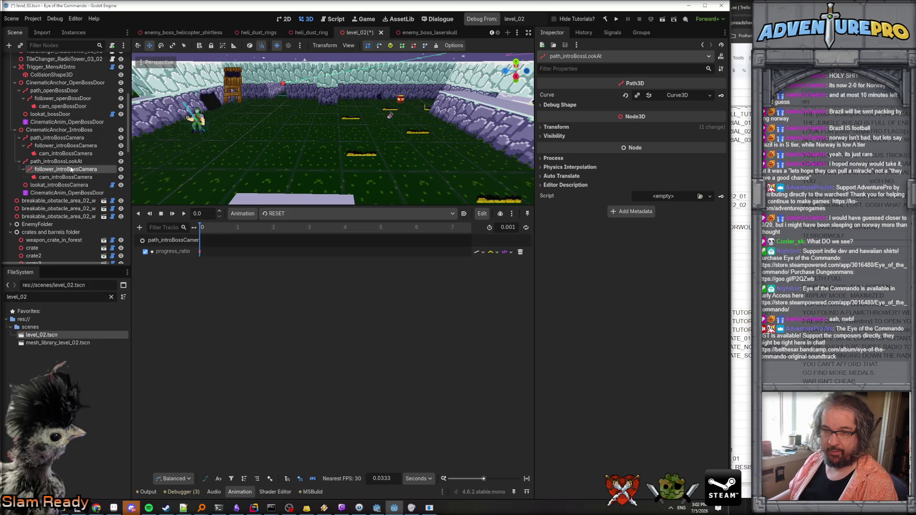
- Rename the copy's follower to follower_introBossLookAt and delete its duplicated camera
{"action": "double_click", "coordinate": [71, 169]}
{"action": "left_click_drag", "start_coordinate": [80, 169], "coordinate": [111, 168]}
{"action": "type", "text": "LookAt"}
{"action": "key", "text": "Return"}
{"action": "left_click", "coordinate": [67, 177]}
{"action": "key", "text": "Delete"}
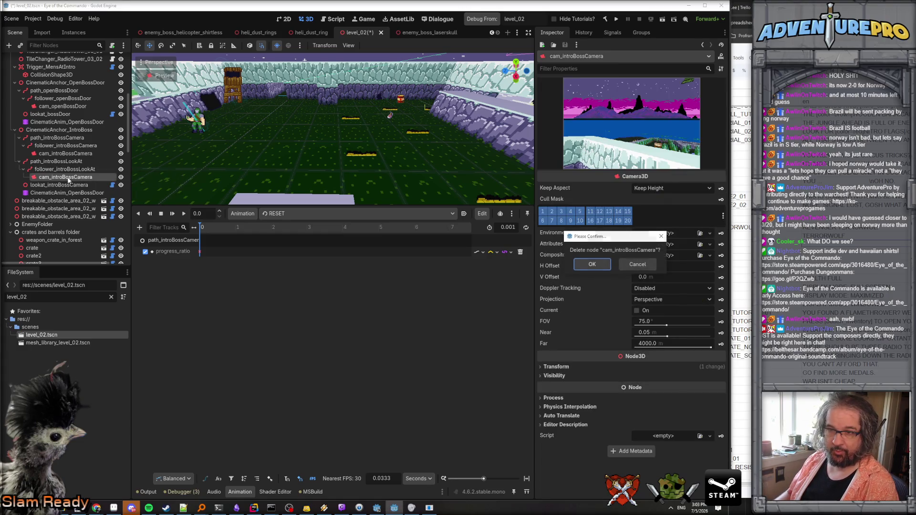
{"action": "key", "text": "Return"}
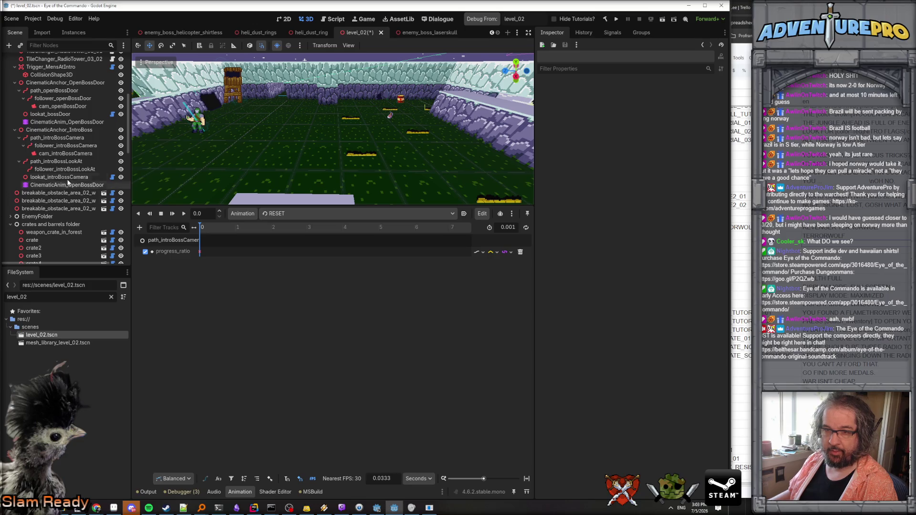
- Parent lookat_introBossCamera under follower_introBossLookAt and frame the view on the new look-at path
{"action": "left_click_drag", "start_coordinate": [67, 176], "coordinate": [74, 172]}
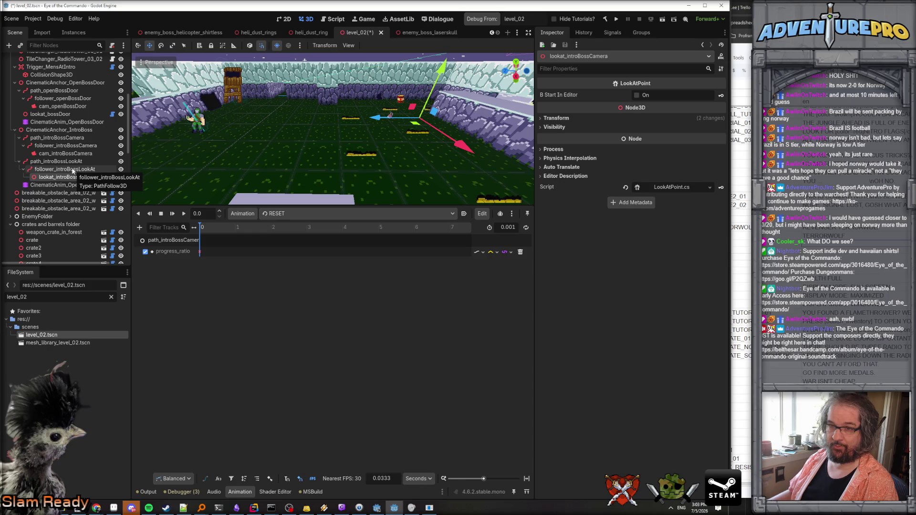
{"action": "left_click", "coordinate": [57, 161]}
{"action": "key", "text": "f"}
{"action": "left_click_drag", "start_coordinate": [176, 164], "coordinate": [176, 164]}
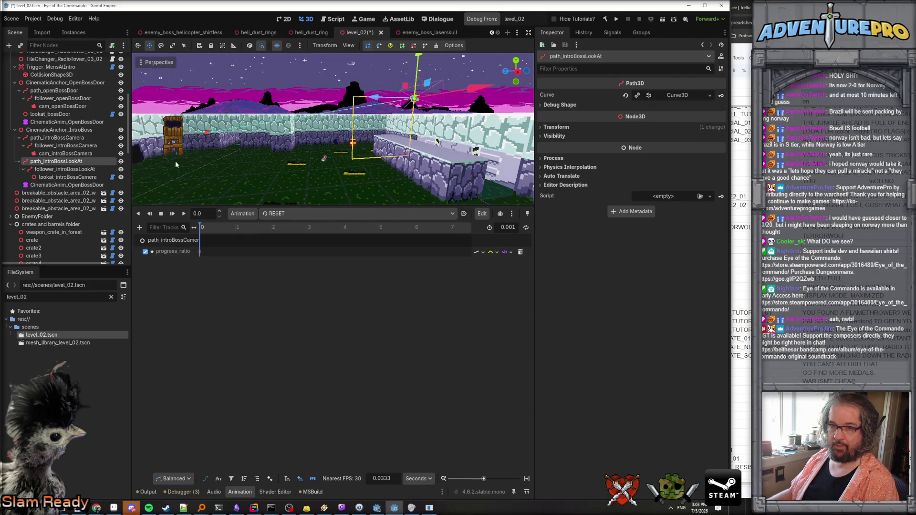
{"action": "left_click", "coordinate": [60, 177]}
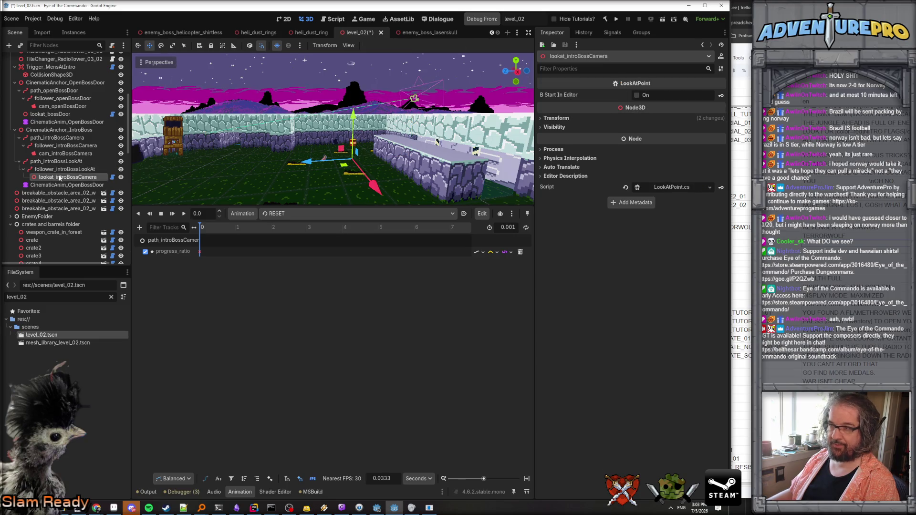
- Set lookat_introBossCamera's X and Y position to 0
{"action": "left_click", "coordinate": [551, 118]}
{"action": "left_click", "coordinate": [575, 138]}
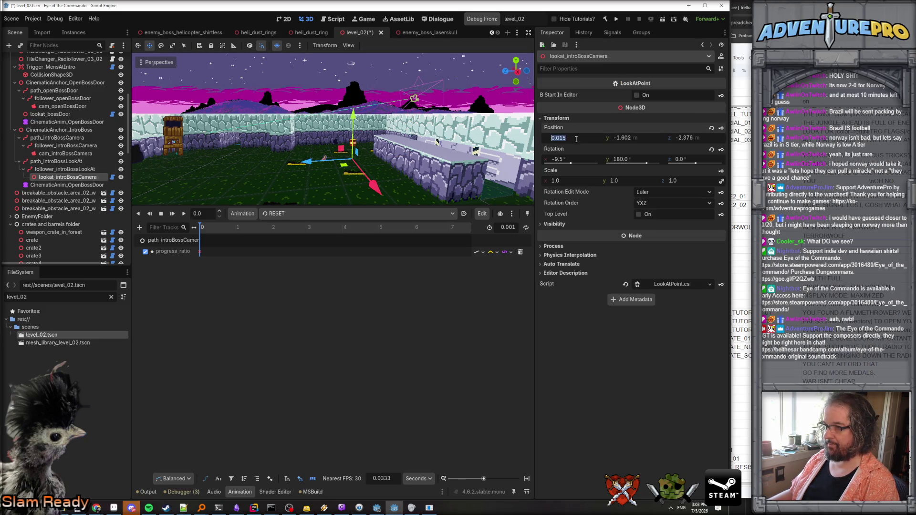
{"action": "type", "text": "0"}
{"action": "key", "text": "Tab"}
{"action": "type", "text": "0"}
{"action": "key", "text": "Tab"}
{"action": "type", "text": "0"}
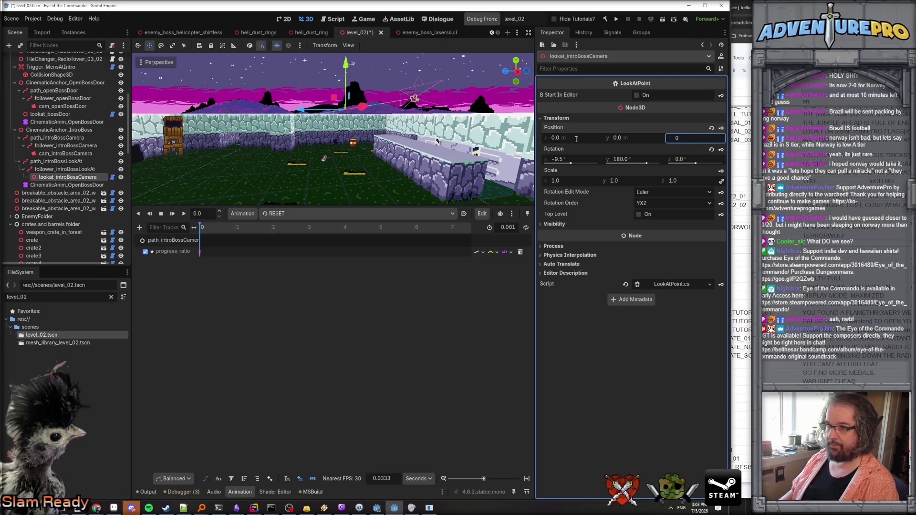
- Drag path_introBossLookAt down one unit and 2 units along Z
{"action": "left_click", "coordinate": [67, 169]}
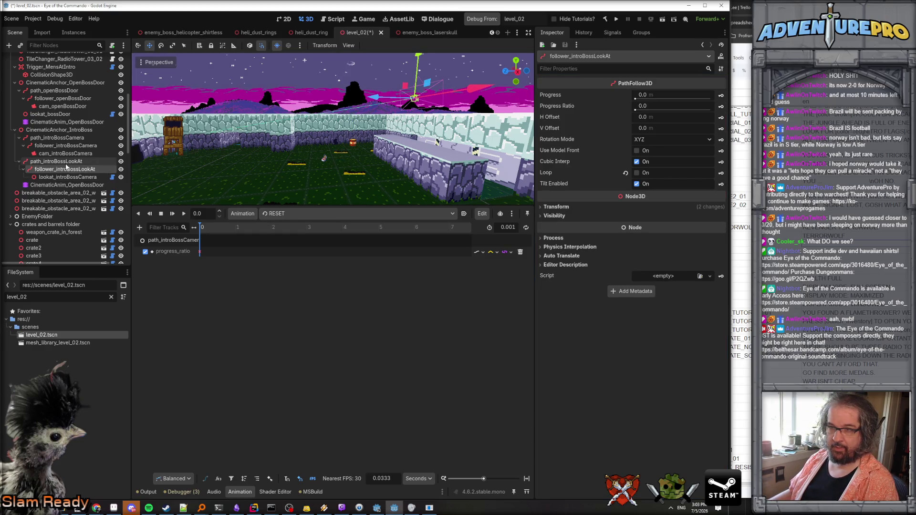
{"action": "left_click", "coordinate": [67, 161]}
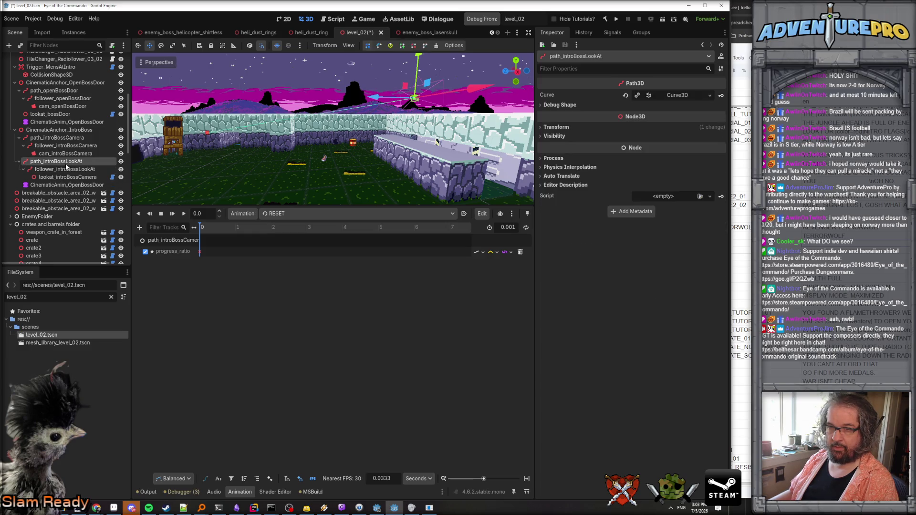
{"action": "mouse_move", "coordinate": [416, 79]}
{"action": "left_mouse_down"}
{"action": "mouse_move", "coordinate": [416, 139]}
{"action": "mouse_move", "coordinate": [373, 201]}
{"action": "mouse_move", "coordinate": [428, 162]}
{"action": "left_mouse_up"}
{"action": "left_click_drag", "start_coordinate": [310, 158], "coordinate": [260, 144]}
{"action": "mouse_move", "coordinate": [352, 136]}
{"action": "left_mouse_down"}
{"action": "mouse_move", "coordinate": [329, 143]}
{"action": "mouse_move", "coordinate": [332, 167]}
{"action": "mouse_move", "coordinate": [333, 151]}
{"action": "left_mouse_up"}
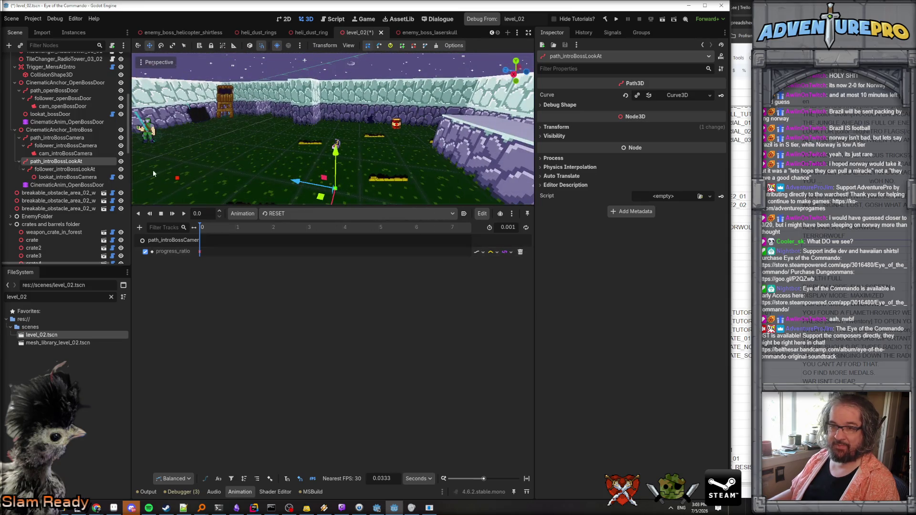
{"action": "left_click_drag", "start_coordinate": [392, 143], "coordinate": [495, 140]}
- Set path_introBossLookAt's position X to 4.5 and Y to 0, placing it at 4.5, 0, 27.5
{"action": "left_click", "coordinate": [556, 127]}
{"action": "left_click", "coordinate": [575, 147]}
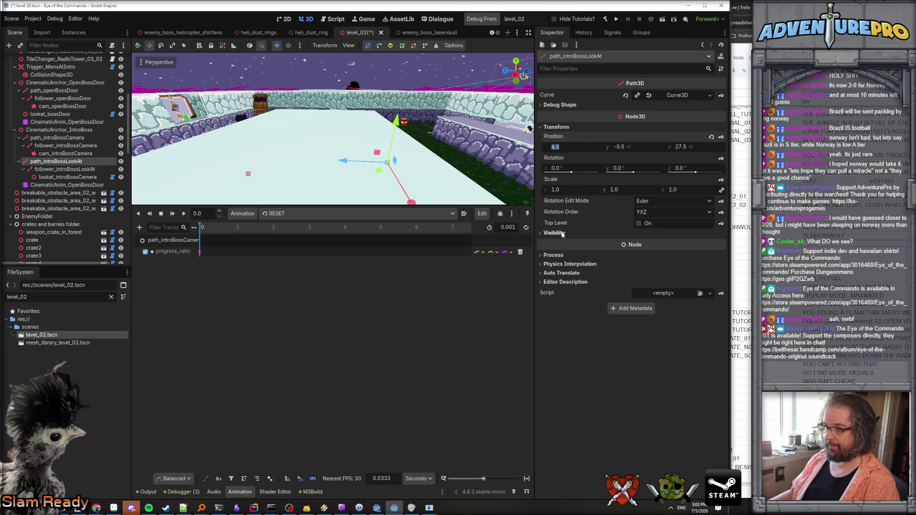
{"action": "key", "text": "Return"}
{"action": "type", "text": "0"}
{"action": "key", "text": "Return"}
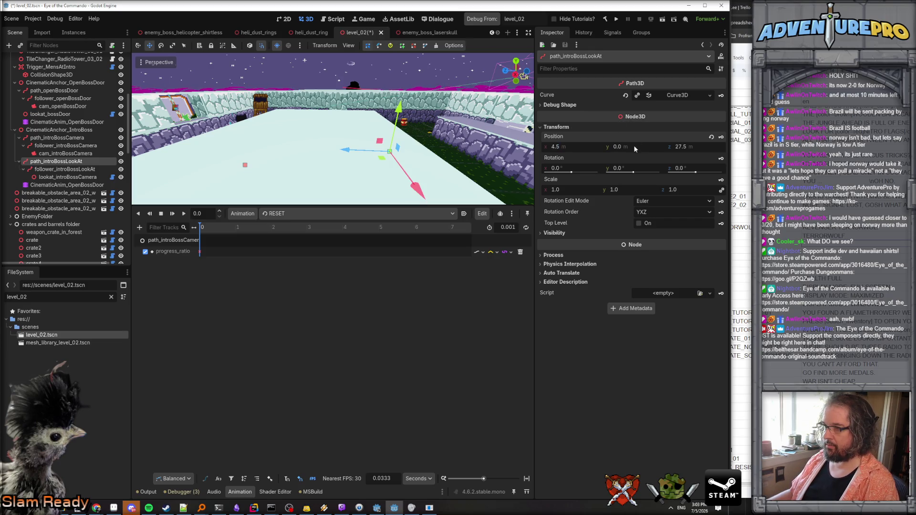
- Set the look-at curve's second point height to 0.25
{"action": "left_click", "coordinate": [677, 95]}
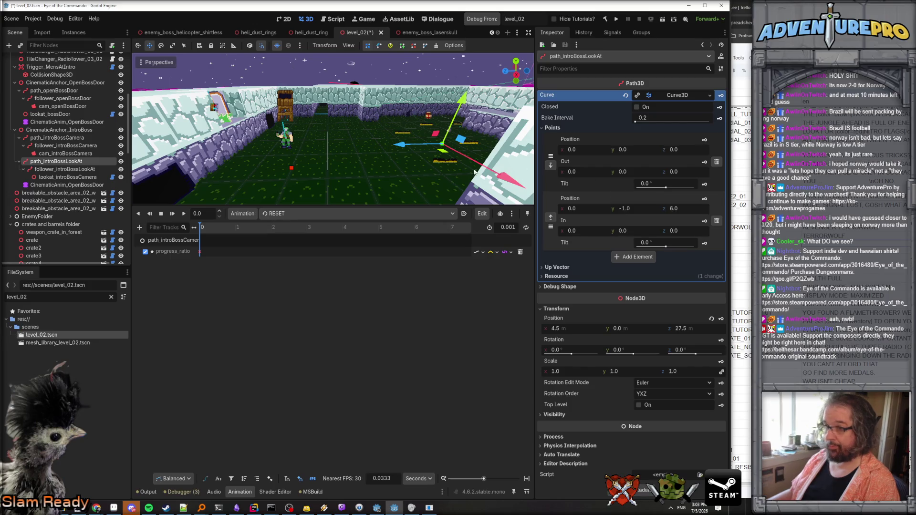
{"action": "left_click", "coordinate": [641, 208]}
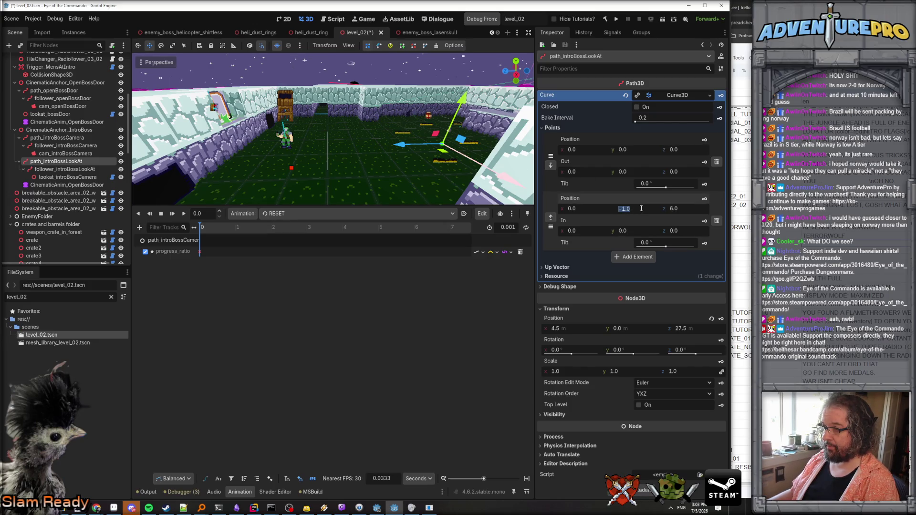
{"action": "type", "text": "4"}
{"action": "type", "text": "1"}
{"action": "key", "text": "Return"}
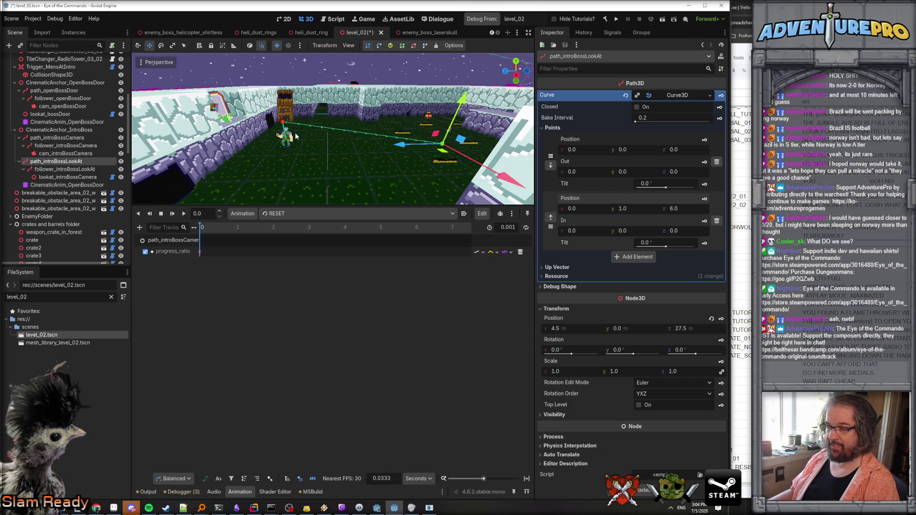
{"action": "left_click", "coordinate": [637, 210]}
{"action": "type", "text": "0.25"}
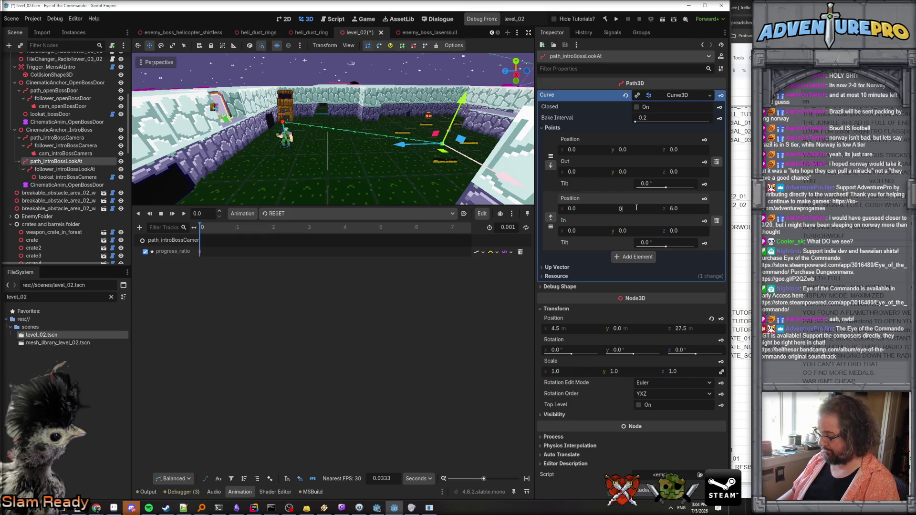
{"action": "key", "text": "Return"}
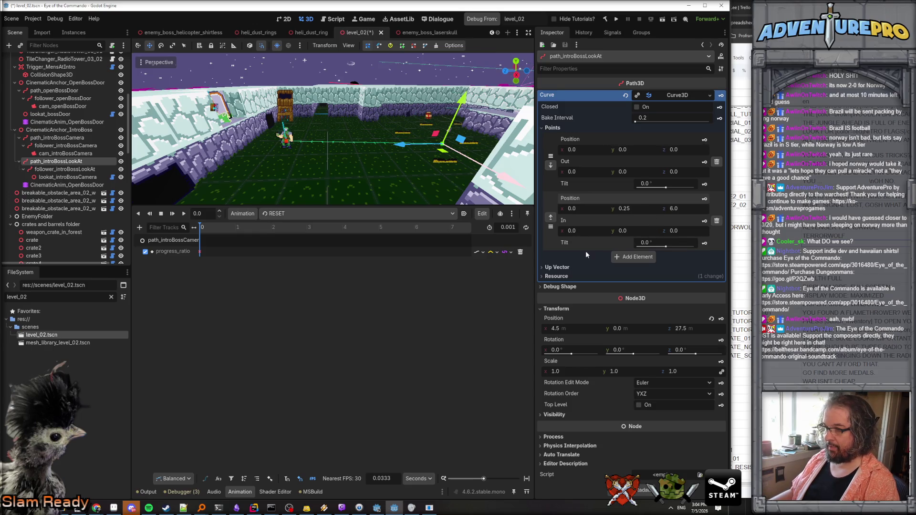
- Add a third curve point at 0, 1.5, 8
{"action": "left_click", "coordinate": [638, 258]}
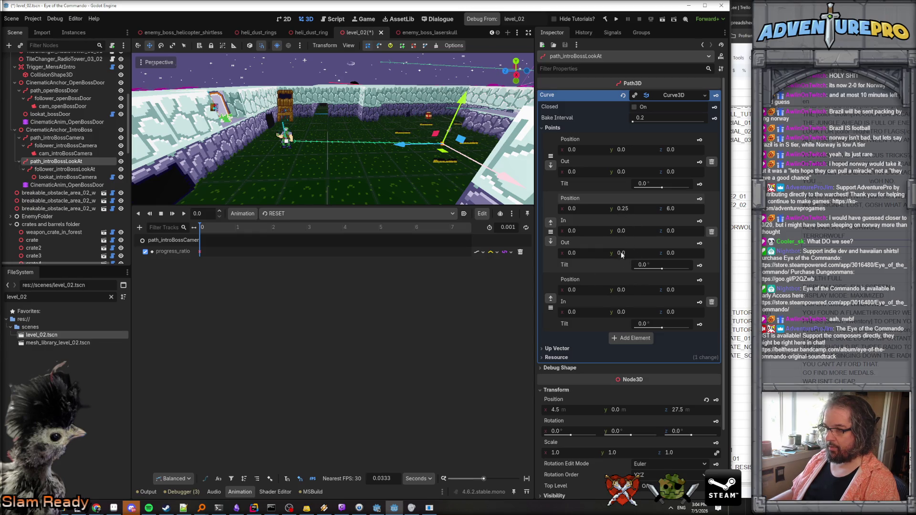
{"action": "left_click", "coordinate": [631, 290]}
{"action": "left_click", "coordinate": [683, 289]}
{"action": "type", "text": "8"}
{"action": "key", "text": "Return"}
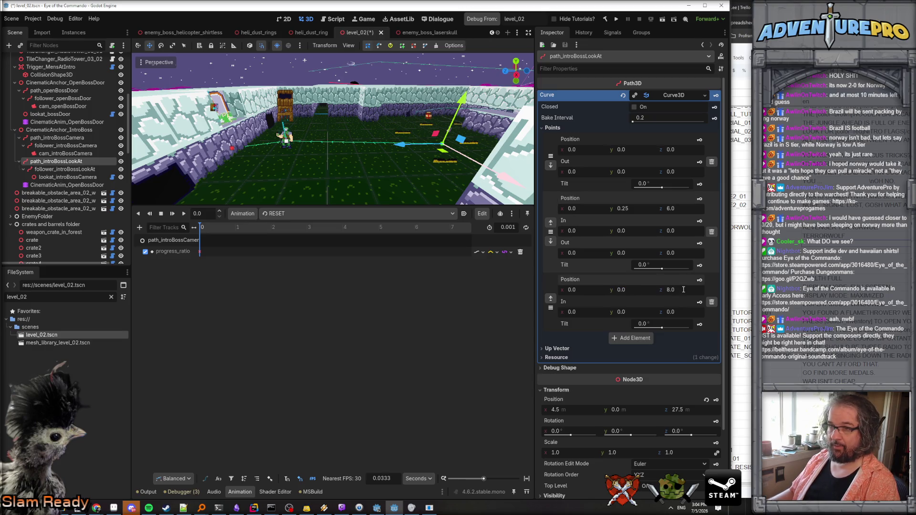
{"action": "left_click", "coordinate": [638, 290]}
{"action": "type", "text": "1.5"}
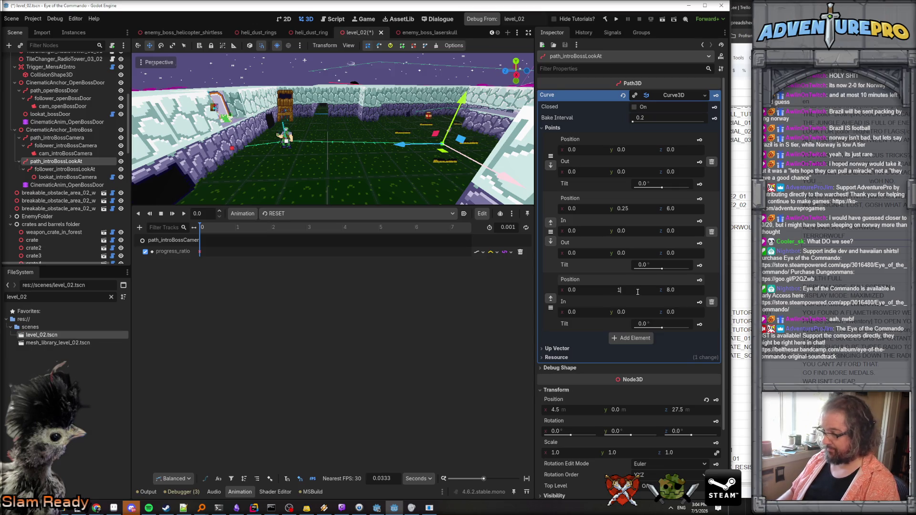
{"action": "key", "text": "Return"}
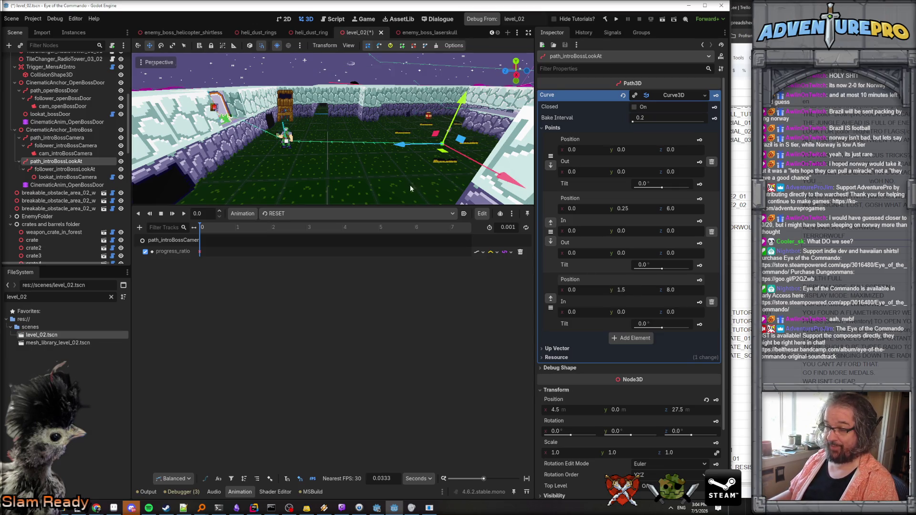
- Set the second point's outgoing handle Z to 1
{"action": "left_click", "coordinate": [684, 252]}
{"action": "type", "text": "1"}
{"action": "key", "text": "Return"}
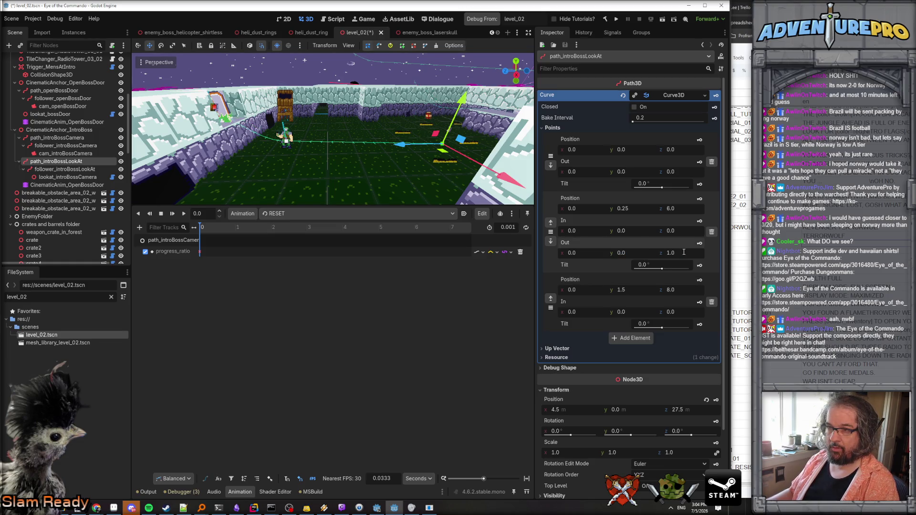
{"action": "key", "text": "w"}
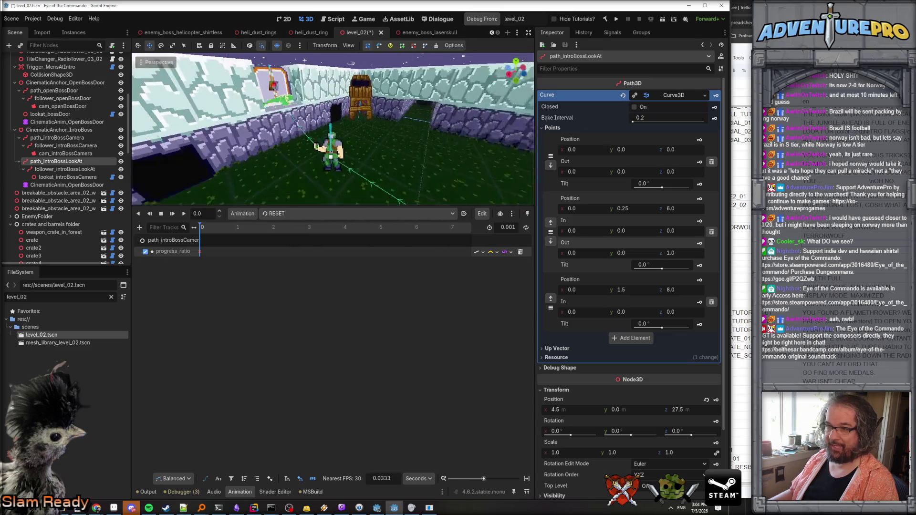
{"action": "key", "text": "w"}
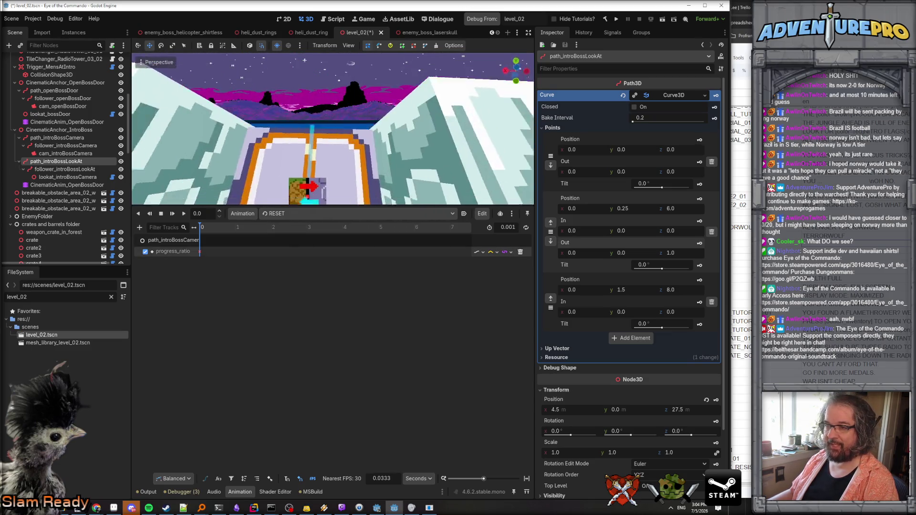
{"action": "key", "text": "s"}
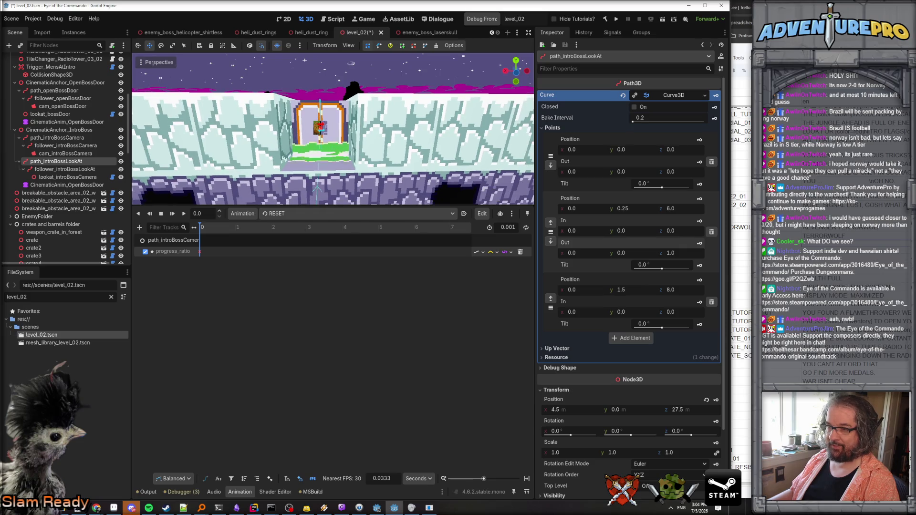
{"action": "key", "text": "s"}
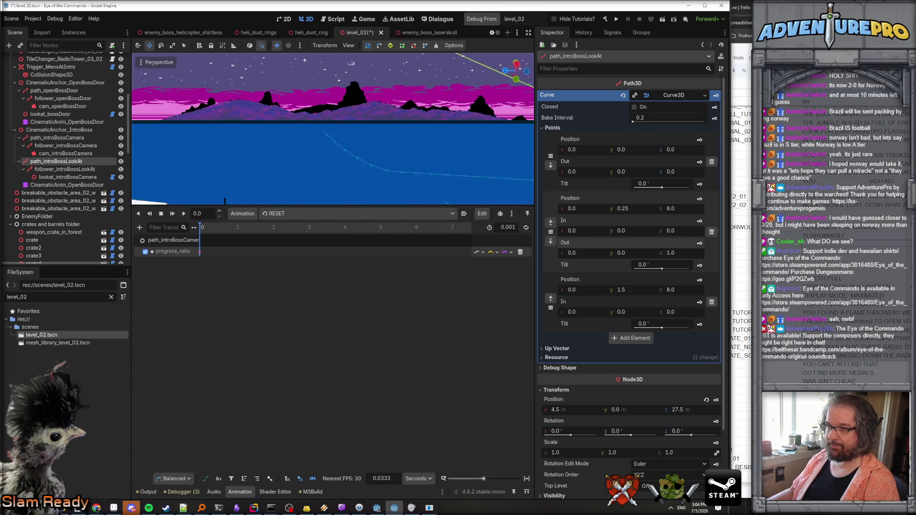
{"action": "left_click", "coordinate": [673, 95]}
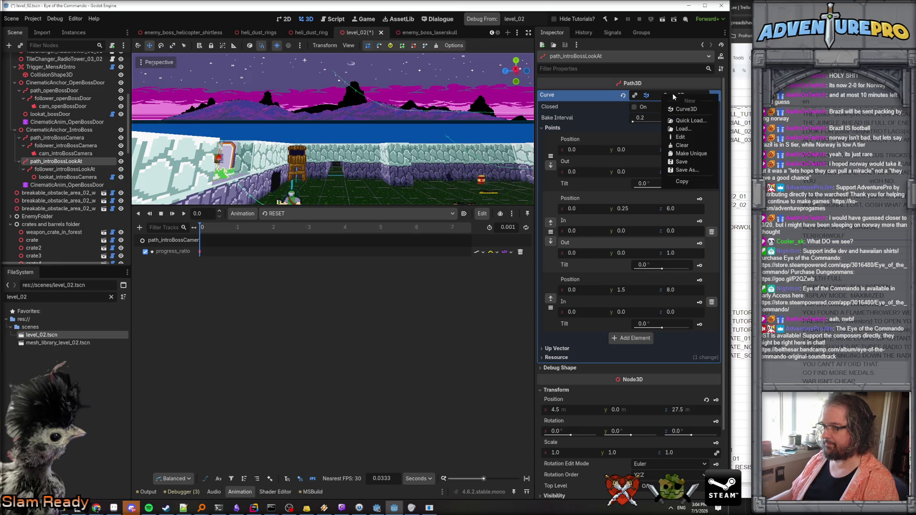
- Make path_introBossLookAt's Curve3D resource unique, then fly the view down over the fortress
{"action": "left_click", "coordinate": [700, 154]}
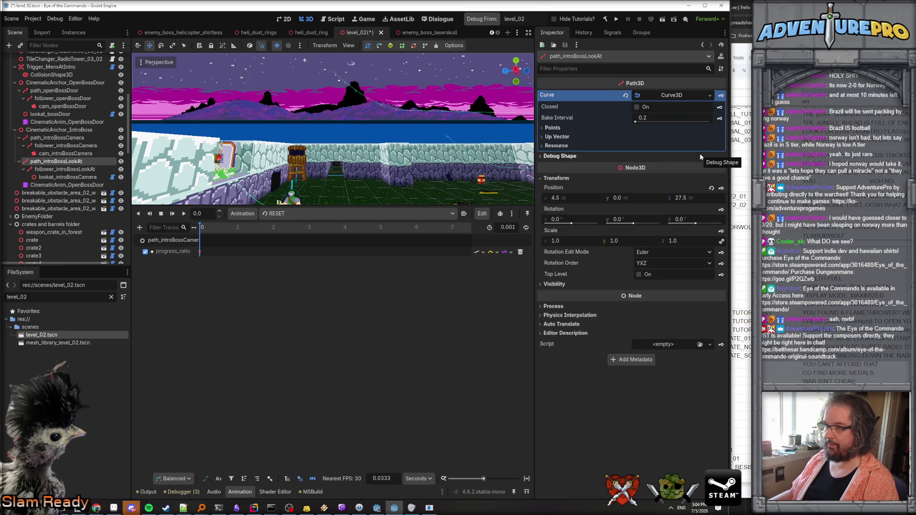
{"action": "right_click", "coordinate": [361, 181]}
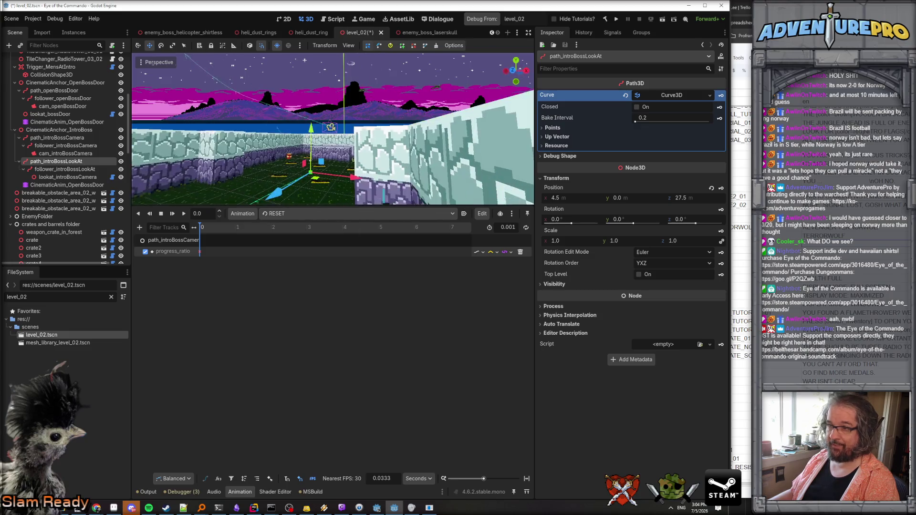
{"action": "key", "text": "w"}
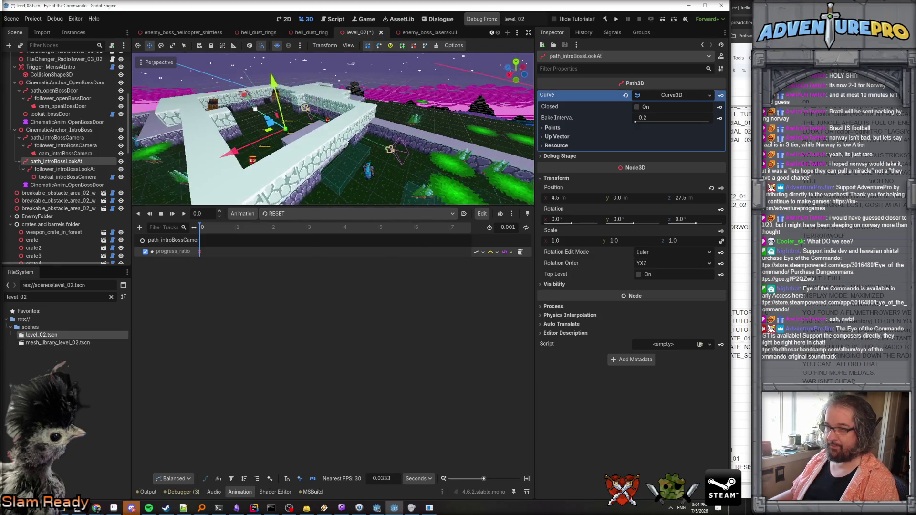
{"action": "key", "text": "w"}
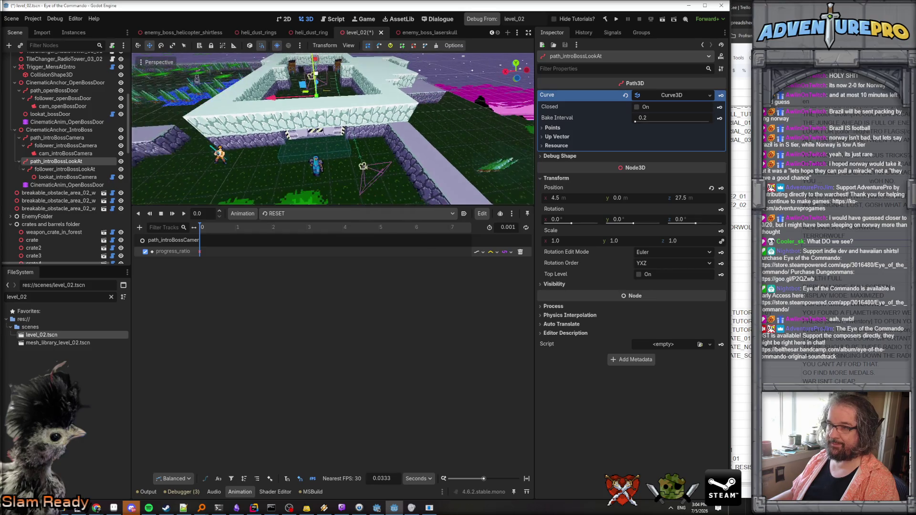
{"action": "key", "text": "w"}
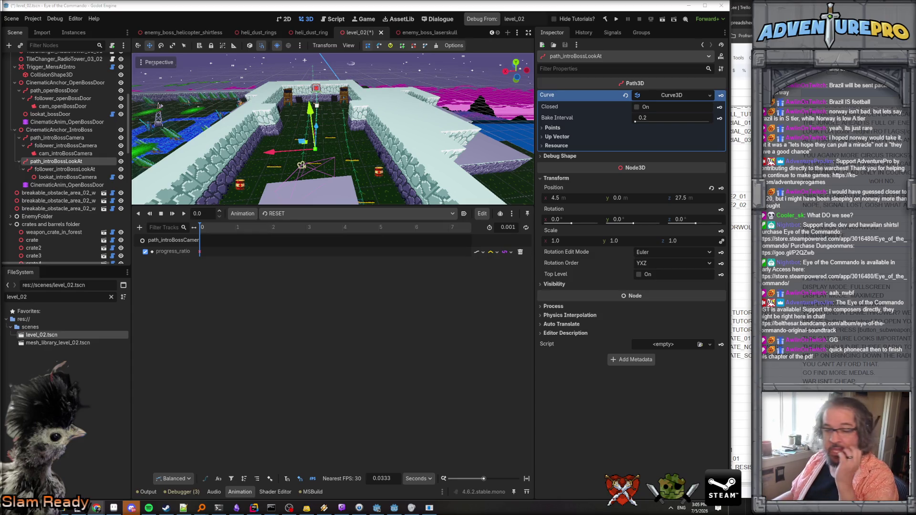
- Select path_openBossDoor and give it its own unique curve copy
{"action": "mouse_move", "coordinate": [368, 159]}
{"action": "left_mouse_down"}
{"action": "mouse_move", "coordinate": [370, 181]}
{"action": "mouse_move", "coordinate": [365, 153]}
{"action": "left_mouse_up"}
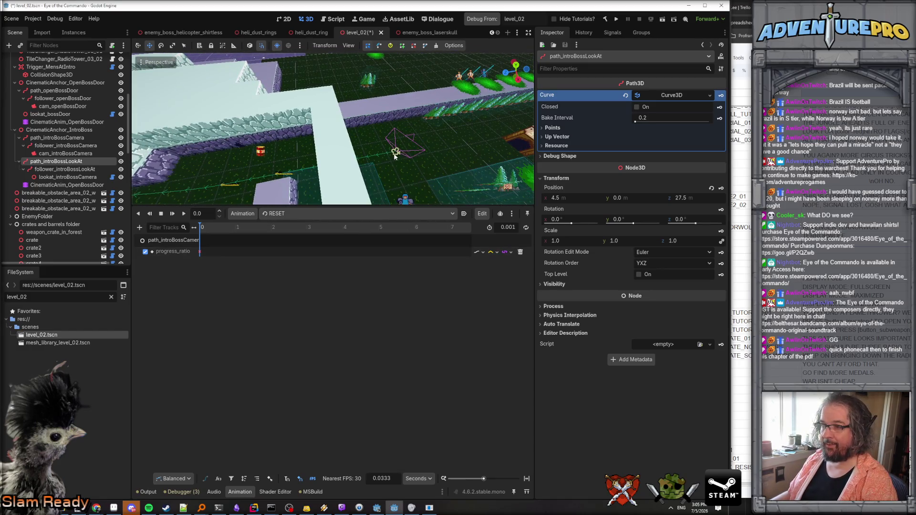
{"action": "left_click", "coordinate": [396, 152]}
{"action": "left_click", "coordinate": [62, 98]}
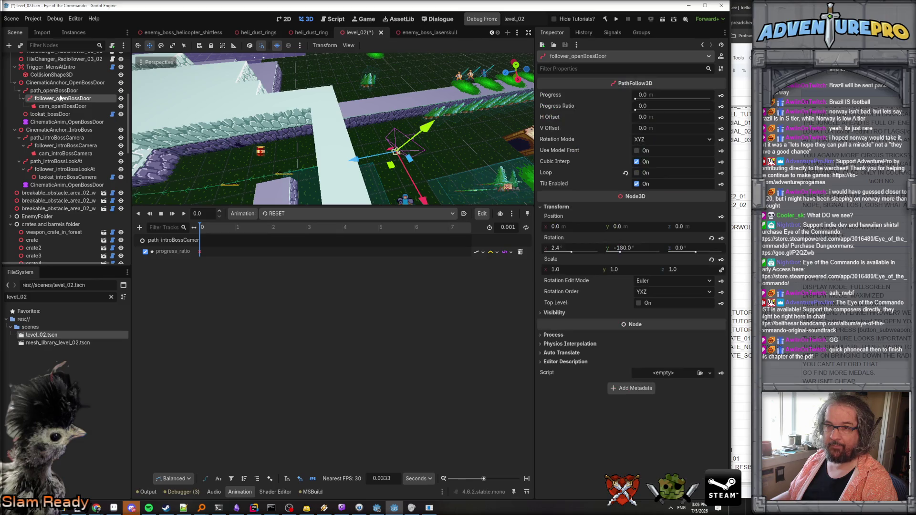
{"action": "left_click", "coordinate": [53, 91]}
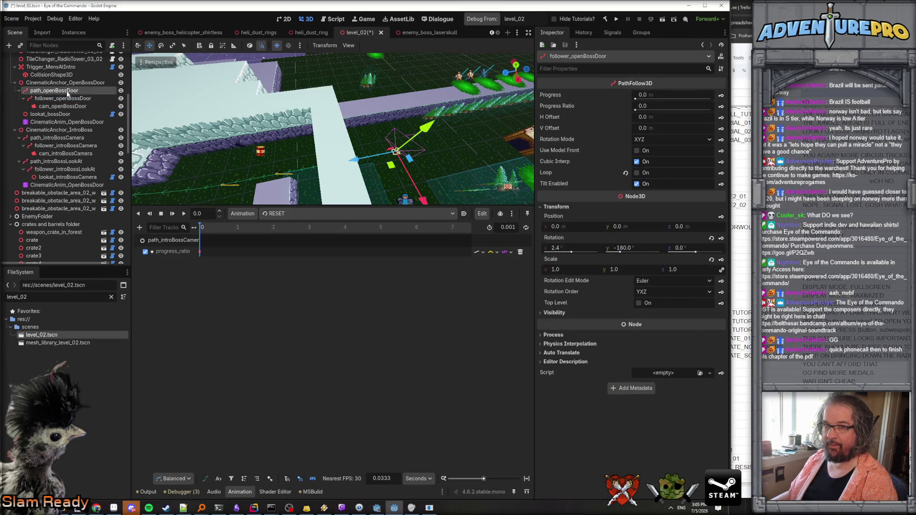
{"action": "left_click", "coordinate": [635, 95]}
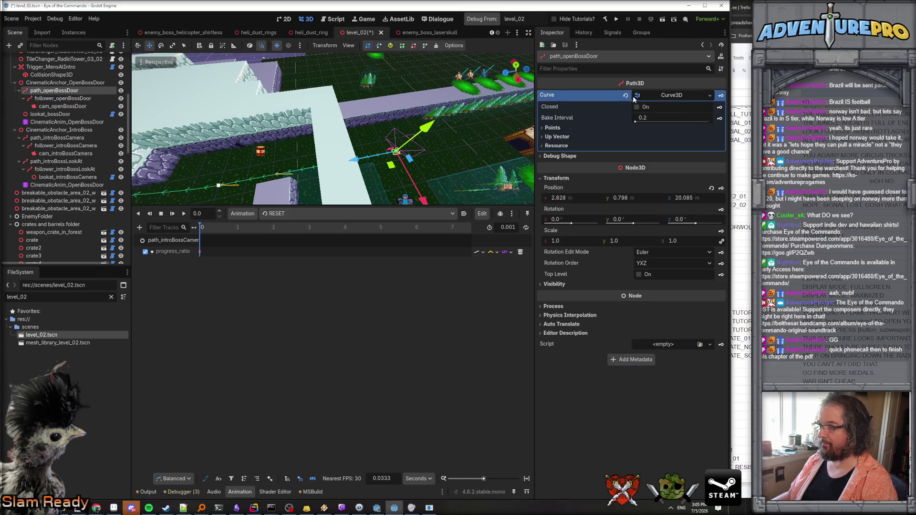
- Delete the door curve's third and second points
{"action": "left_click", "coordinate": [667, 96]}
{"action": "left_click", "coordinate": [568, 105]}
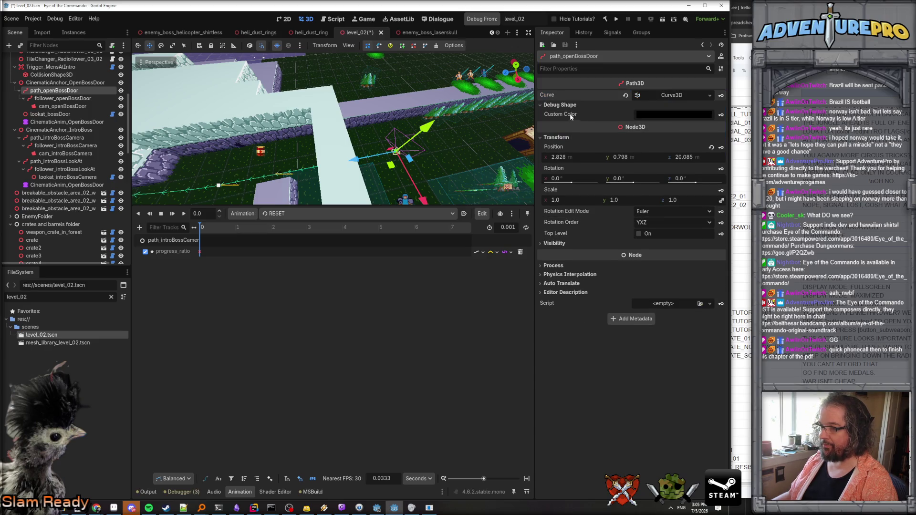
{"action": "left_click", "coordinate": [668, 95]}
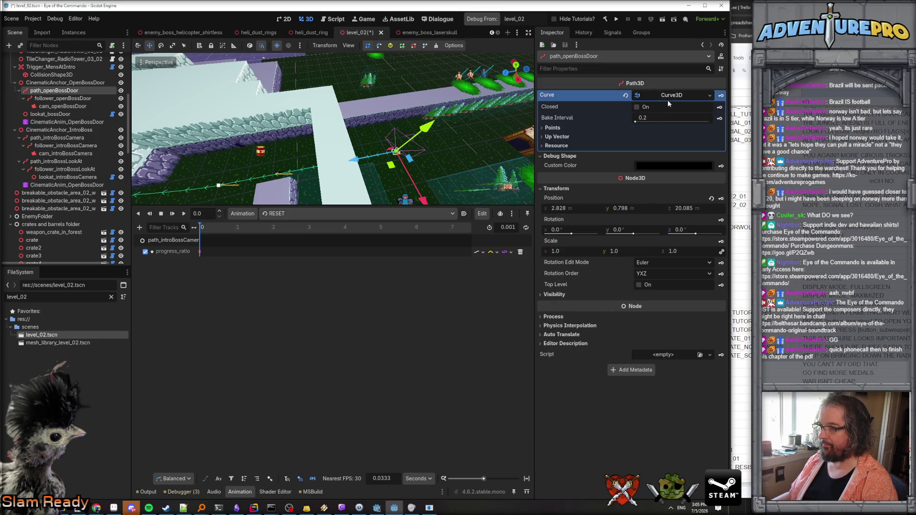
{"action": "left_click", "coordinate": [552, 128]}
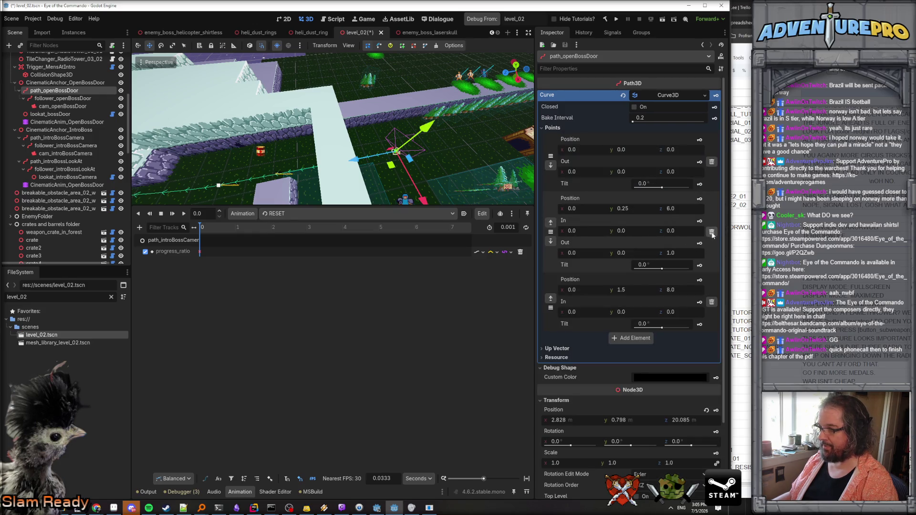
{"action": "left_click", "coordinate": [712, 303]}
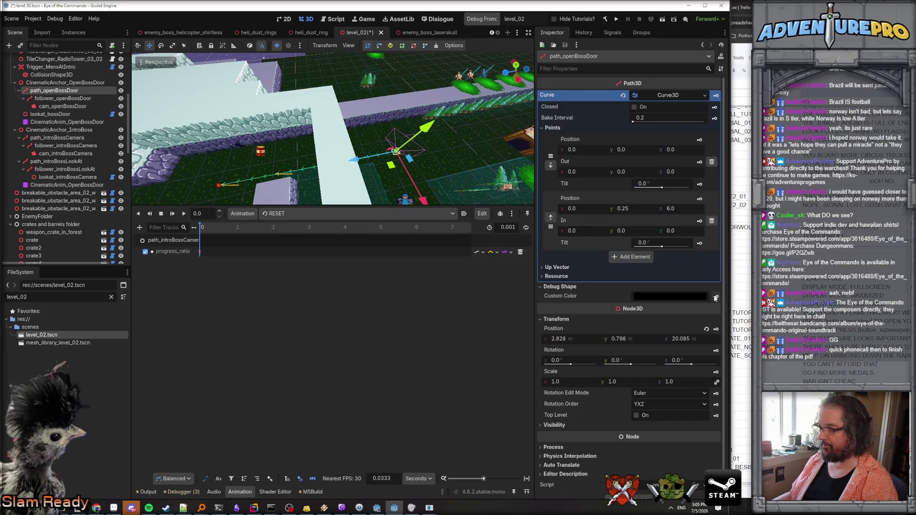
{"action": "left_click", "coordinate": [711, 232]}
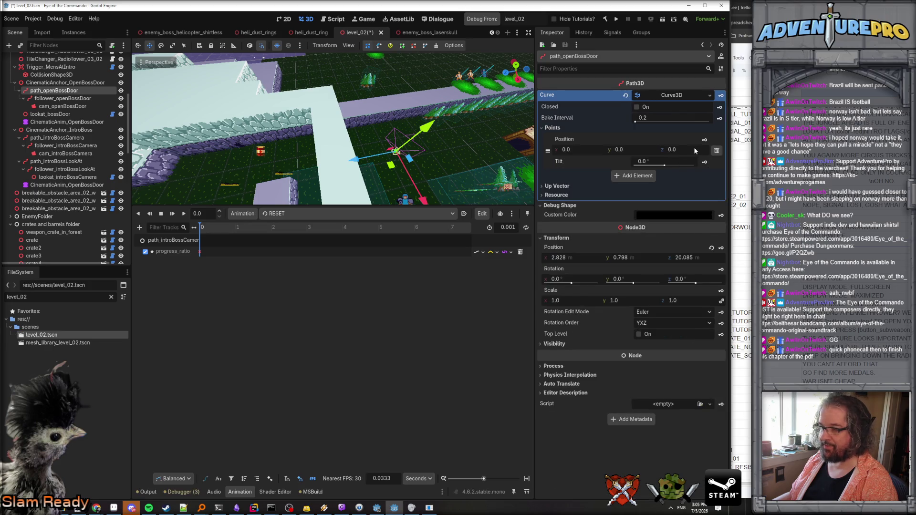
- Add a new second point to the door curve at x 3.5
{"action": "left_click", "coordinate": [640, 176]}
{"action": "left_click", "coordinate": [686, 208]}
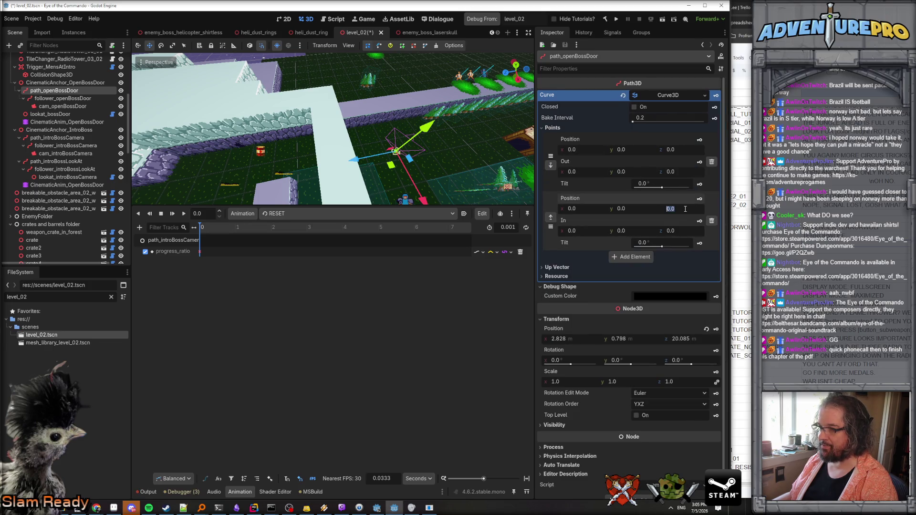
{"action": "left_click", "coordinate": [575, 208]}
{"action": "type", "text": "3"}
{"action": "key", "text": "Return"}
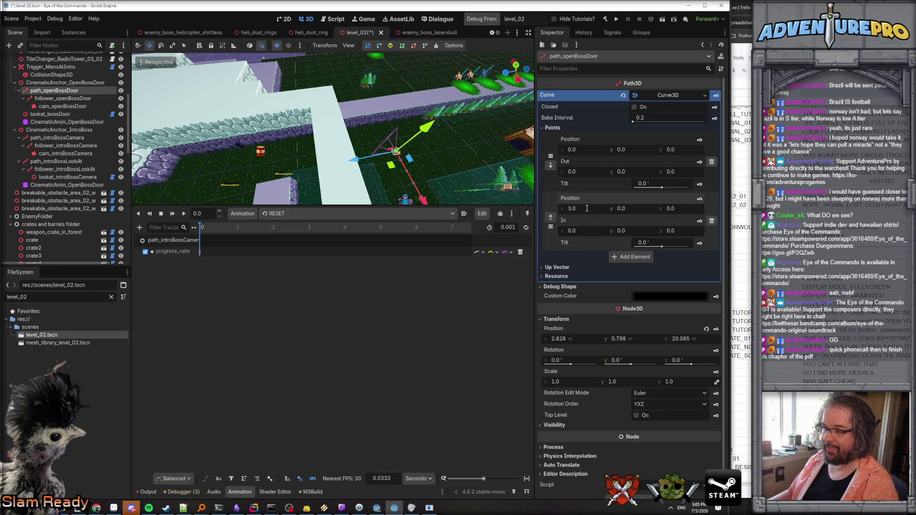
{"action": "left_click_drag", "start_coordinate": [468, 161], "coordinate": [469, 162]}
{"action": "left_click", "coordinate": [584, 209]}
{"action": "type", "text": "3.5"}
{"action": "key", "text": "Return"}
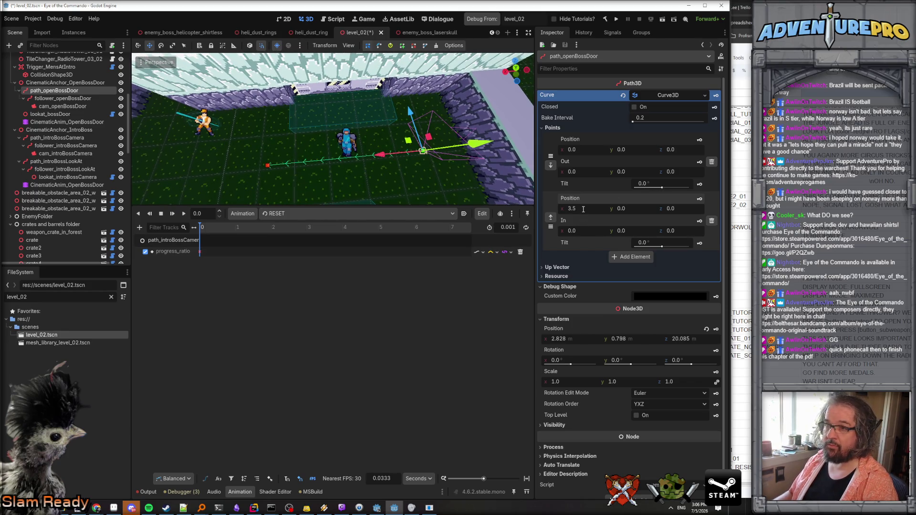
- Select CinematicAnchor_IntroBoss, then path_introBossCamera, in the Scene dock
{"action": "left_click_drag", "start_coordinate": [470, 162], "coordinate": [470, 162]}
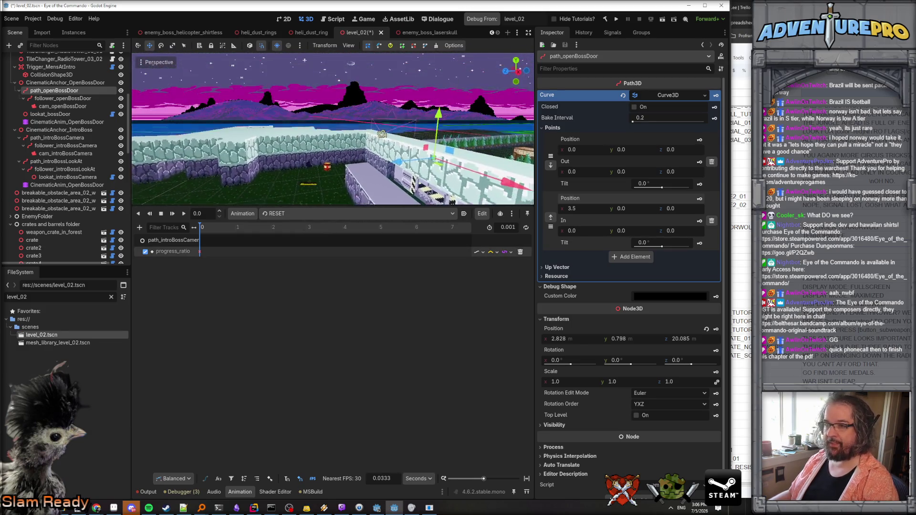
{"action": "left_click", "coordinate": [73, 131]}
{"action": "left_click", "coordinate": [74, 137]}
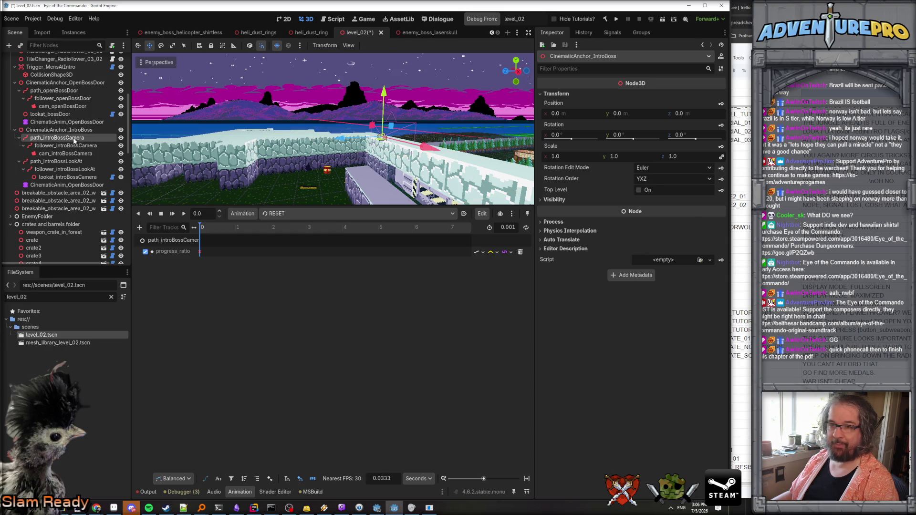
- Expand path_introBossCamera's Curve3D to show its list of points
{"action": "left_click_drag", "start_coordinate": [469, 162], "coordinate": [470, 162]}
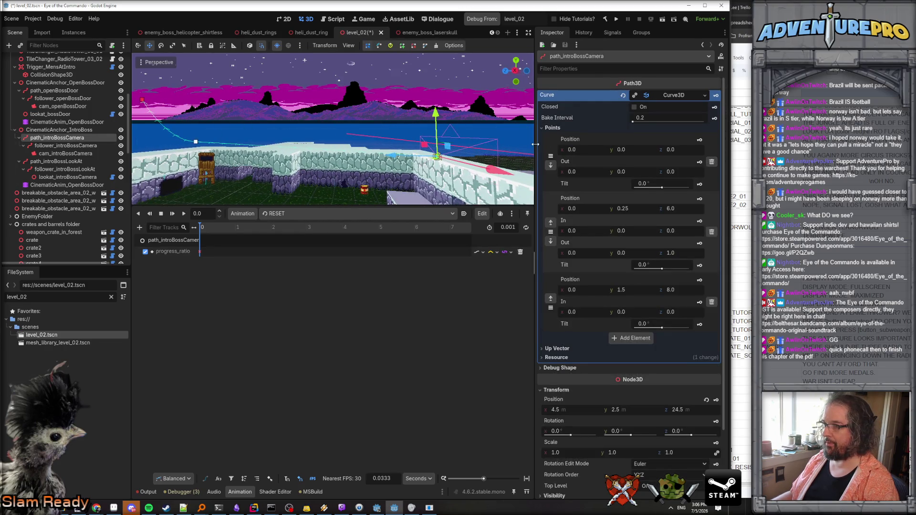
{"action": "left_click", "coordinate": [649, 95]}
{"action": "left_click", "coordinate": [650, 97]}
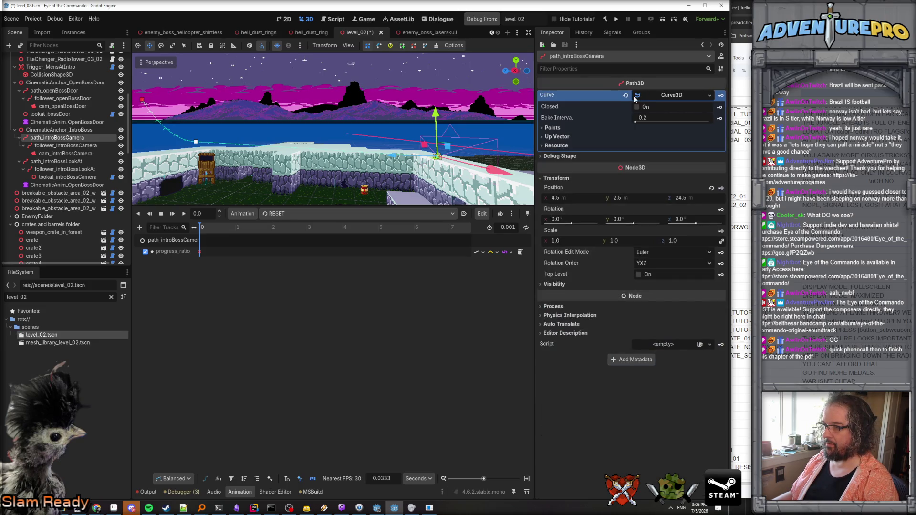
{"action": "left_click", "coordinate": [679, 98]}
{"action": "left_click", "coordinate": [679, 98]}
{"action": "left_click", "coordinate": [574, 127]}
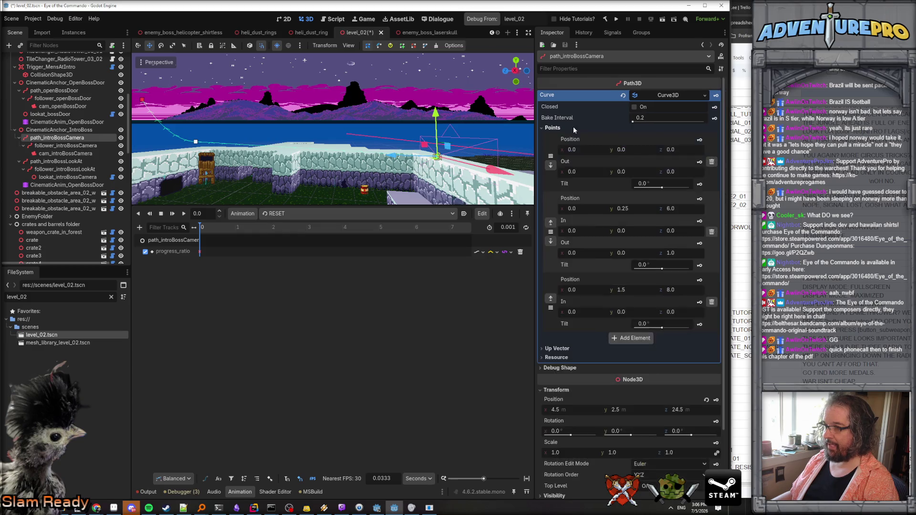
{"action": "mouse_move", "coordinate": [425, 158]}
{"action": "left_mouse_down"}
{"action": "mouse_move", "coordinate": [377, 159]}
{"action": "mouse_move", "coordinate": [361, 195]}
{"action": "mouse_move", "coordinate": [353, 189]}
{"action": "left_mouse_up"}
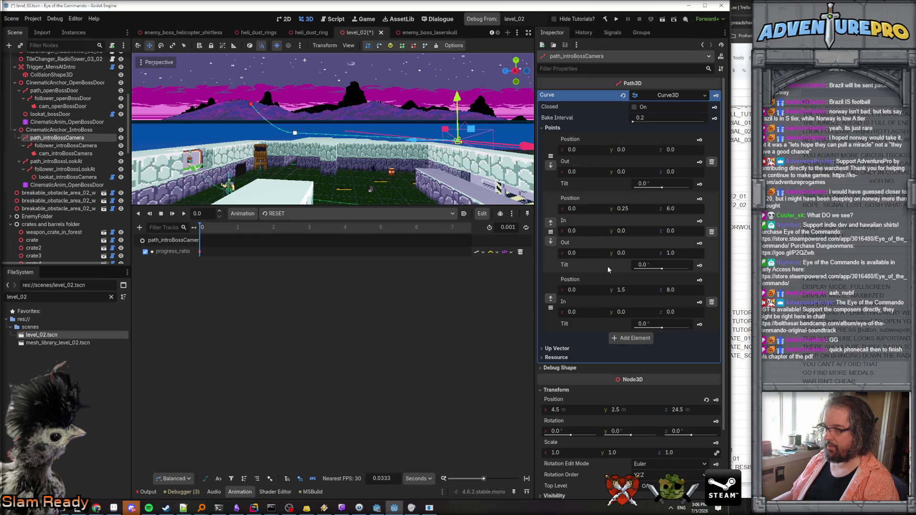
- Delete the curve's third point and set the second point's y to -1
{"action": "left_click", "coordinate": [711, 303]}
{"action": "left_click", "coordinate": [650, 209]}
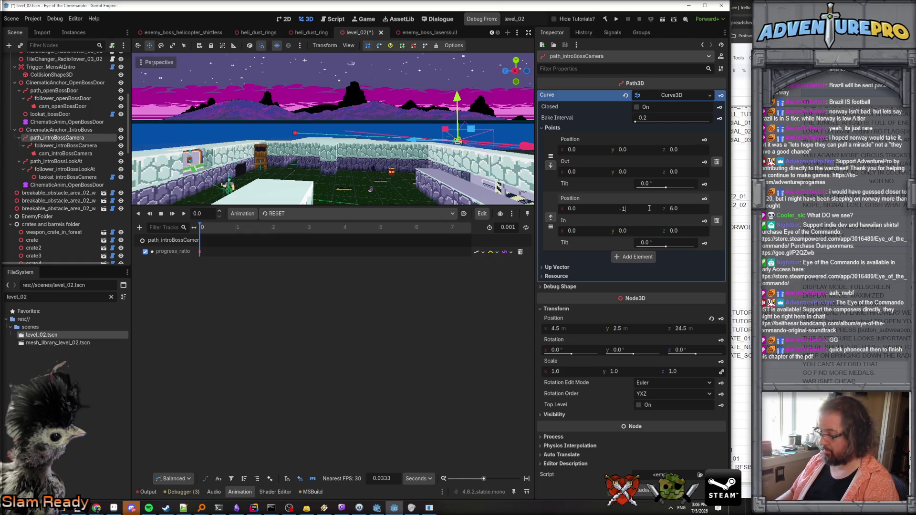
{"action": "type", "text": "-1"}
{"action": "key", "text": "Return"}
{"action": "scroll", "coordinate": [152, 158], "scroll_direction": "up", "scroll_amount": 3}
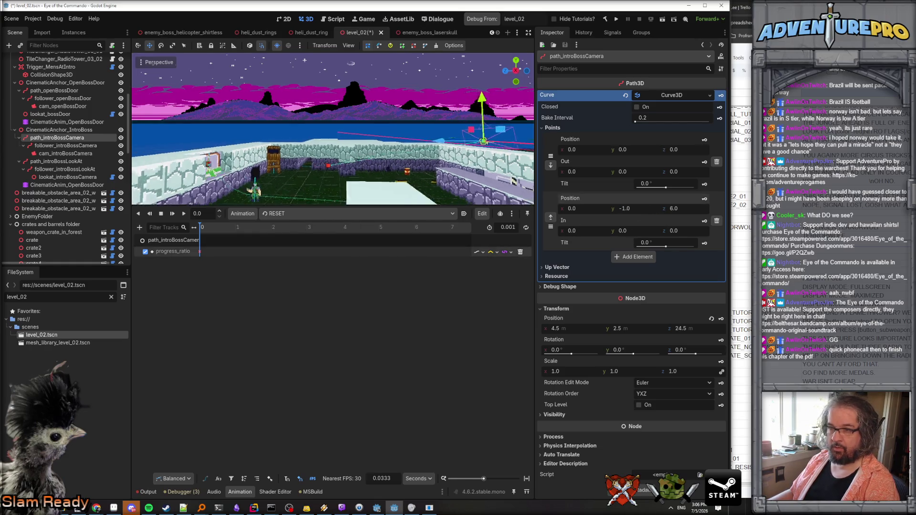
{"action": "scroll", "coordinate": [447, 196], "scroll_direction": "up", "scroll_amount": 5}
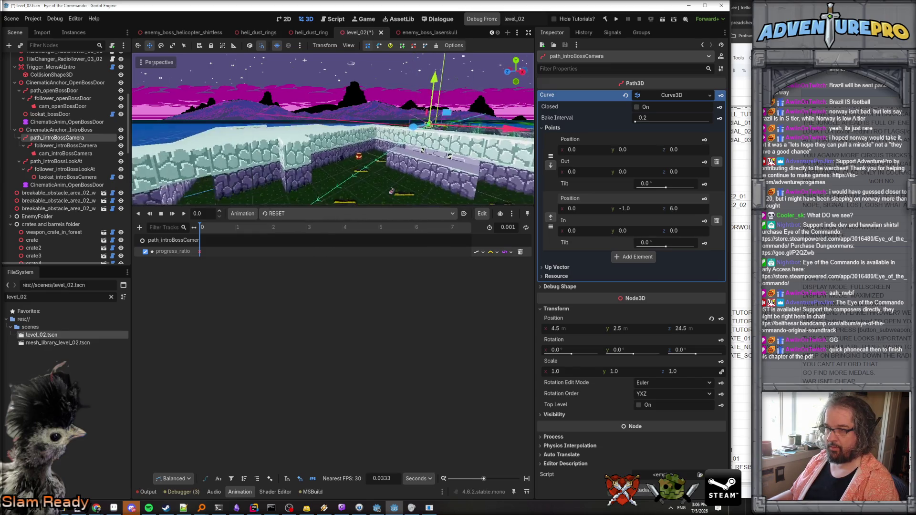
{"action": "scroll", "coordinate": [333, 128], "scroll_direction": "down", "scroll_amount": 2}
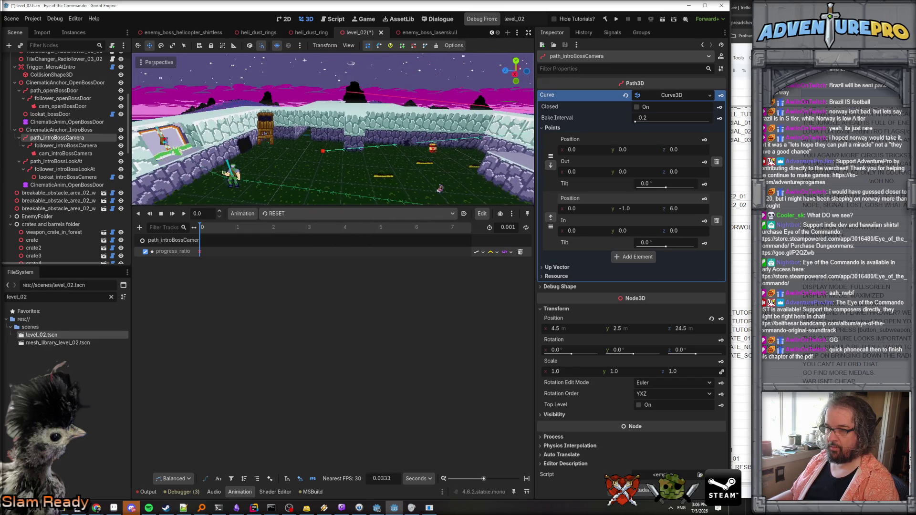
{"action": "scroll", "coordinate": [333, 129], "scroll_direction": "down", "scroll_amount": 1}
{"action": "left_click_drag", "start_coordinate": [333, 129], "coordinate": [286, 105]}
{"action": "scroll", "coordinate": [333, 129], "scroll_direction": "up", "scroll_amount": 2}
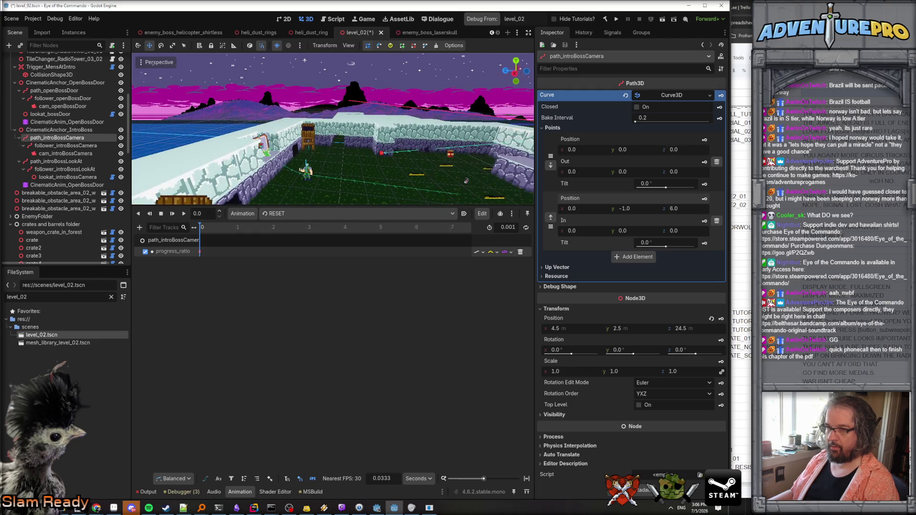
{"action": "scroll", "coordinate": [332, 129], "scroll_direction": "up", "scroll_amount": 2}
{"action": "scroll", "coordinate": [422, 181], "scroll_direction": "down", "scroll_amount": 3}
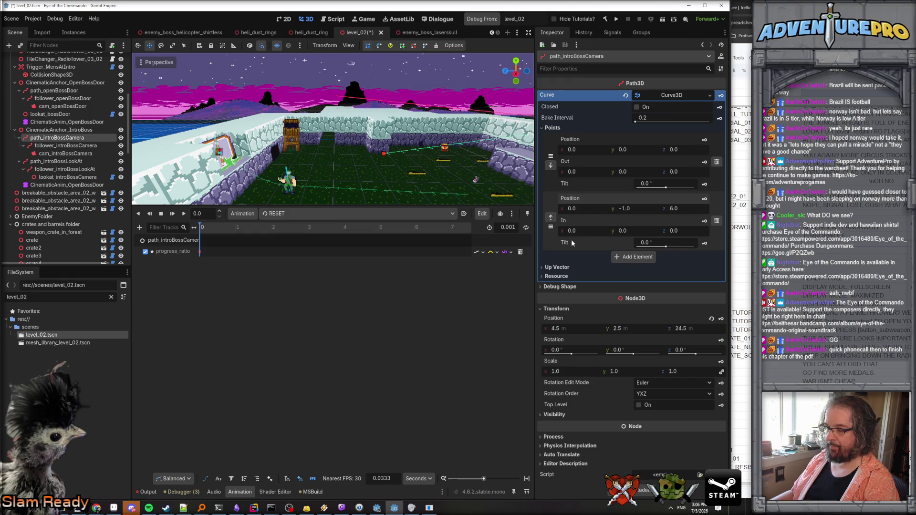
- Add a new end point to the camera curve at z 8
{"action": "left_click", "coordinate": [66, 163]}
{"action": "left_click", "coordinate": [57, 137]}
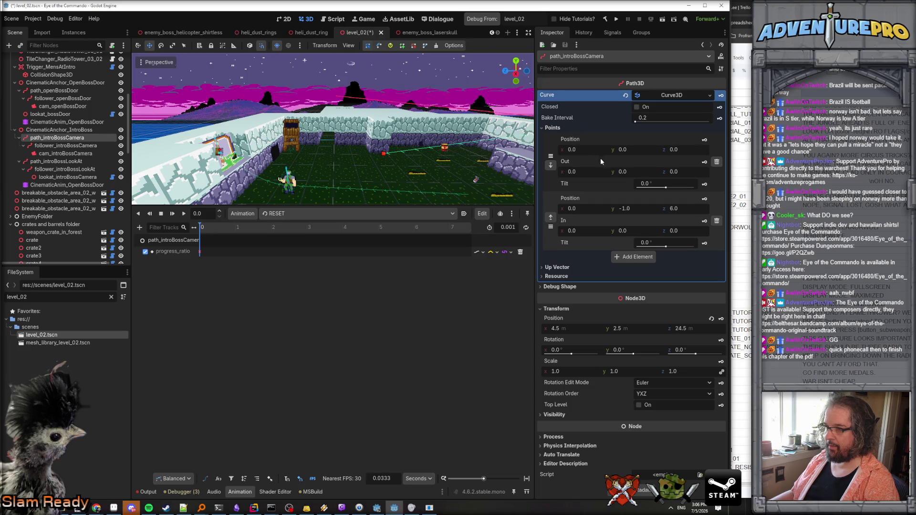
{"action": "left_click", "coordinate": [629, 259]}
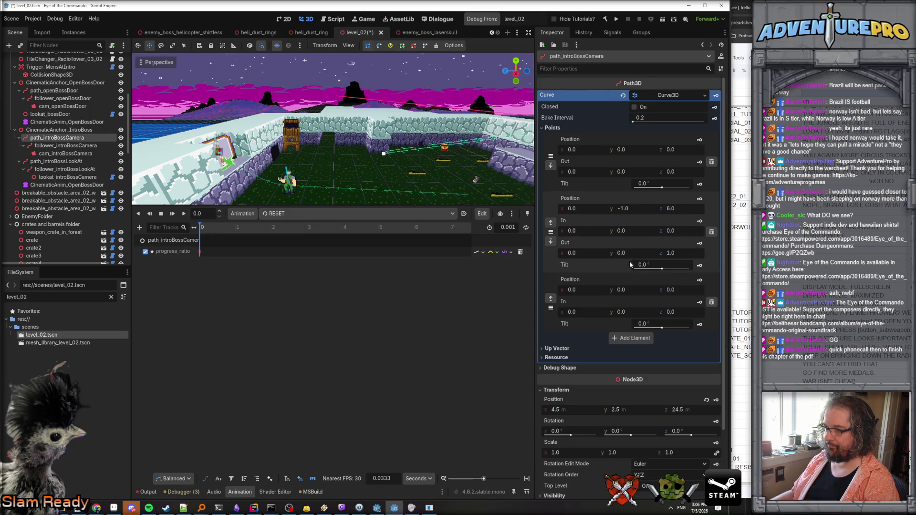
{"action": "left_click", "coordinate": [683, 291]}
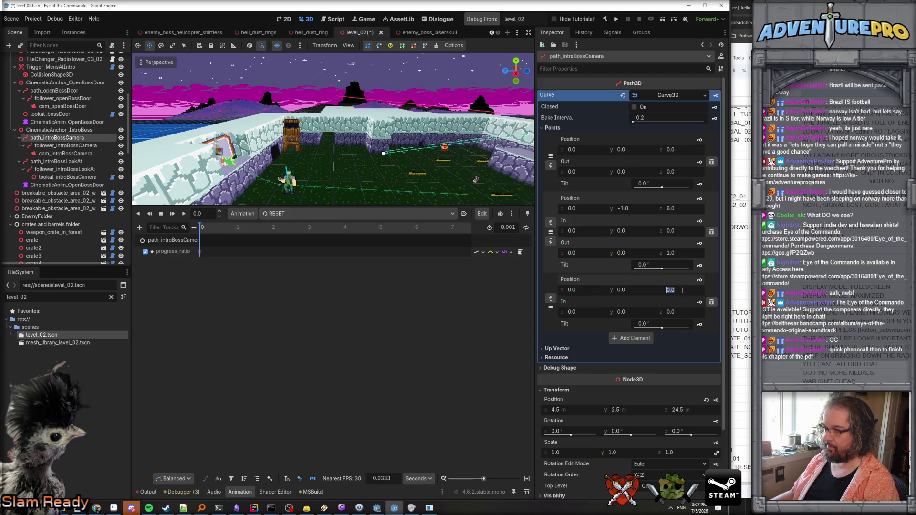
{"action": "type", "text": "8"}
{"action": "key", "text": "Return"}
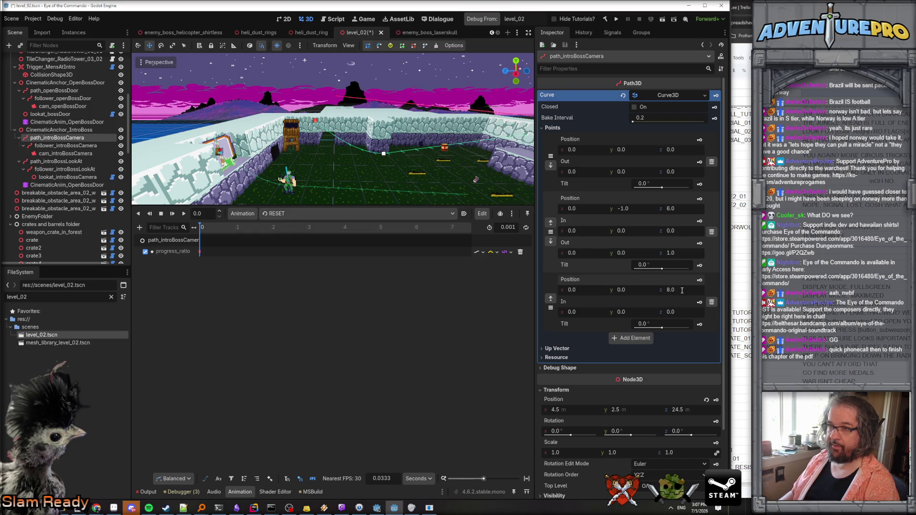
- Zero the middle point's Out z and set the last point's y to -1, ending at 0, -1, 8
{"action": "left_click", "coordinate": [679, 253]}
{"action": "type", "text": "0"}
{"action": "key", "text": "Return"}
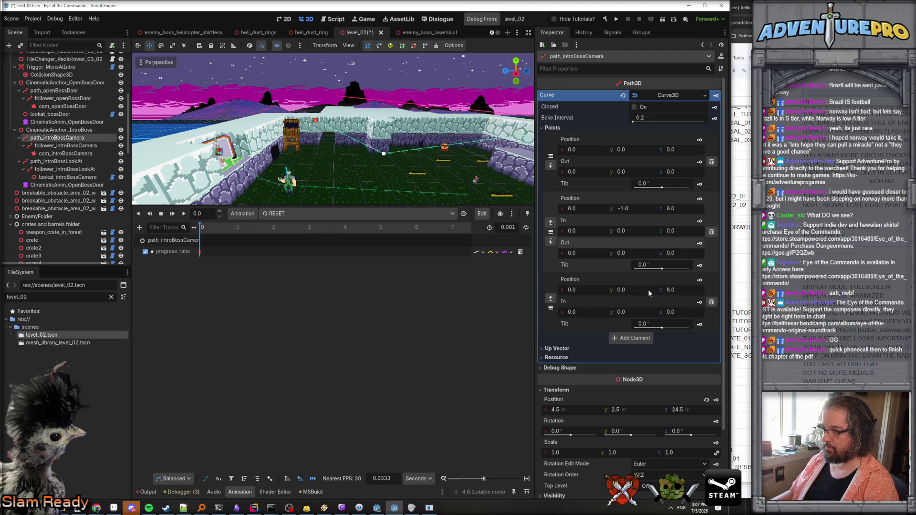
{"action": "left_click", "coordinate": [646, 291]}
{"action": "type", "text": "-1"}
{"action": "key", "text": "Return"}
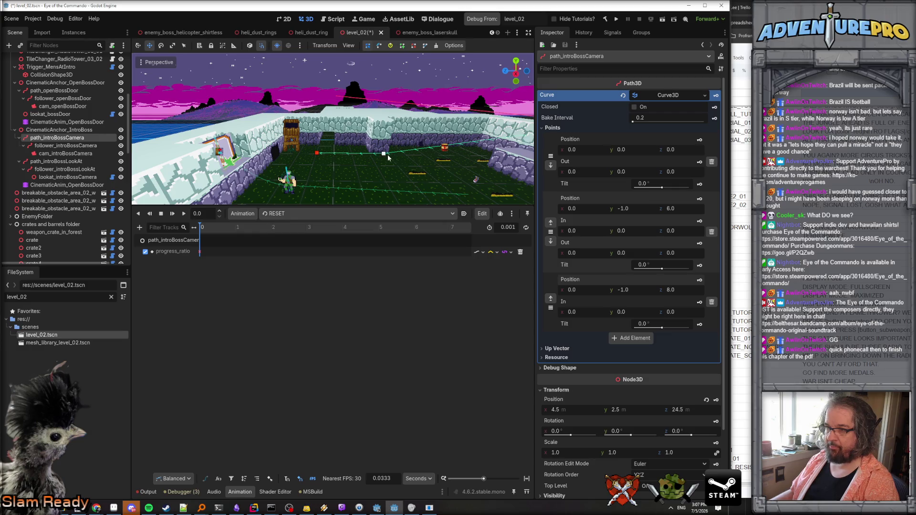
{"action": "scroll", "coordinate": [376, 166], "scroll_direction": "up", "scroll_amount": 2}
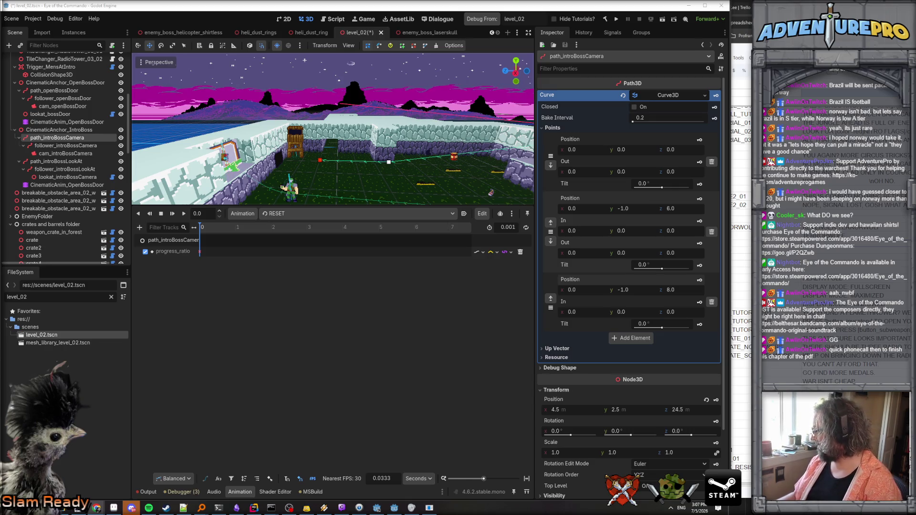
{"action": "left_click_drag", "start_coordinate": [384, 182], "coordinate": [328, 153]}
- Inspect the IntroBoss anchor's camera and look-at paths and both door animation players
{"action": "left_click", "coordinate": [60, 130]}
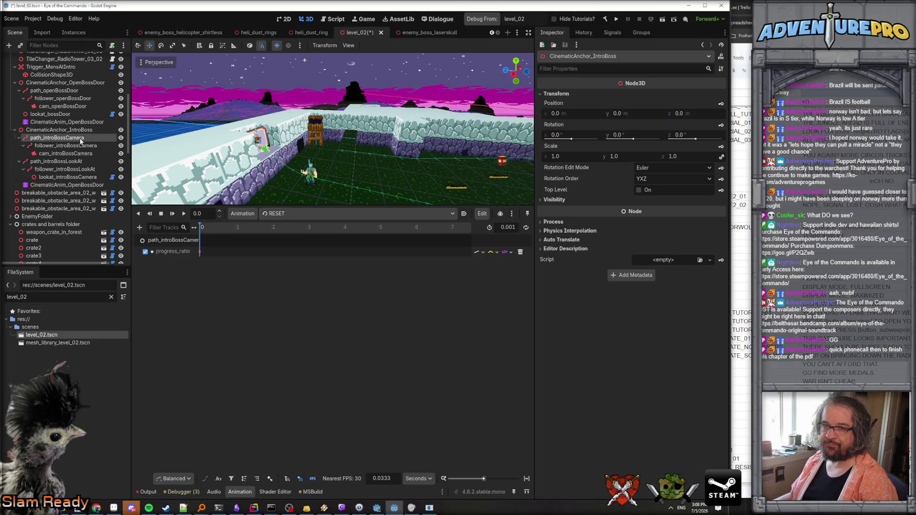
{"action": "left_click", "coordinate": [80, 139]}
{"action": "left_click", "coordinate": [75, 162]}
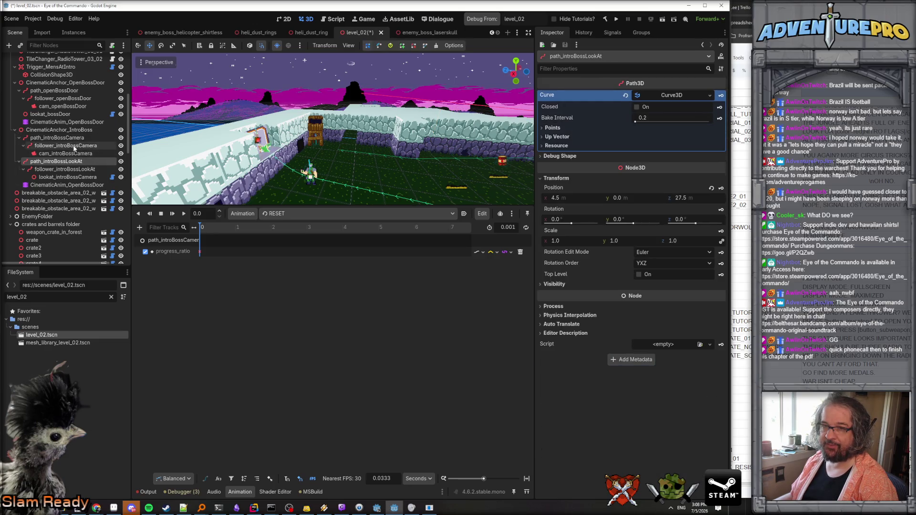
{"action": "left_click", "coordinate": [73, 186]}
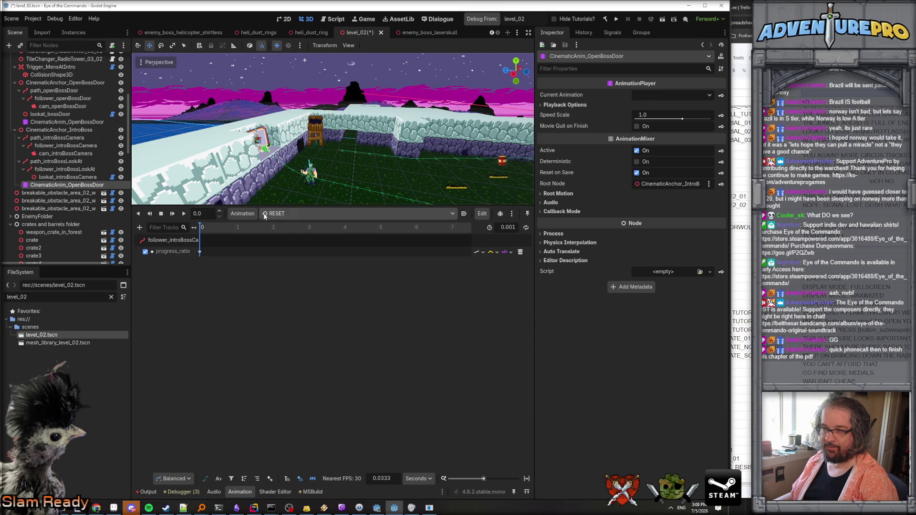
{"action": "left_click", "coordinate": [66, 121]}
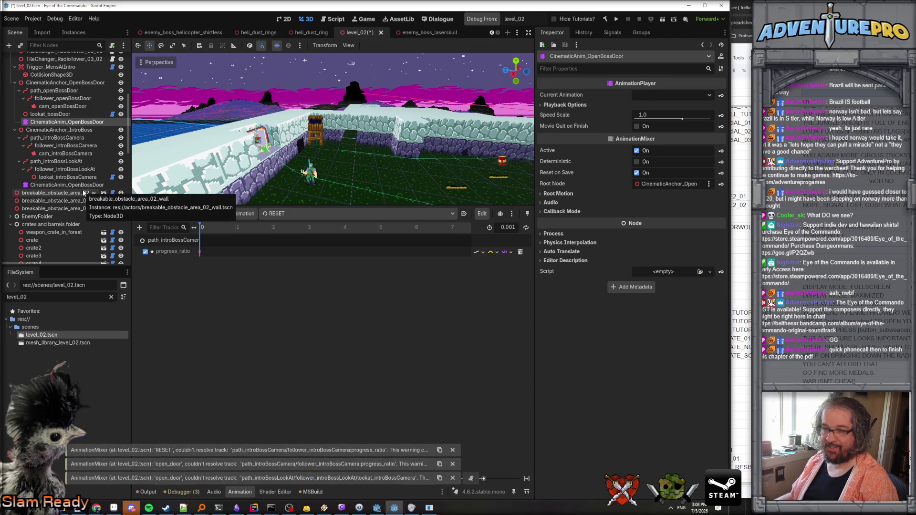
- Rename the copied animation player under the IntroBoss anchor to CinematicAnim_IntroBoss
{"action": "left_click", "coordinate": [76, 186]}
{"action": "left_click", "coordinate": [76, 186]}
{"action": "double_click", "coordinate": [76, 185]}
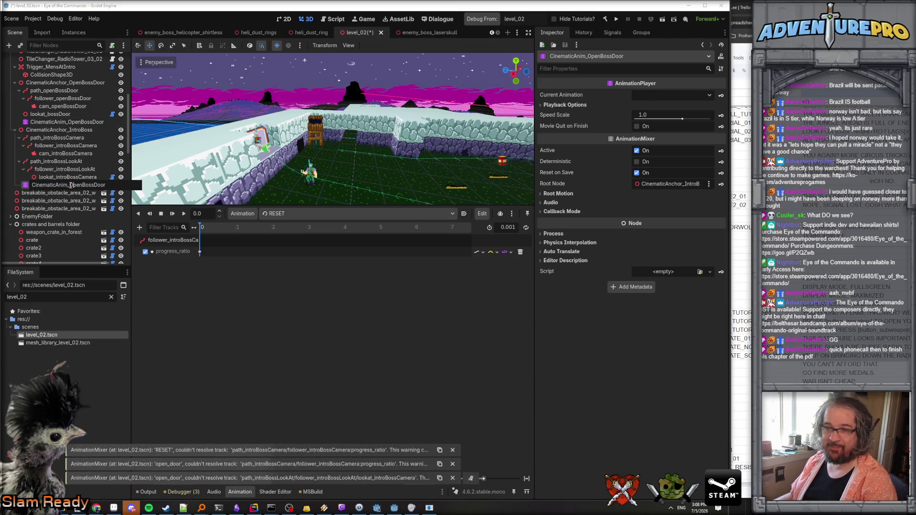
{"action": "type", "text": "IntroBoss"}
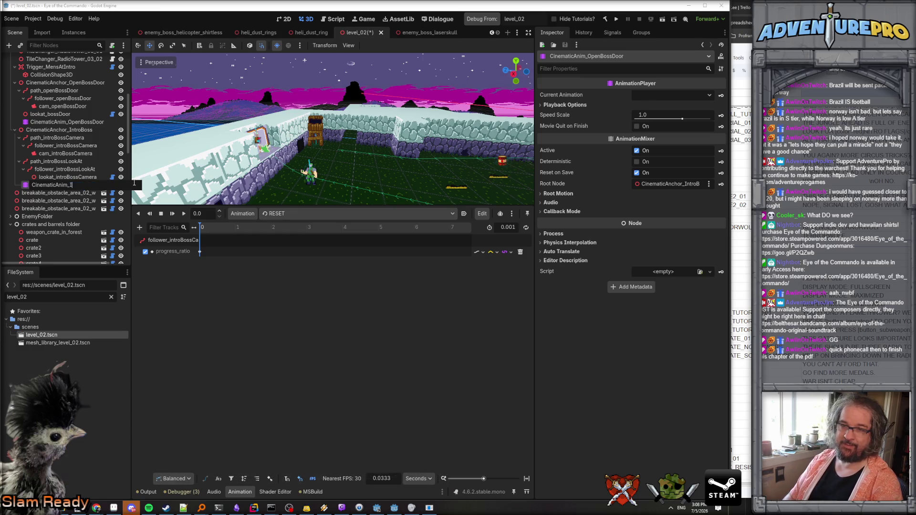
{"action": "key", "text": "Return"}
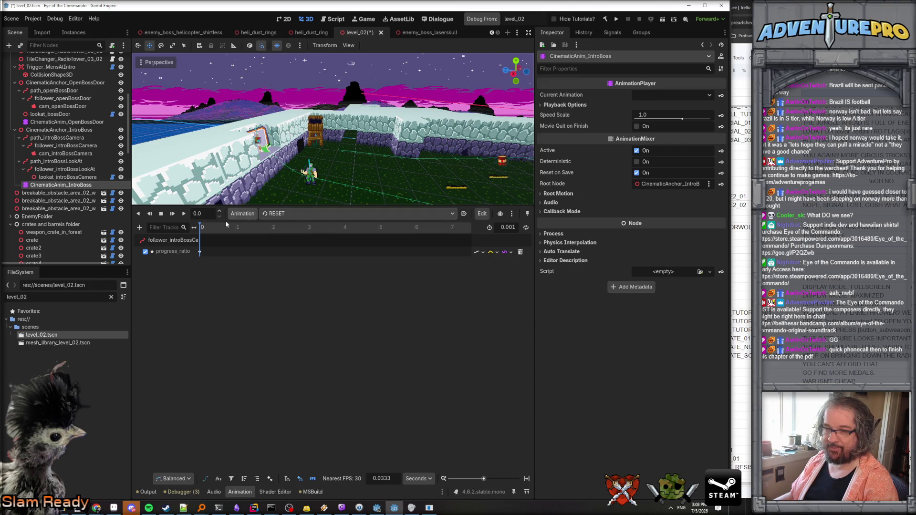
- Compare the two animation players, then bring up CinematicAnim_OpenBossDoor's animation list
{"action": "left_click", "coordinate": [91, 122]}
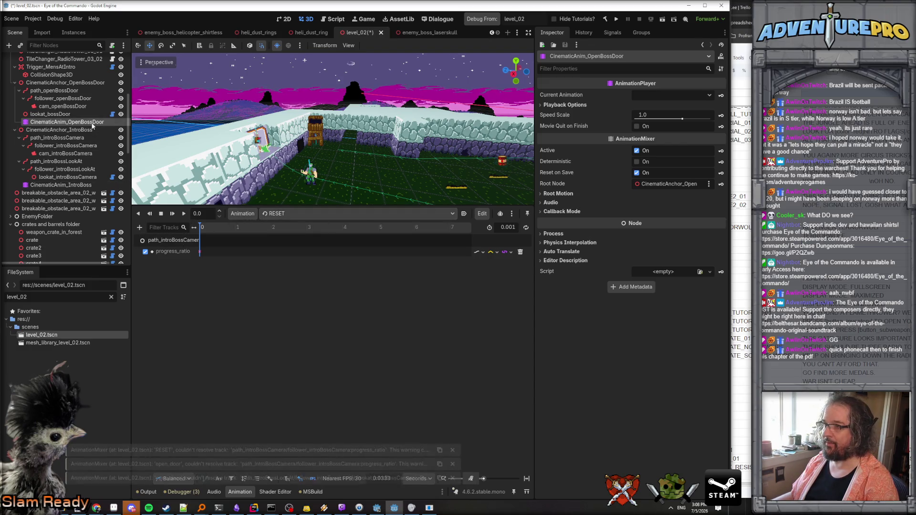
{"action": "left_click", "coordinate": [91, 186]}
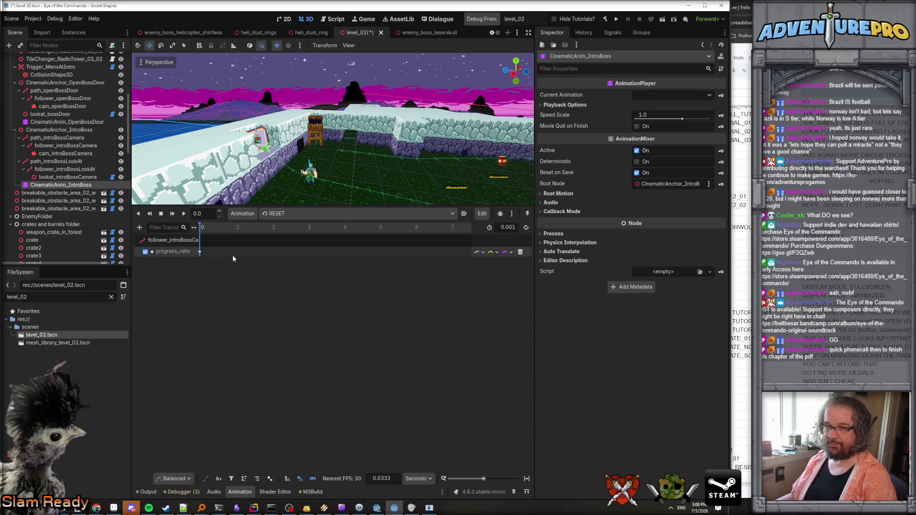
{"action": "left_click", "coordinate": [77, 123]}
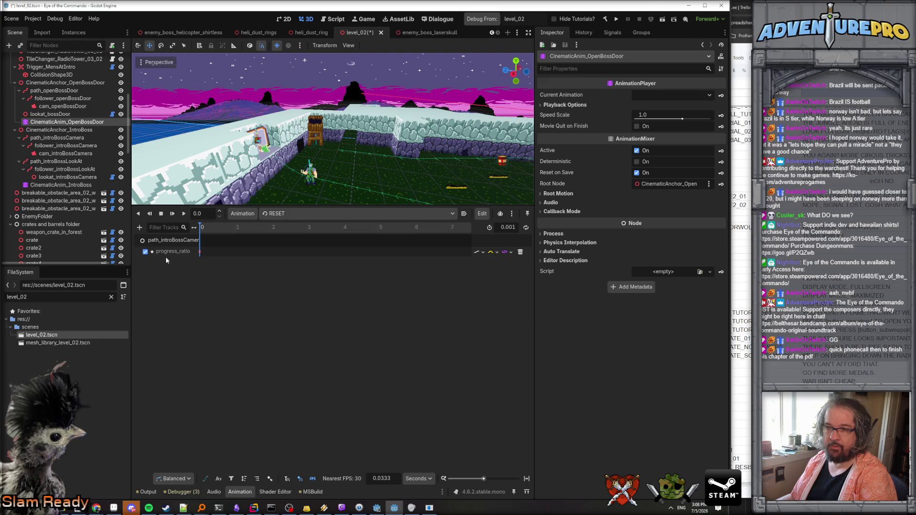
{"action": "left_click", "coordinate": [291, 217]}
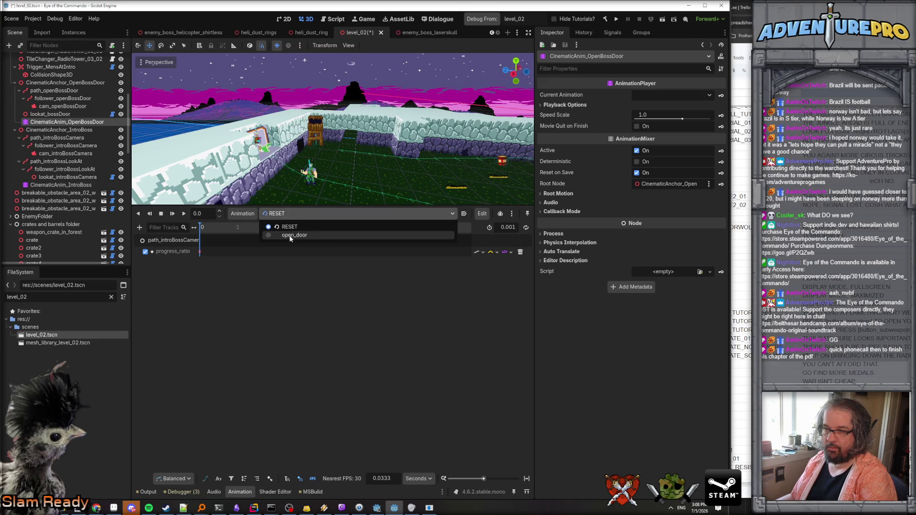
- Load the open_door animation in CinematicAnim_OpenBossDoor
{"action": "left_click", "coordinate": [289, 236]}
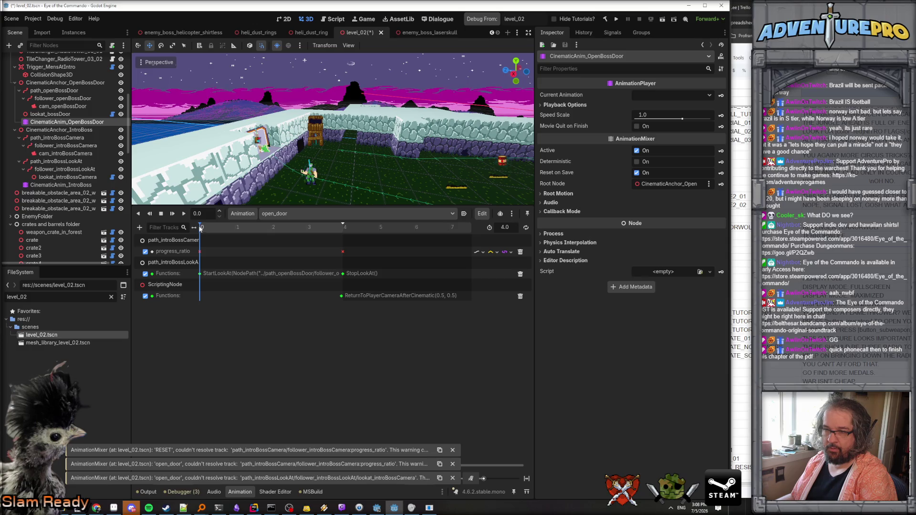
{"action": "left_click", "coordinate": [171, 260]}
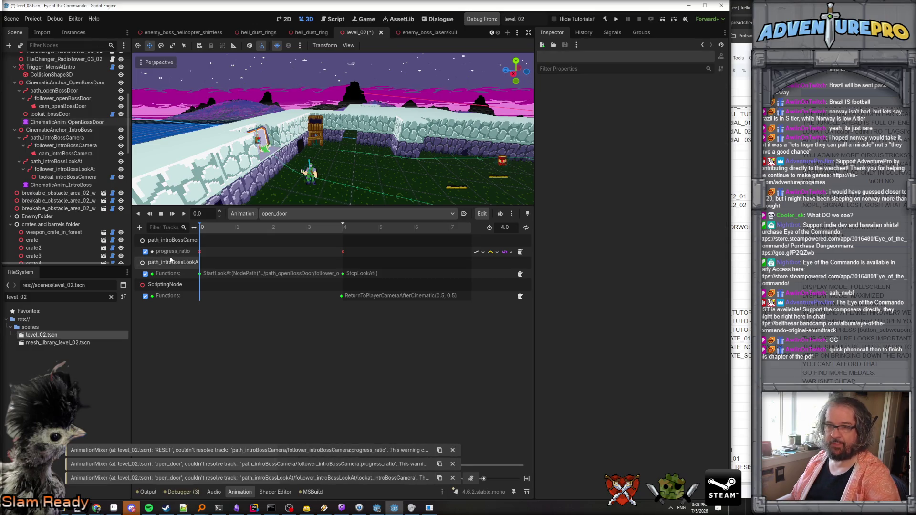
{"action": "scroll", "coordinate": [84, 134], "scroll_direction": "up", "scroll_amount": 2}
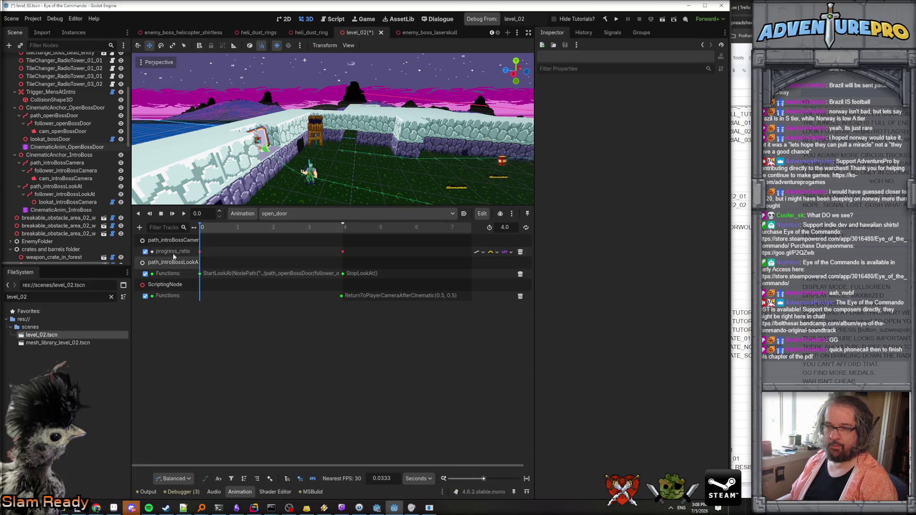
{"action": "left_click", "coordinate": [140, 228]}
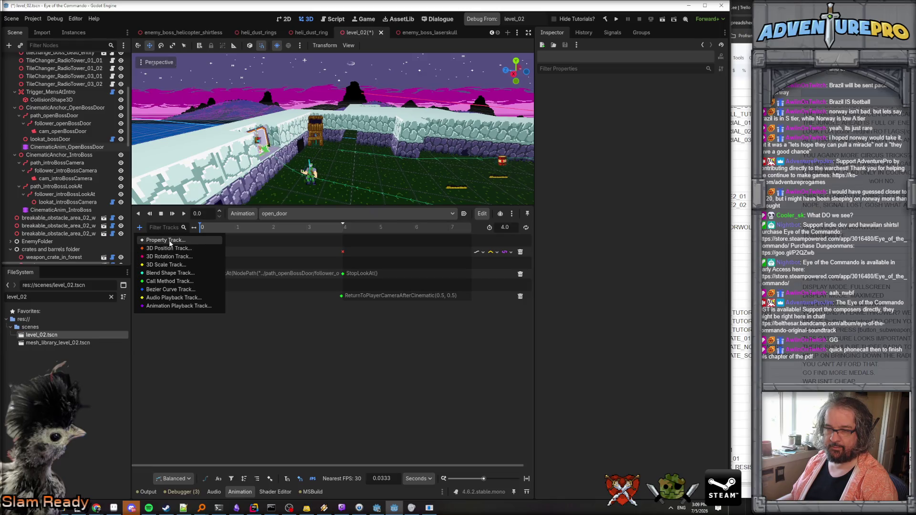
{"action": "left_click", "coordinate": [238, 372]}
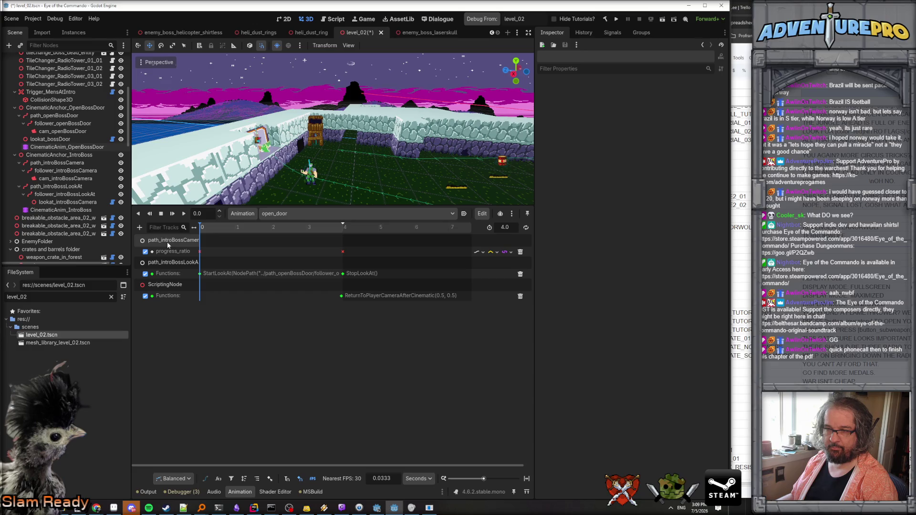
- Abandon a property track on path_openBossDoor and review the follower nodes' path-follow settings
{"action": "left_click", "coordinate": [139, 228]}
{"action": "left_click", "coordinate": [148, 240]}
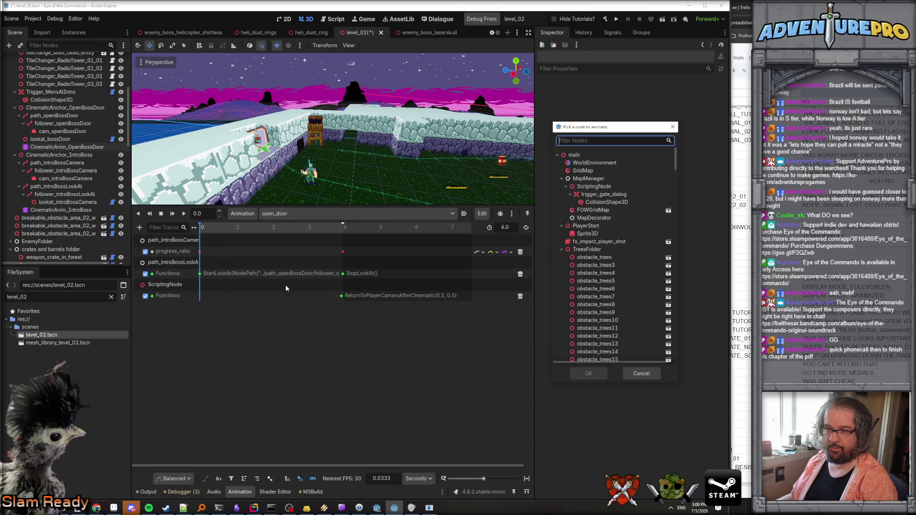
{"action": "type", "text": "path"}
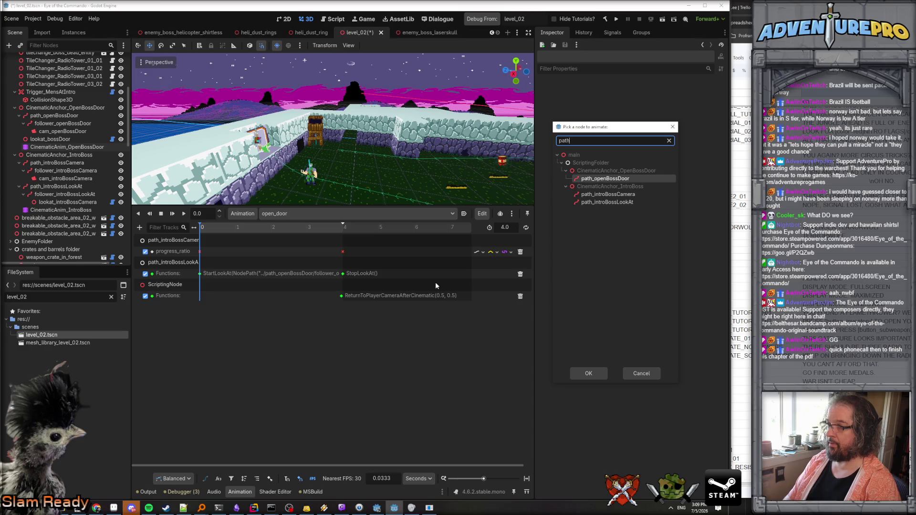
{"action": "key", "text": "Return"}
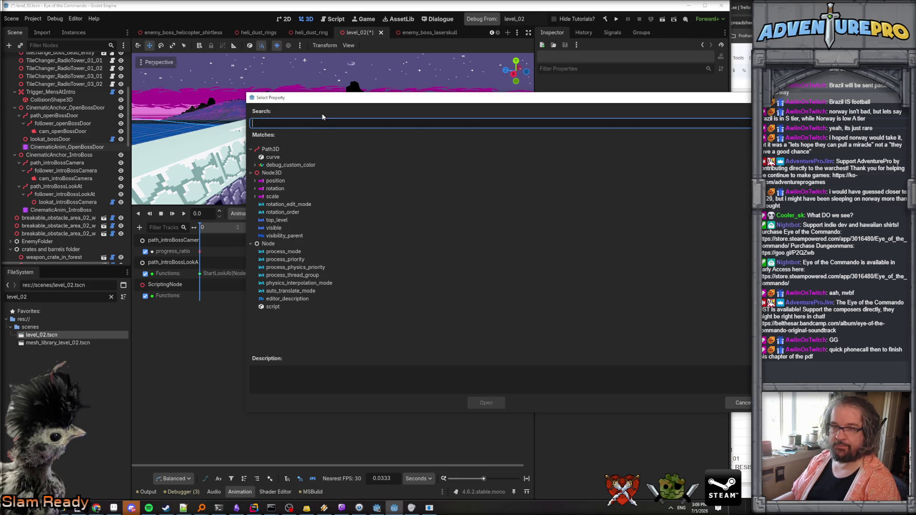
{"action": "key", "text": "Escape"}
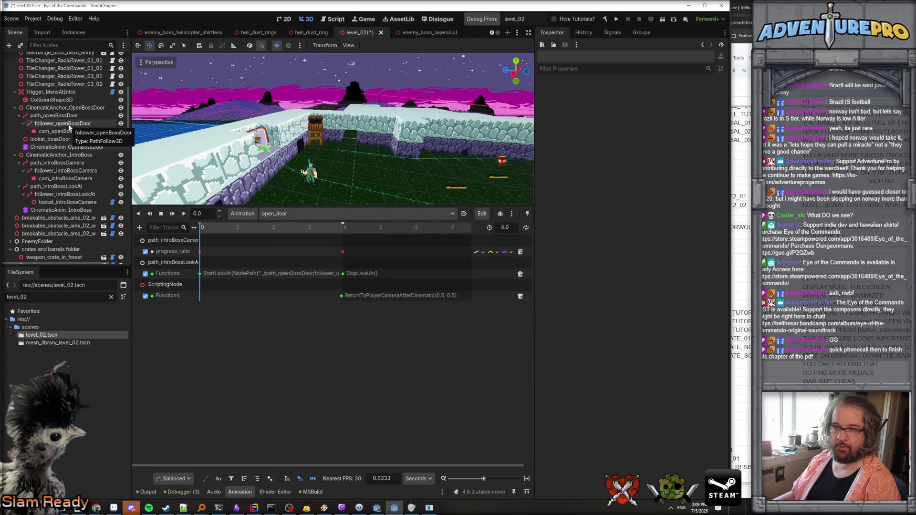
{"action": "left_click", "coordinate": [67, 124]}
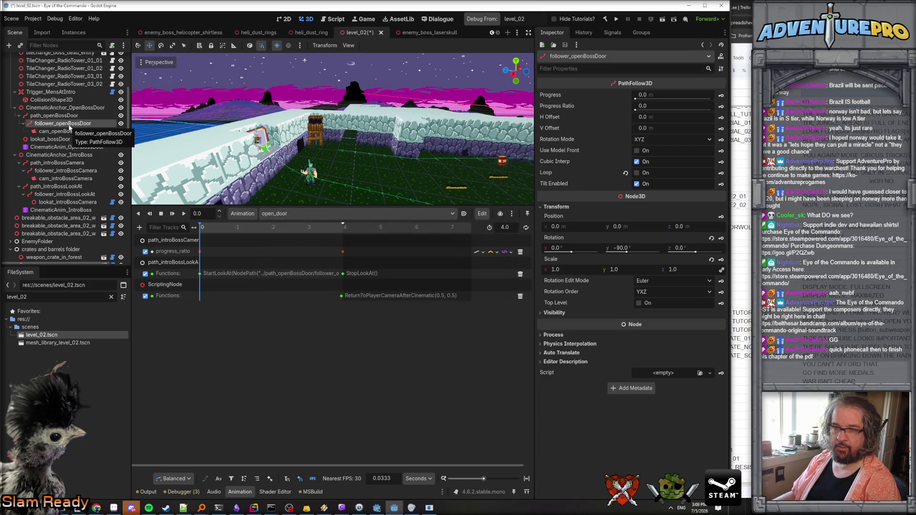
{"action": "left_click", "coordinate": [65, 170]}
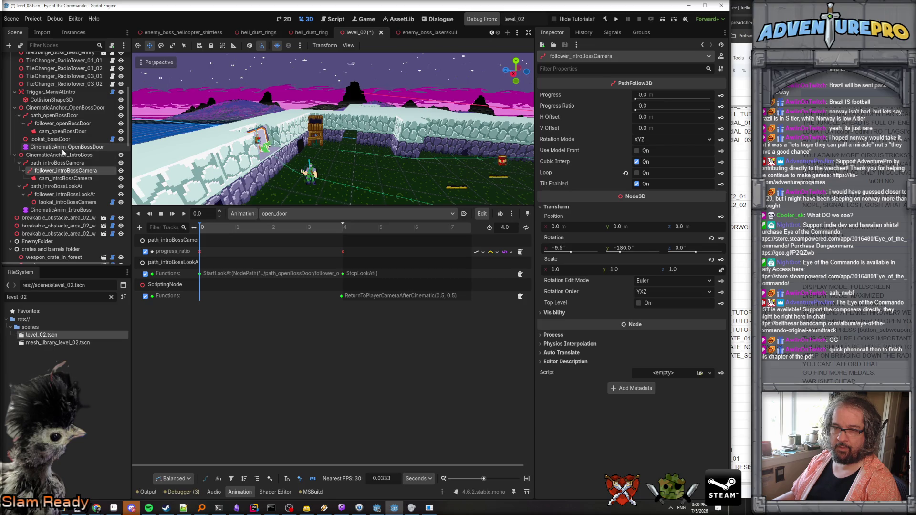
{"action": "left_click", "coordinate": [66, 148]}
- Add a property track for follower_openBossDoor's progress_ratio
{"action": "left_click", "coordinate": [140, 228]}
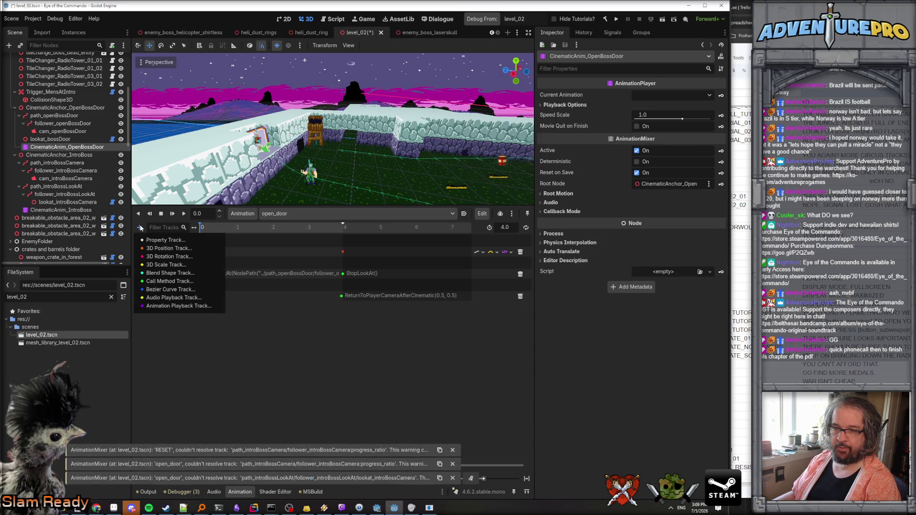
{"action": "left_click", "coordinate": [151, 240]}
{"action": "type", "text": "follo"}
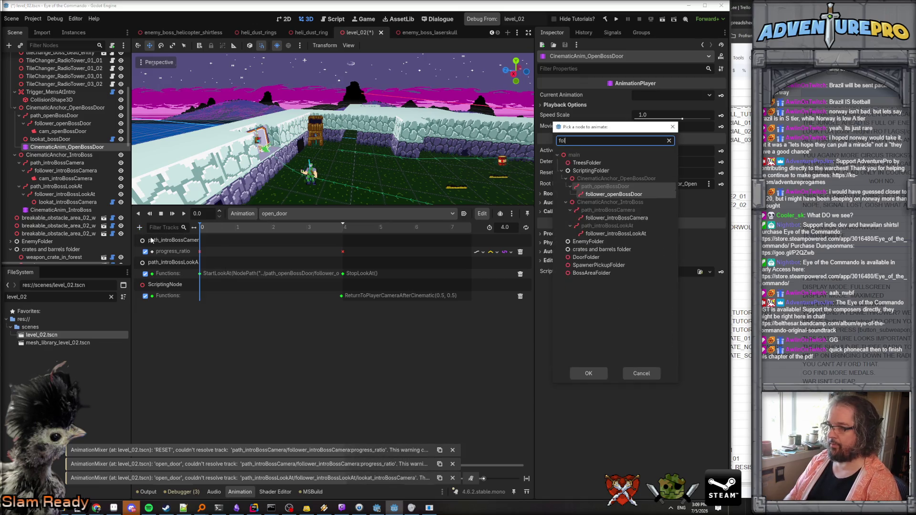
{"action": "double_click", "coordinate": [610, 187]}
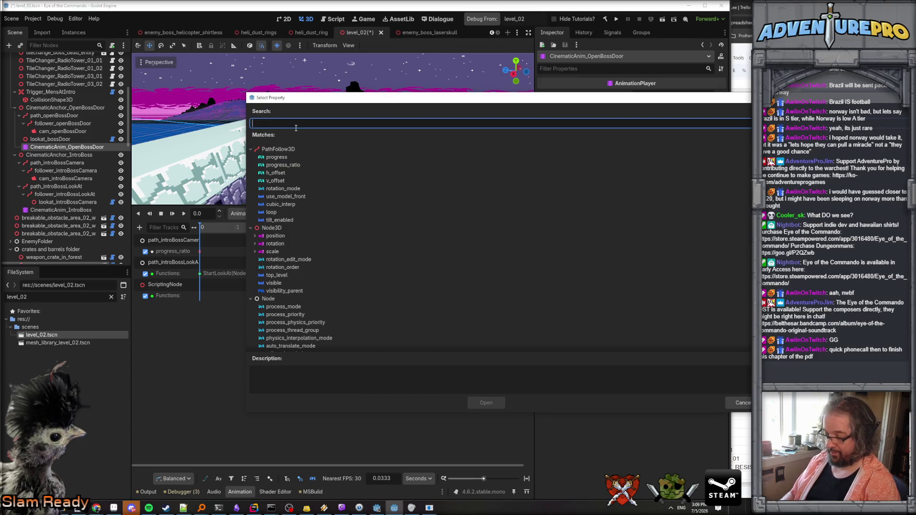
{"action": "type", "text": "prog"}
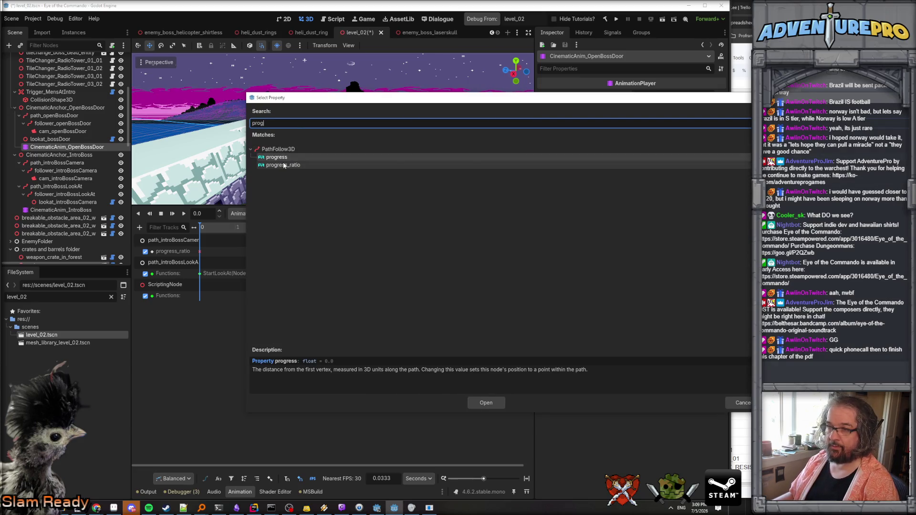
{"action": "double_click", "coordinate": [283, 165]}
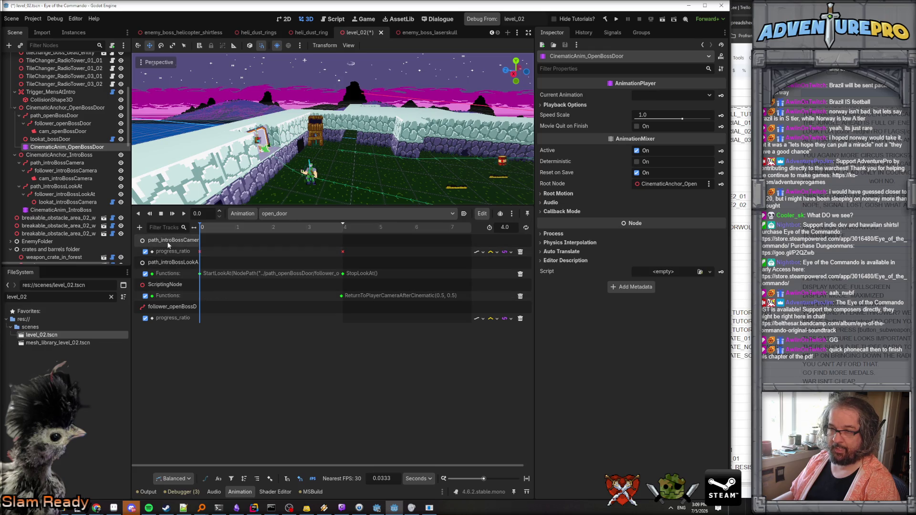
- Remove the path_introBossCamera track and insert a progress_ratio key at 0 s
{"action": "left_click", "coordinate": [521, 252]}
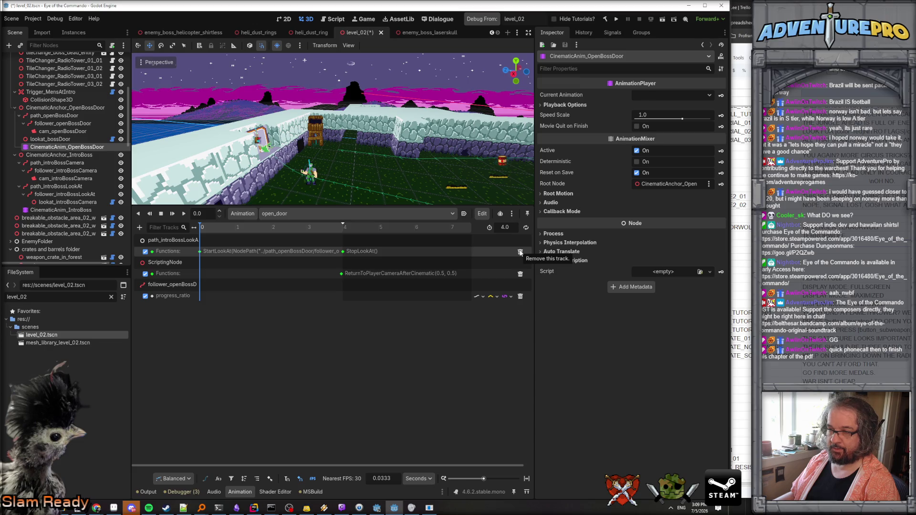
{"action": "right_click", "coordinate": [202, 296]}
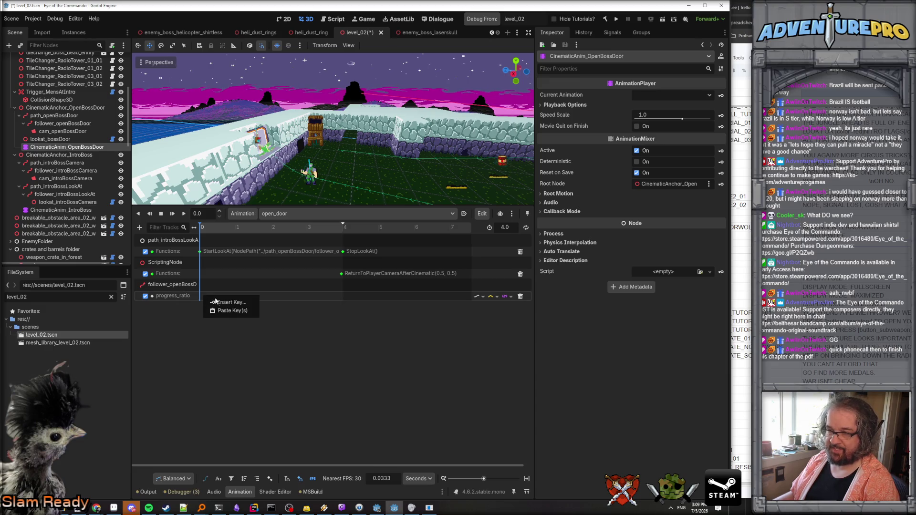
{"action": "left_click", "coordinate": [206, 300]}
{"action": "left_click_drag", "start_coordinate": [203, 297], "coordinate": [199, 295]}
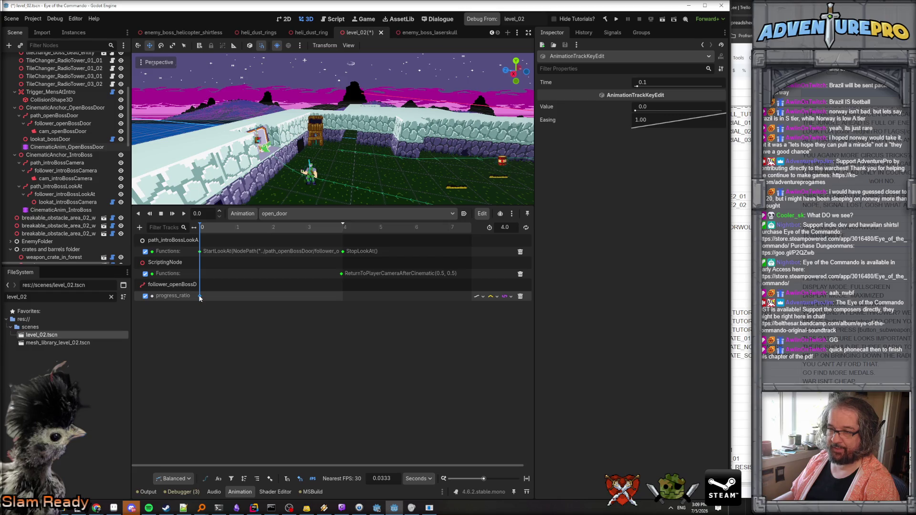
- Key progress_ratio to 1.0 at 4 s and remove the path_introBossLookAt track
{"action": "right_click", "coordinate": [343, 296]}
{"action": "left_click", "coordinate": [363, 303]}
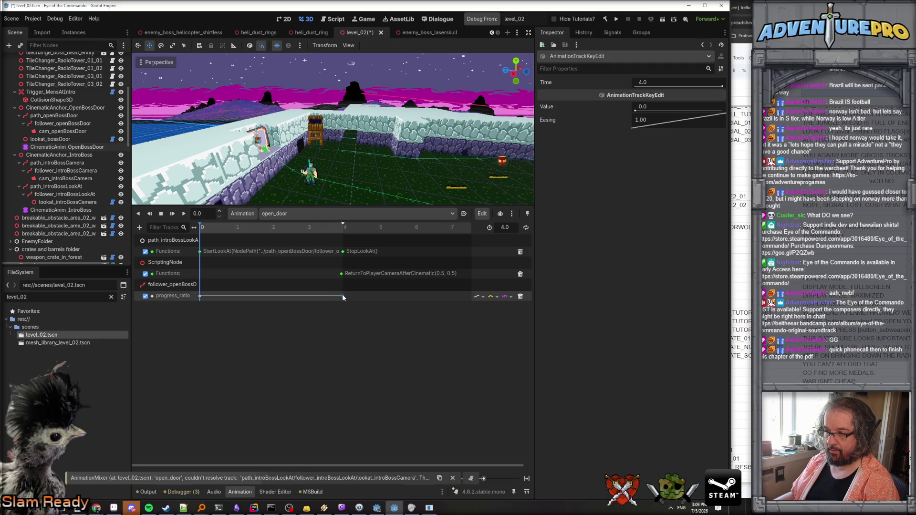
{"action": "left_click_drag", "start_coordinate": [666, 106], "coordinate": [697, 106]}
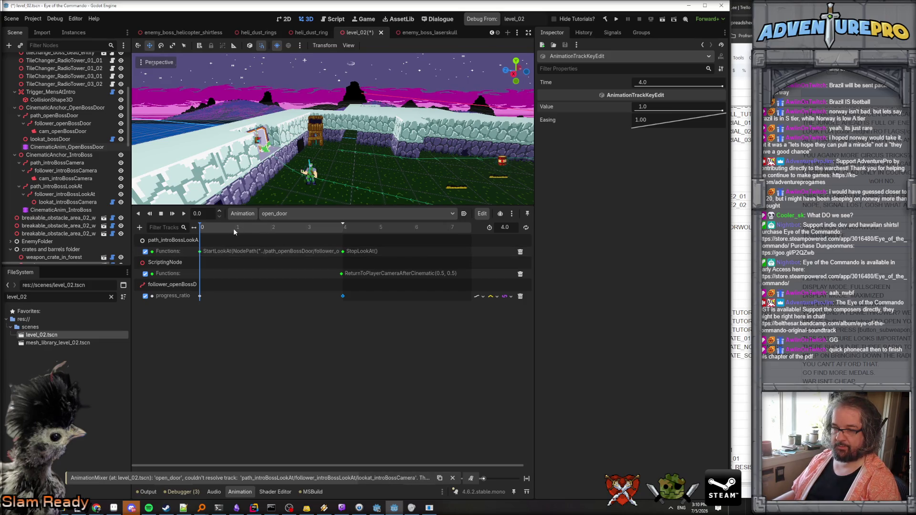
{"action": "left_click", "coordinate": [171, 241]}
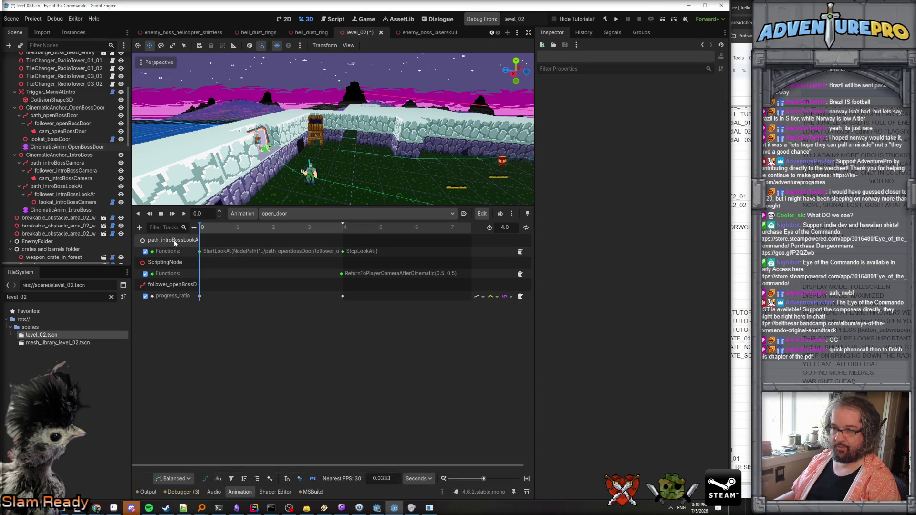
{"action": "left_click", "coordinate": [520, 253]}
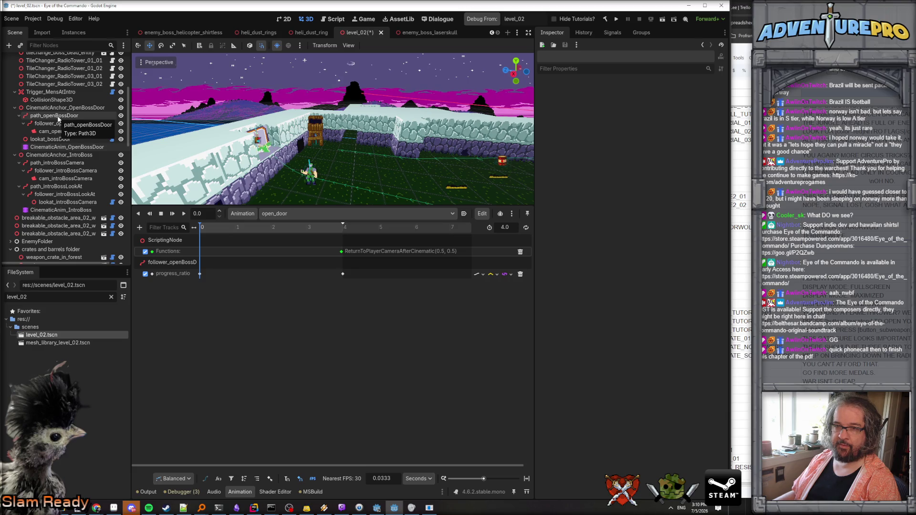
- Add a method-call track targeting the lookat_bossDoor node
{"action": "left_click", "coordinate": [140, 228]}
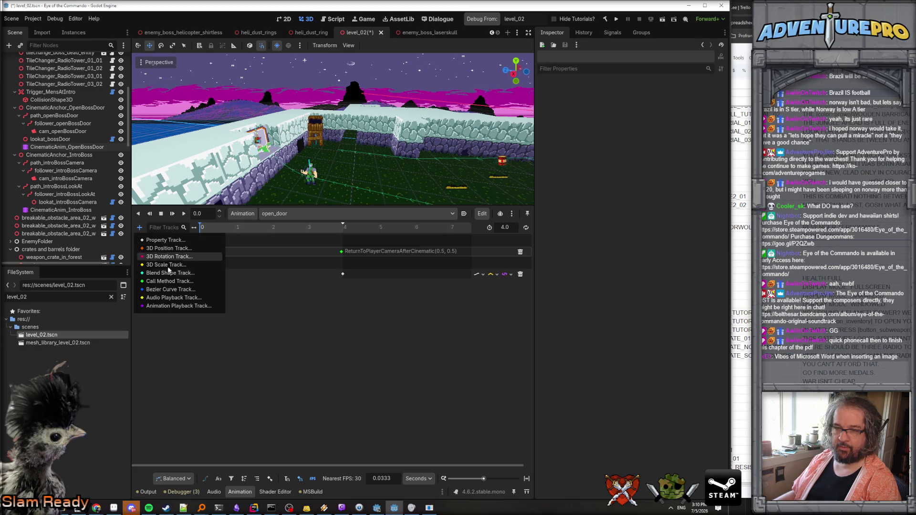
{"action": "left_click", "coordinate": [174, 281]}
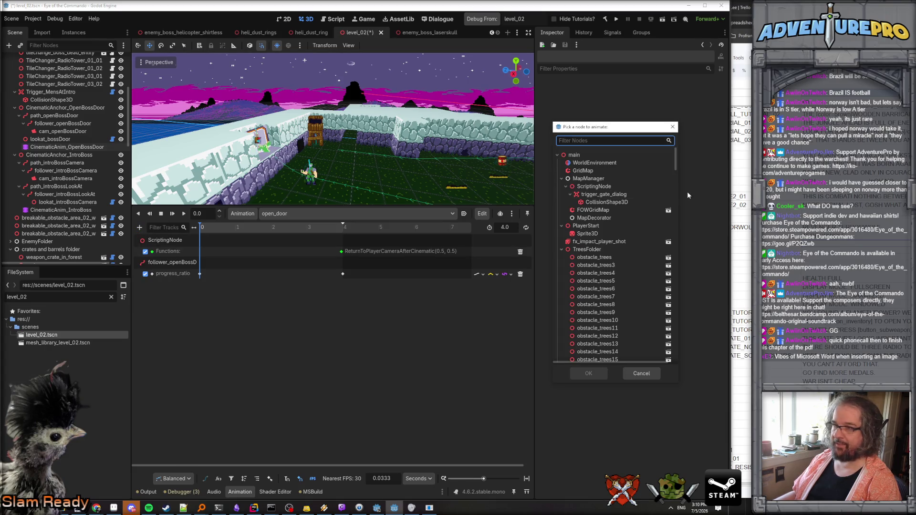
{"action": "type", "text": "looka"}
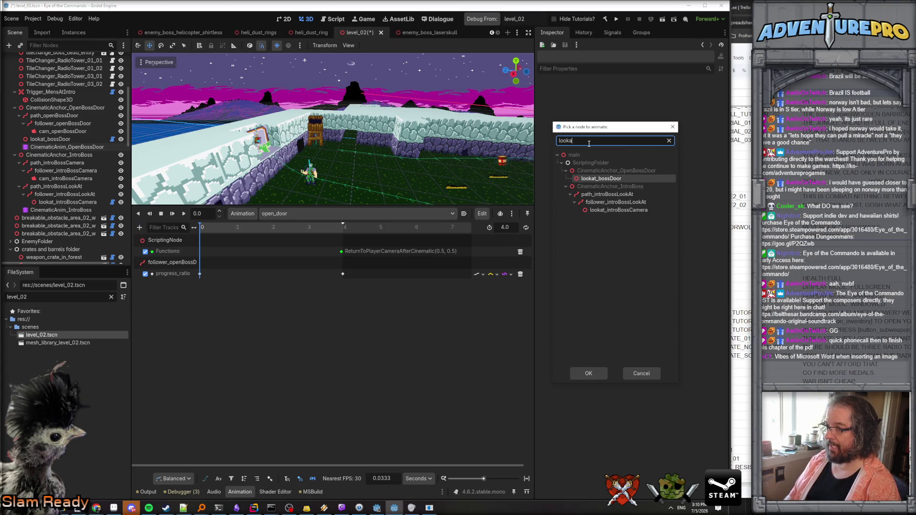
{"action": "left_click", "coordinate": [593, 371]}
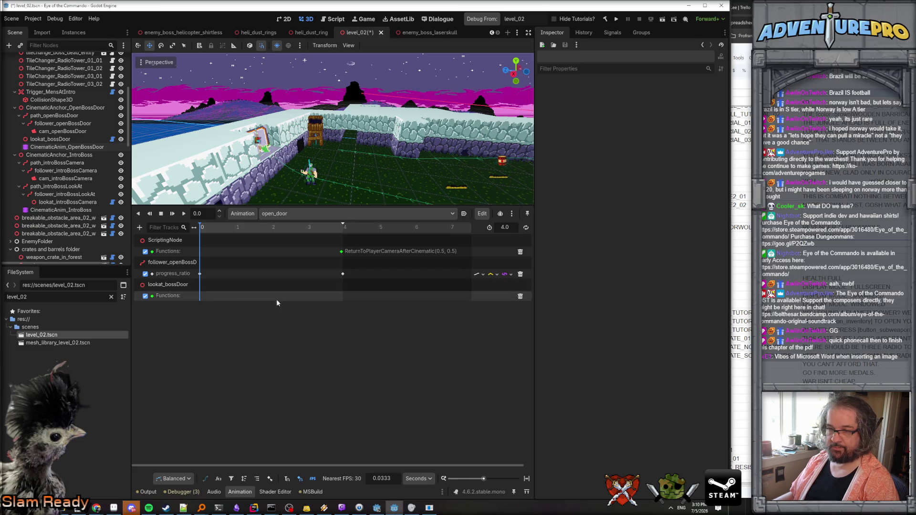
- Insert a StartLookAt method-call key at 0 s on the lookat_bossDoor track
{"action": "right_click", "coordinate": [201, 296]}
{"action": "left_click", "coordinate": [222, 301]}
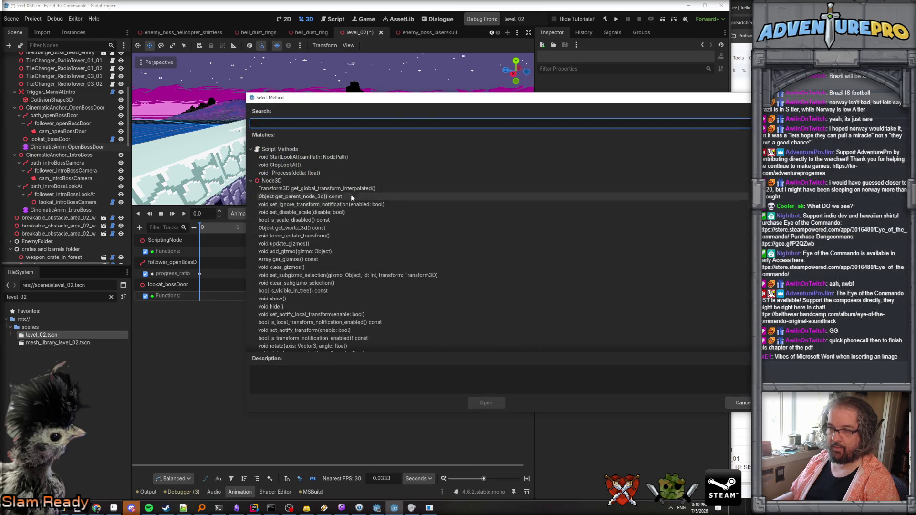
{"action": "type", "text": "sta"}
{"action": "left_click", "coordinate": [321, 159]}
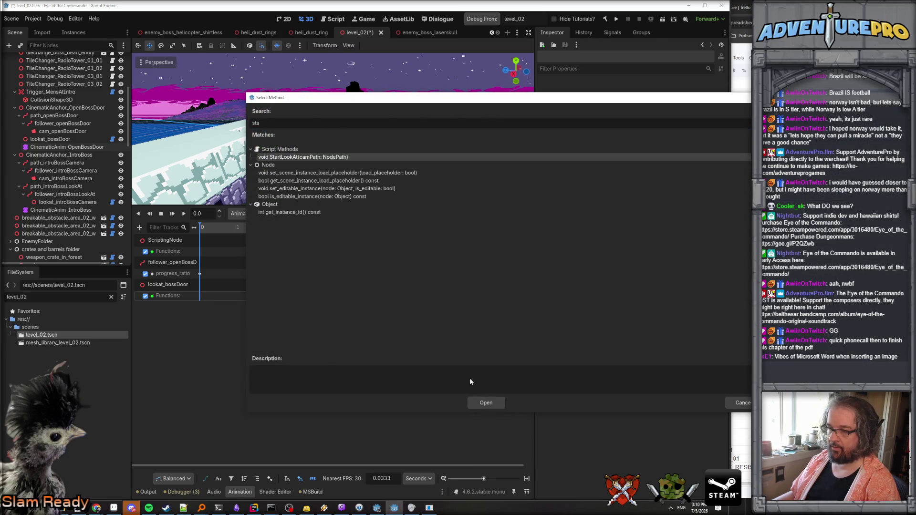
{"action": "left_click", "coordinate": [486, 403]}
{"action": "left_click", "coordinate": [199, 296]}
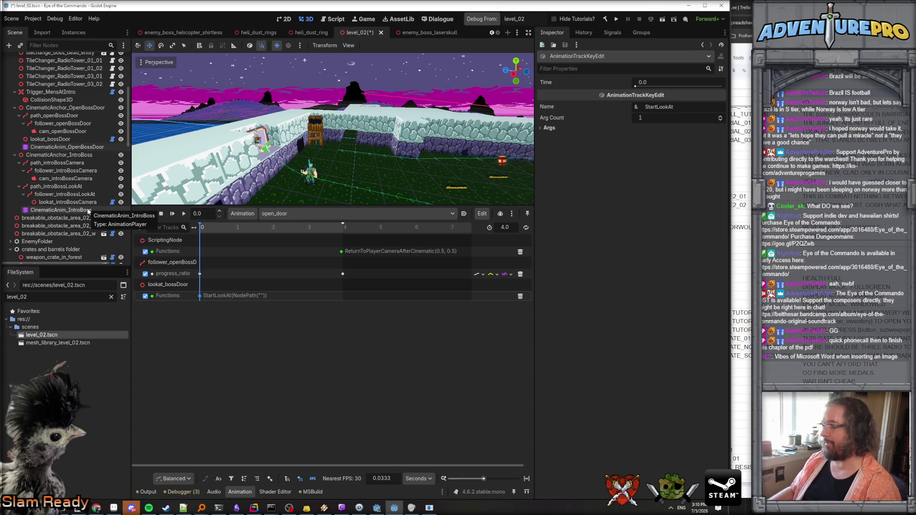
- Set the StartLookAt argument to cam_openBossDoor and save the level_02 scene
{"action": "left_click", "coordinate": [60, 139]}
{"action": "left_click", "coordinate": [62, 147]}
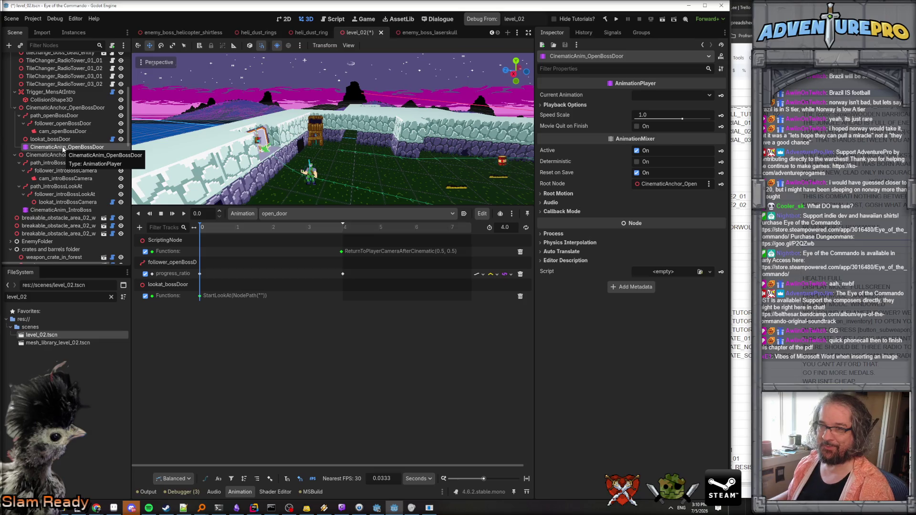
{"action": "left_click", "coordinate": [200, 295]}
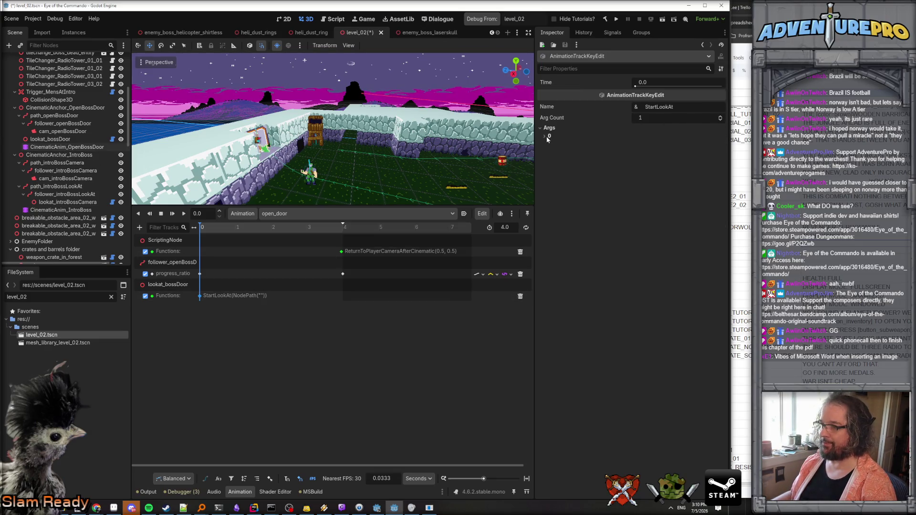
{"action": "left_click", "coordinate": [547, 137]}
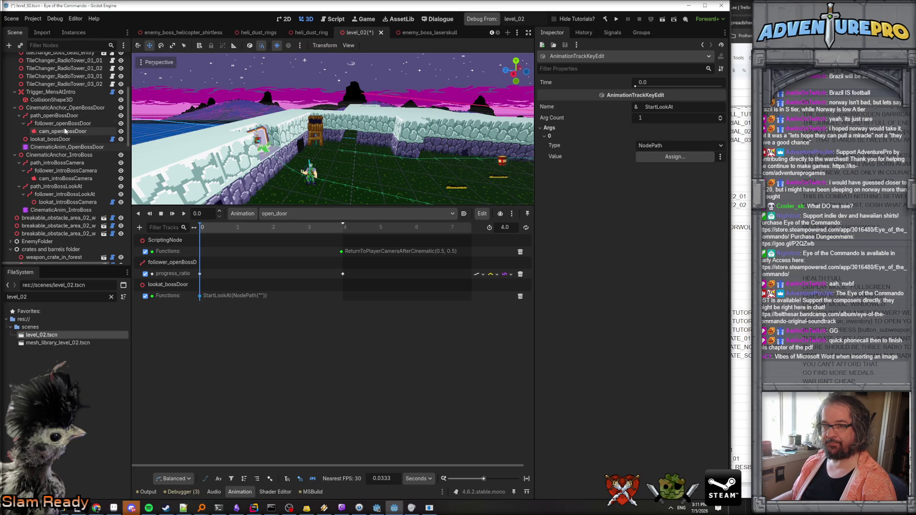
{"action": "mouse_move", "coordinate": [62, 132]}
{"action": "left_mouse_down"}
{"action": "mouse_move", "coordinate": [650, 149]}
{"action": "mouse_move", "coordinate": [667, 160]}
{"action": "left_mouse_up"}
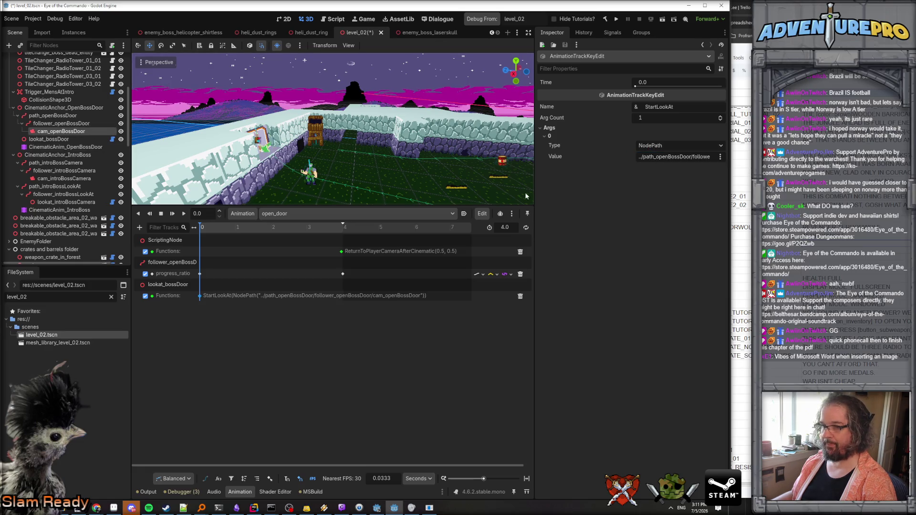
{"action": "key", "text": "ctrl+s"}
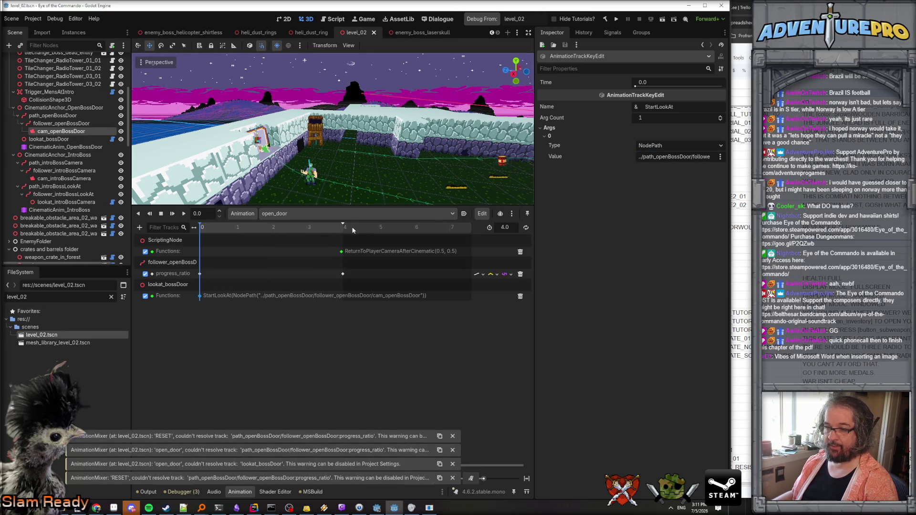
- Check the RESET animation, then return to open_door on CinematicAnim_OpenBossDoor
{"action": "left_click", "coordinate": [291, 213]}
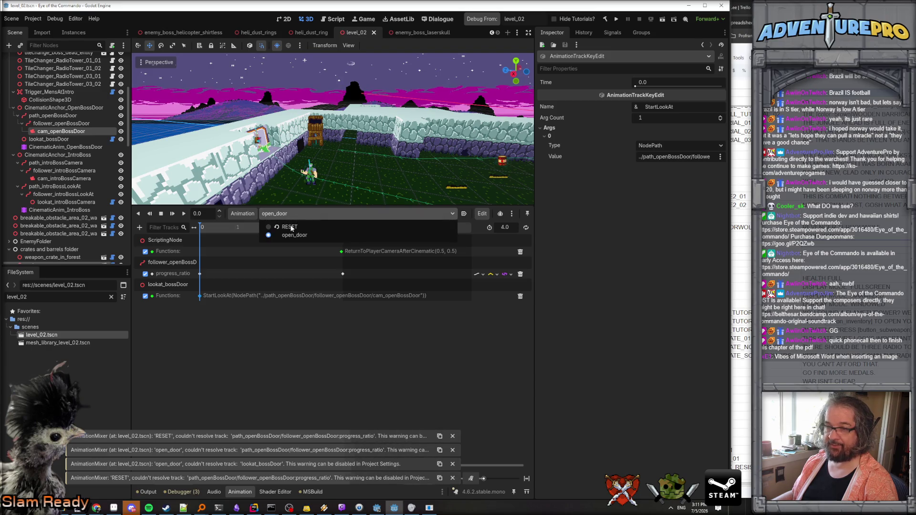
{"action": "left_click", "coordinate": [292, 228]}
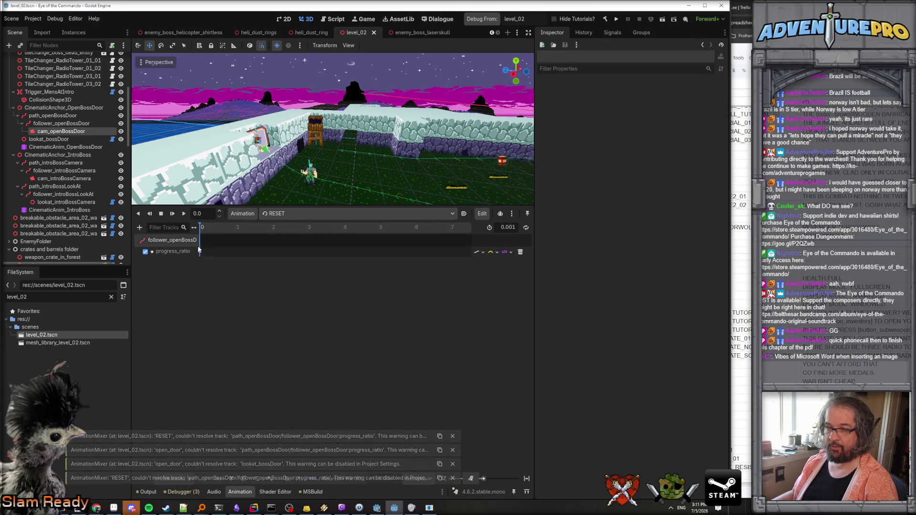
{"action": "left_click", "coordinate": [290, 214]}
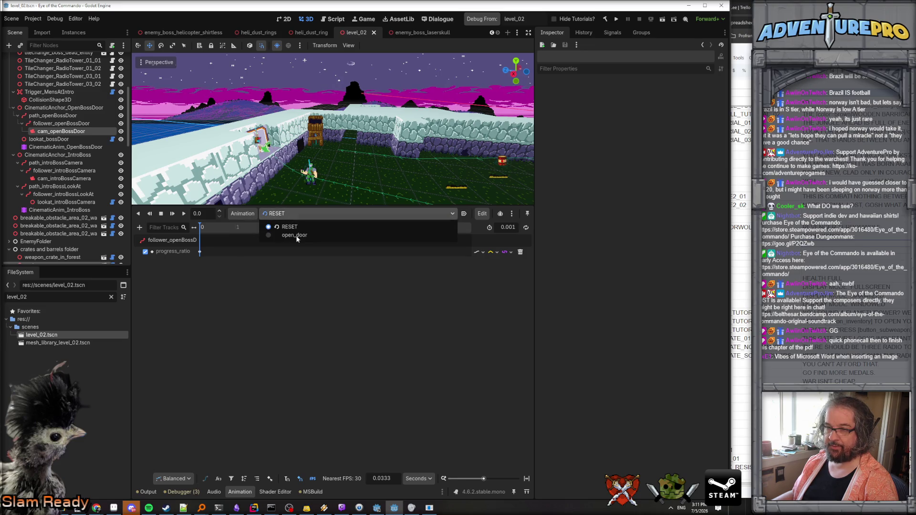
{"action": "left_click", "coordinate": [296, 237]}
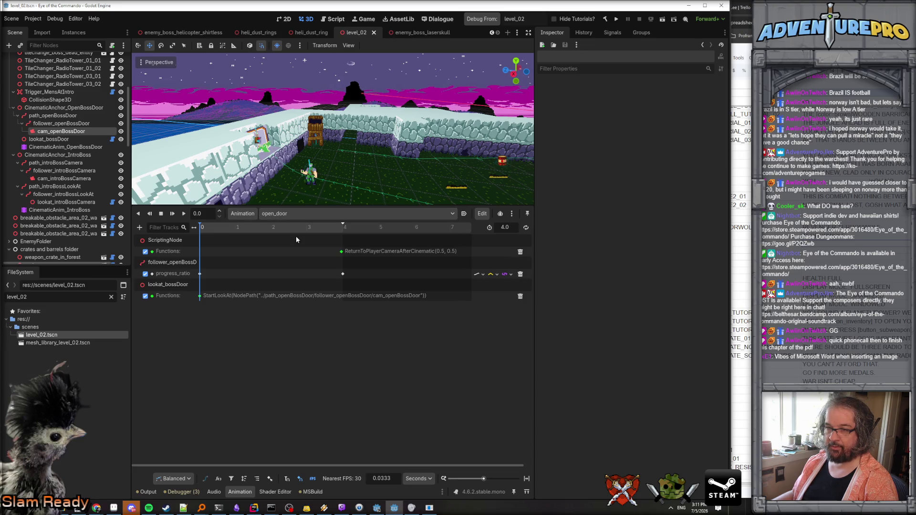
{"action": "left_click", "coordinate": [79, 149]}
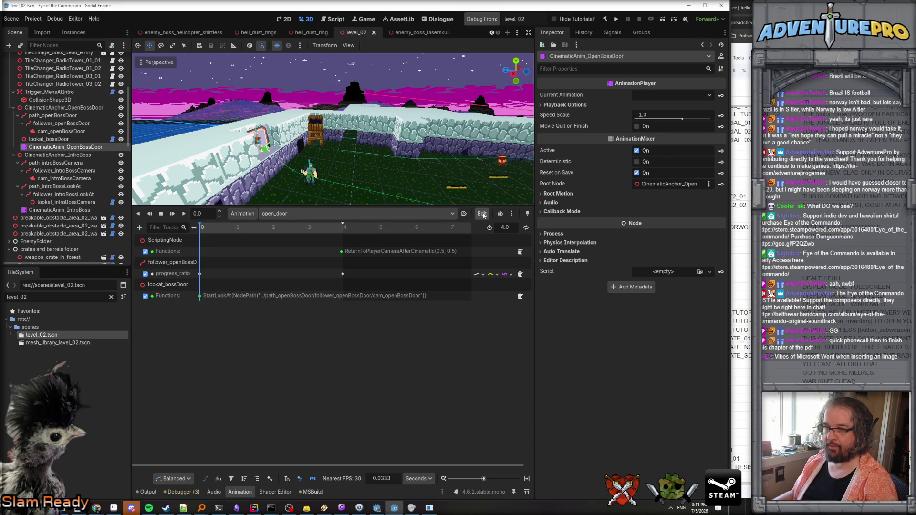
- Compare CinematicAnim_IntroBoss's open_door tracks with those of CinematicAnim_OpenBossDoor
{"action": "left_click", "coordinate": [70, 210]}
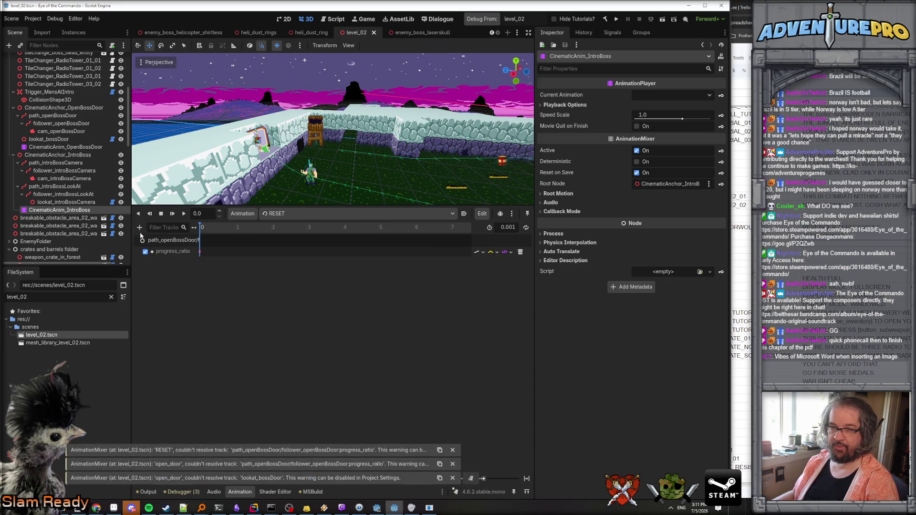
{"action": "left_click", "coordinate": [334, 214]}
{"action": "left_click", "coordinate": [298, 237]}
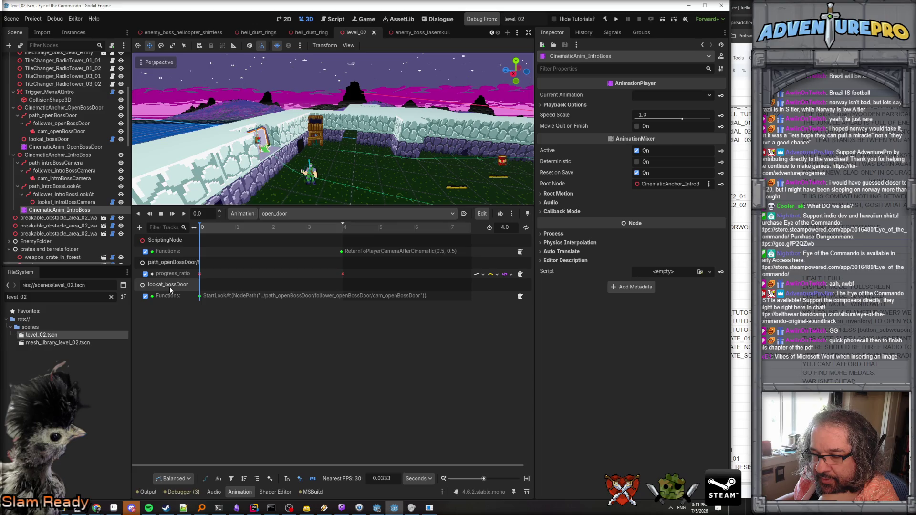
{"action": "left_click", "coordinate": [62, 147]}
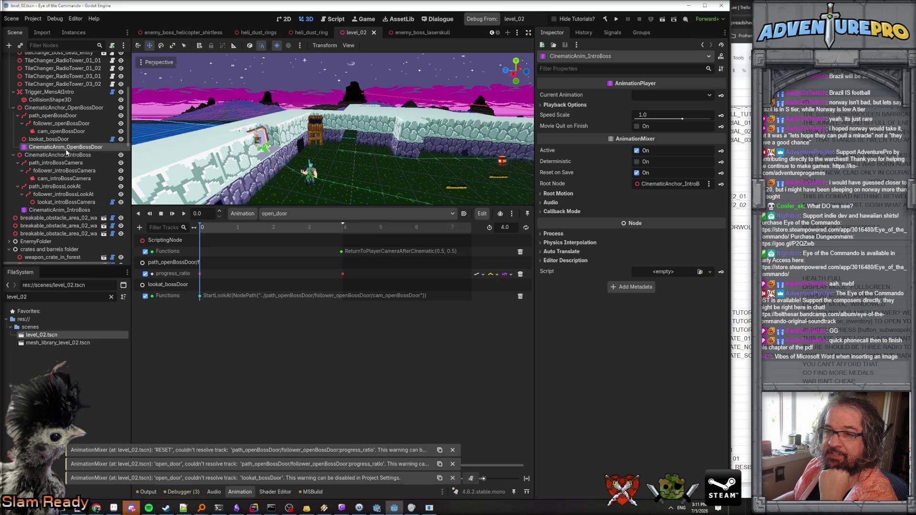
{"action": "left_click", "coordinate": [72, 210]}
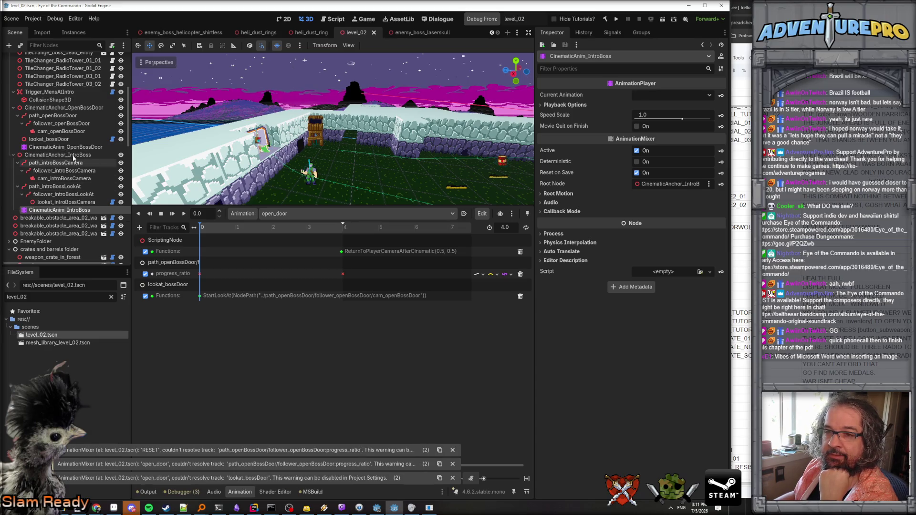
{"action": "left_click", "coordinate": [74, 148]}
{"action": "left_click", "coordinate": [91, 210]}
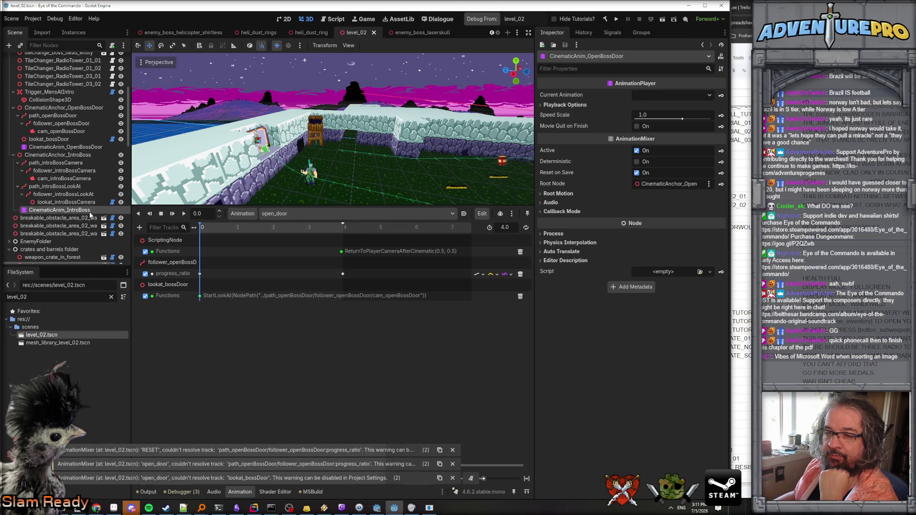
- Check IntroBoss's animation list and edit options, switching between RESET and open_door
{"action": "left_click", "coordinate": [452, 215]}
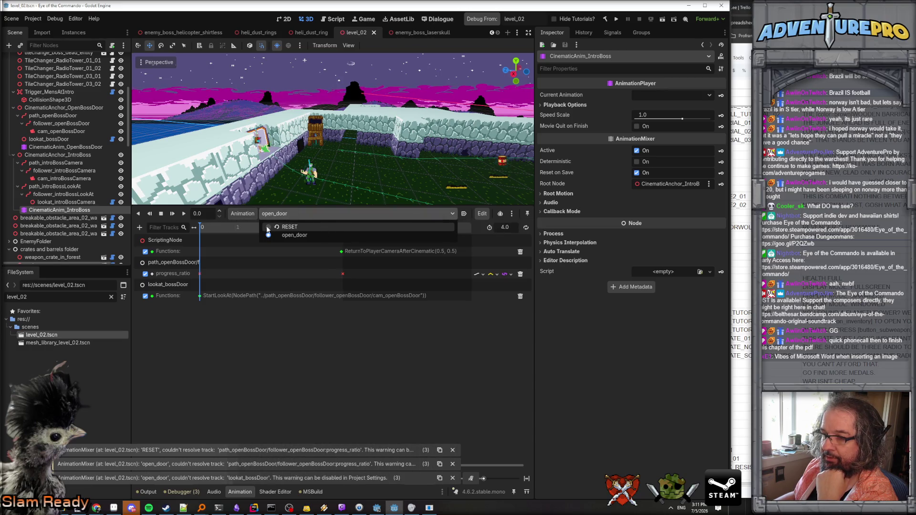
{"action": "left_click", "coordinate": [405, 235]}
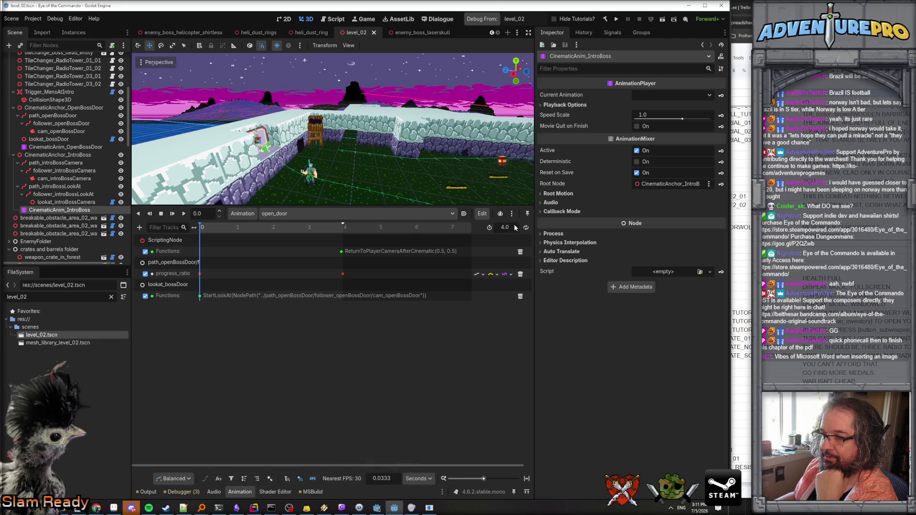
{"action": "left_click", "coordinate": [483, 214]}
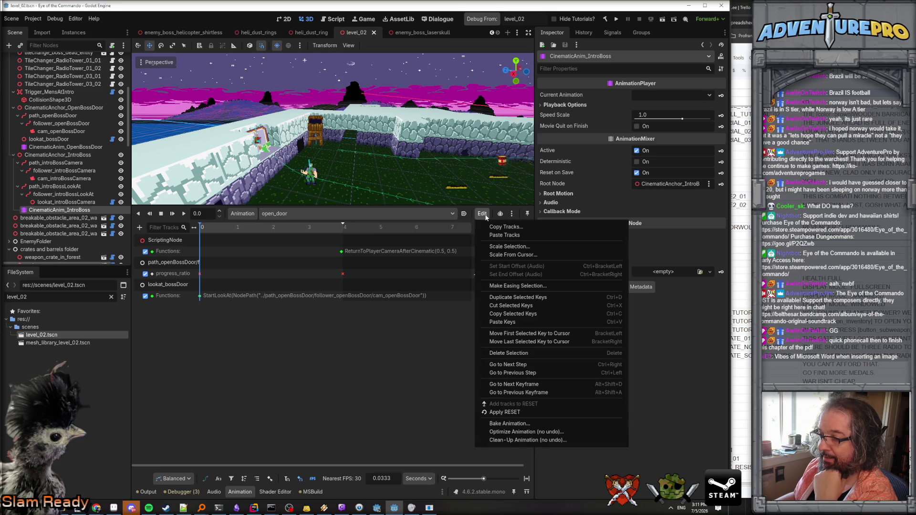
{"action": "left_click", "coordinate": [521, 354]}
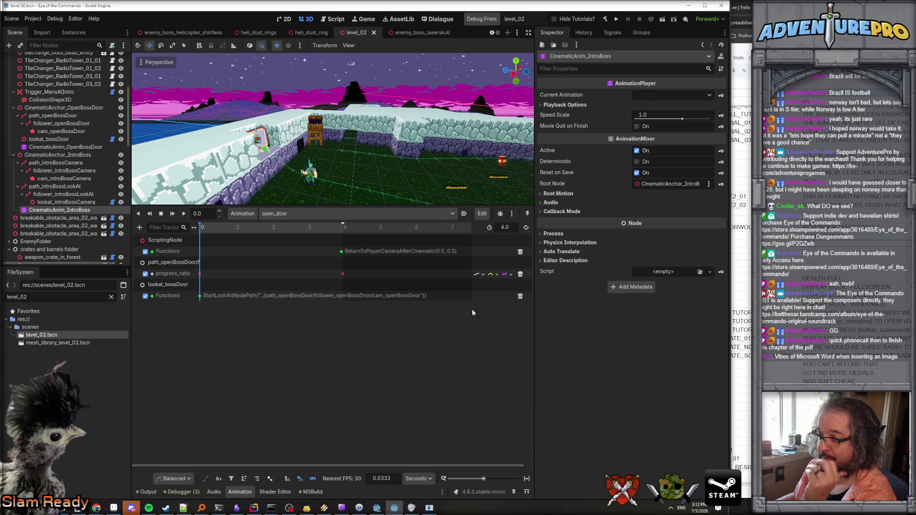
{"action": "left_click", "coordinate": [282, 215]}
{"action": "left_click", "coordinate": [288, 227]}
{"action": "left_click", "coordinate": [289, 214]}
{"action": "left_click", "coordinate": [293, 236]}
- Open Manage Animations to show the RESET and open_door library entries
{"action": "left_click", "coordinate": [252, 215]}
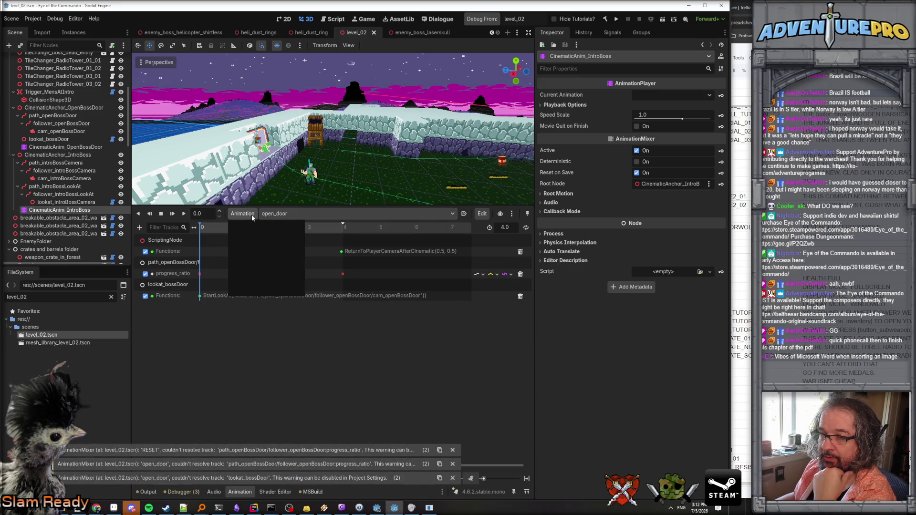
{"action": "left_click", "coordinate": [264, 239]}
{"action": "double_click", "coordinate": [344, 178]}
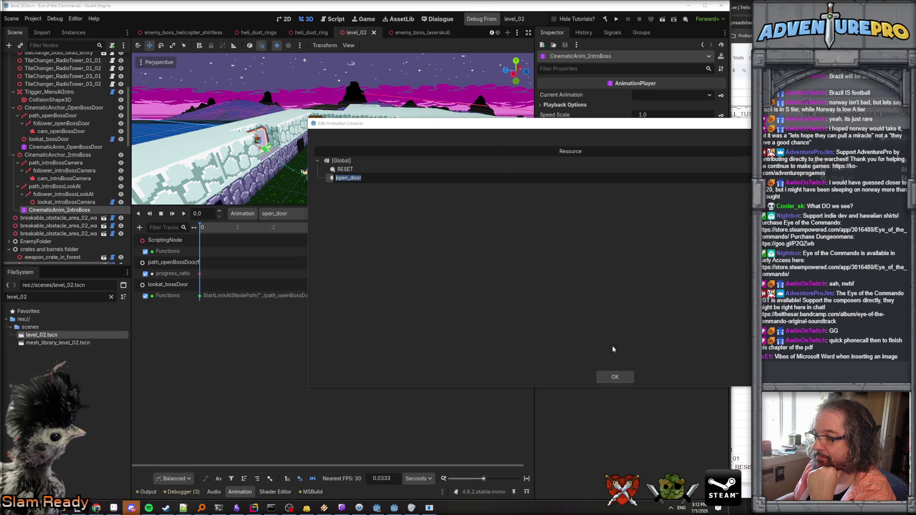
- Close the library manager and create a new animation named intro_boss
{"action": "key", "text": "Escape"}
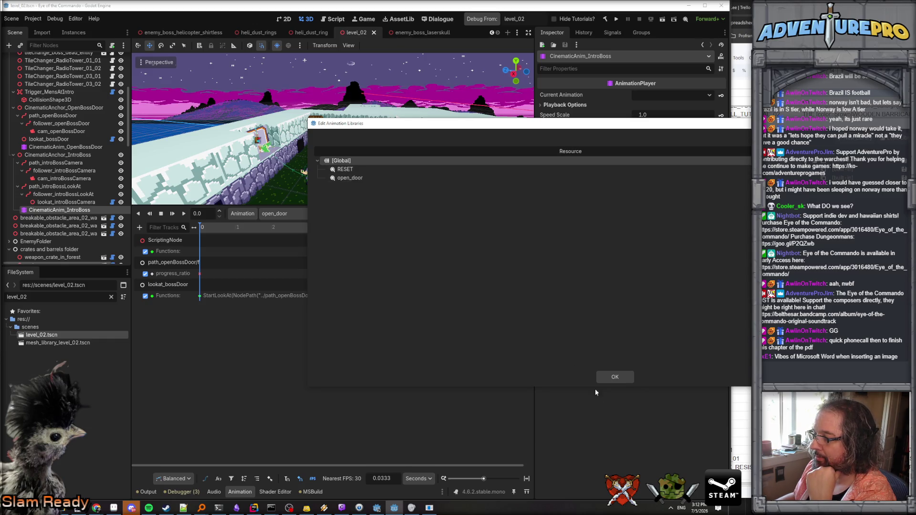
{"action": "left_click", "coordinate": [615, 378]}
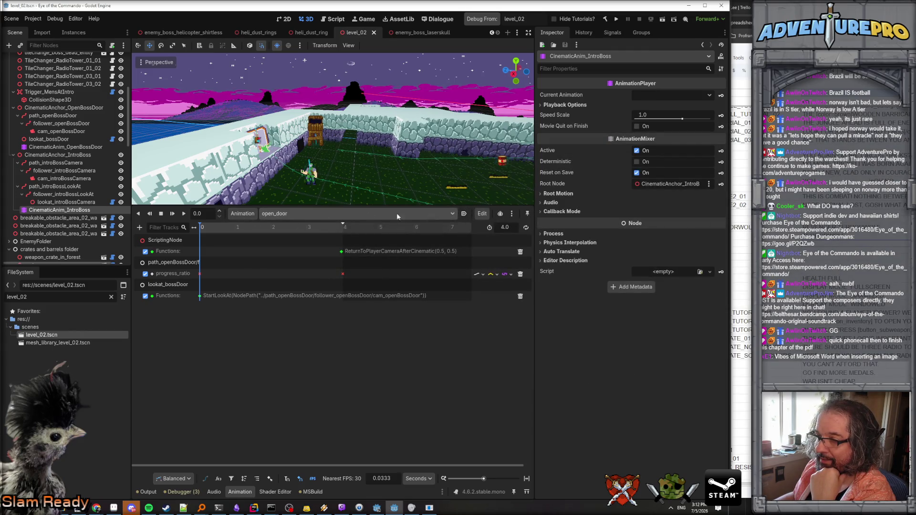
{"action": "left_click", "coordinate": [242, 214]}
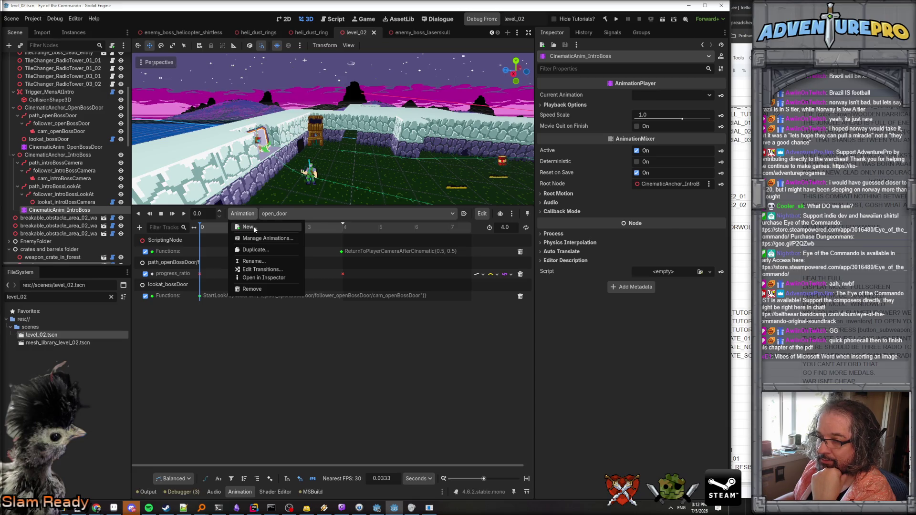
{"action": "left_click", "coordinate": [254, 226]}
{"action": "type", "text": "intro"}
{"action": "key", "text": "BackSpace"}
{"action": "key", "text": "BackSpace"}
{"action": "type", "text": "ss"}
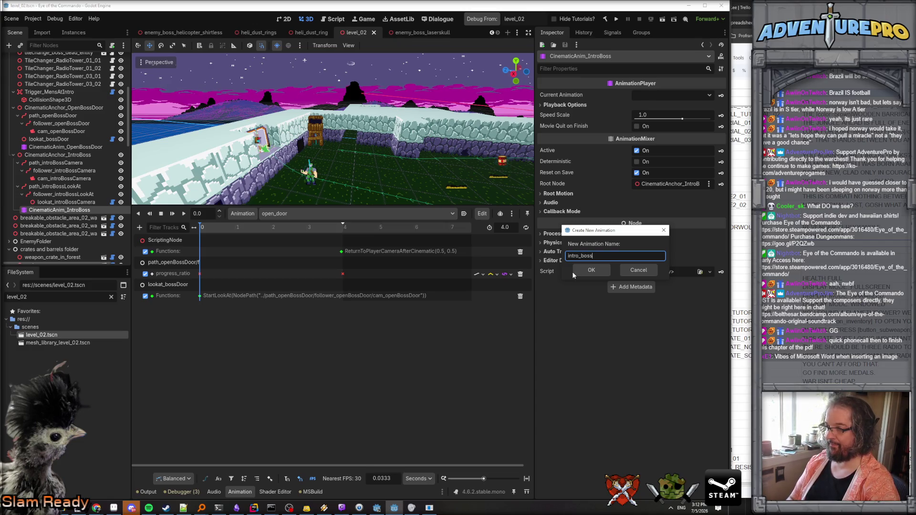
{"action": "key", "text": "Return"}
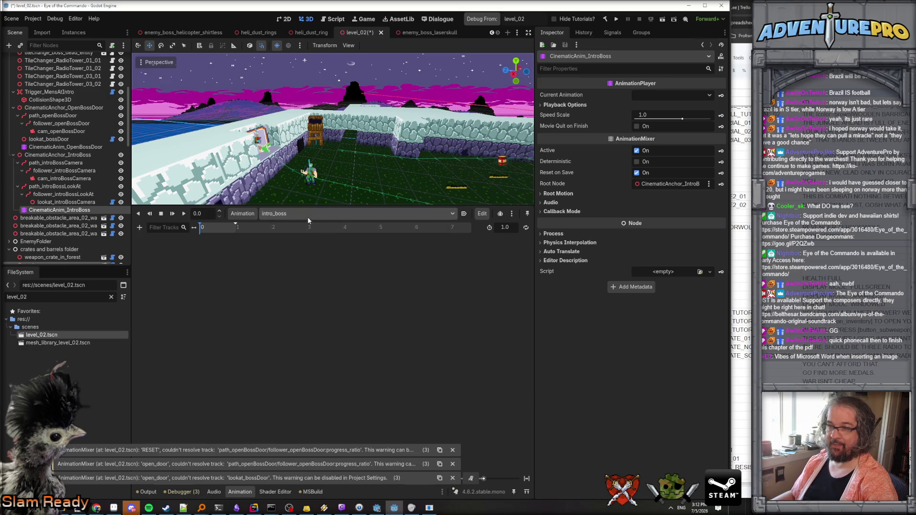
- Switch CinematicAnim_IntroBoss's animation view between RESET and open_door
{"action": "left_click", "coordinate": [308, 215]}
{"action": "left_click", "coordinate": [302, 227]}
{"action": "left_click", "coordinate": [304, 214]}
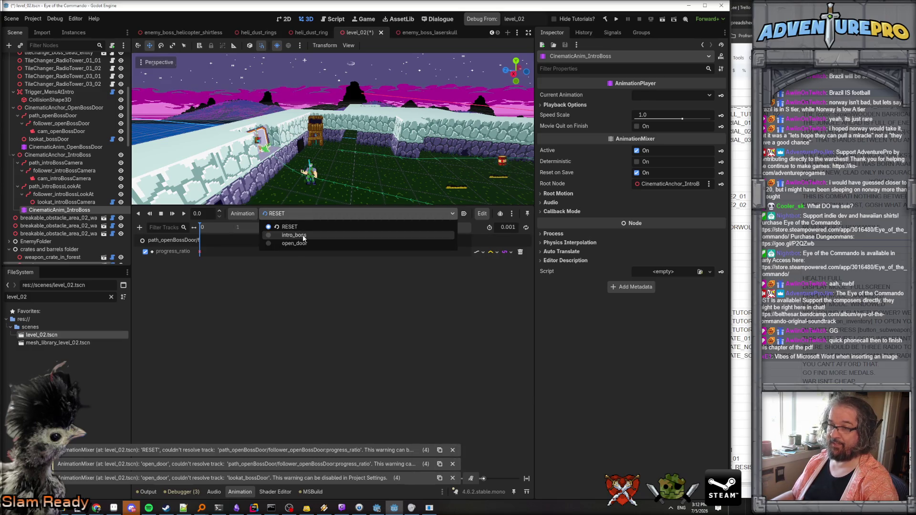
{"action": "left_click", "coordinate": [303, 235]}
{"action": "left_click", "coordinate": [303, 213]}
{"action": "left_click", "coordinate": [302, 243]}
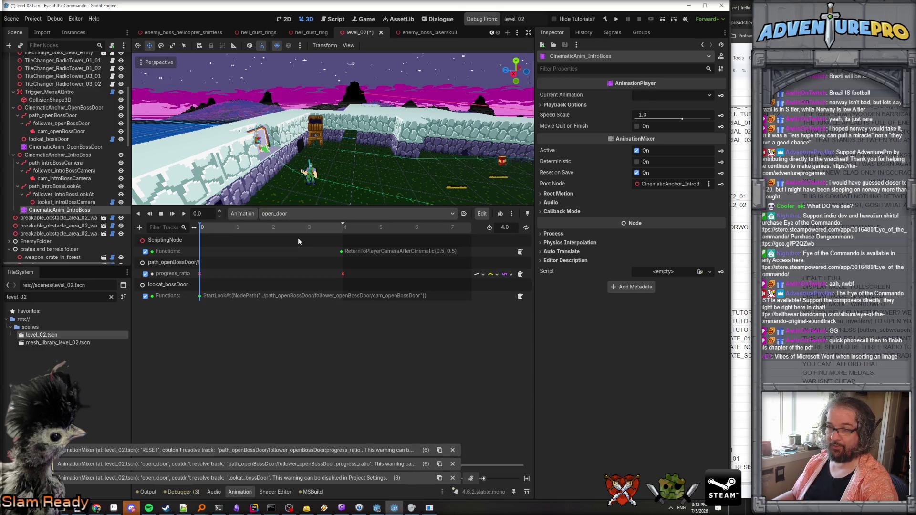
- Browse CinematicAnim_OpenBossDoor's RESET, intro_boss and open_door animations
{"action": "left_click", "coordinate": [76, 147]}
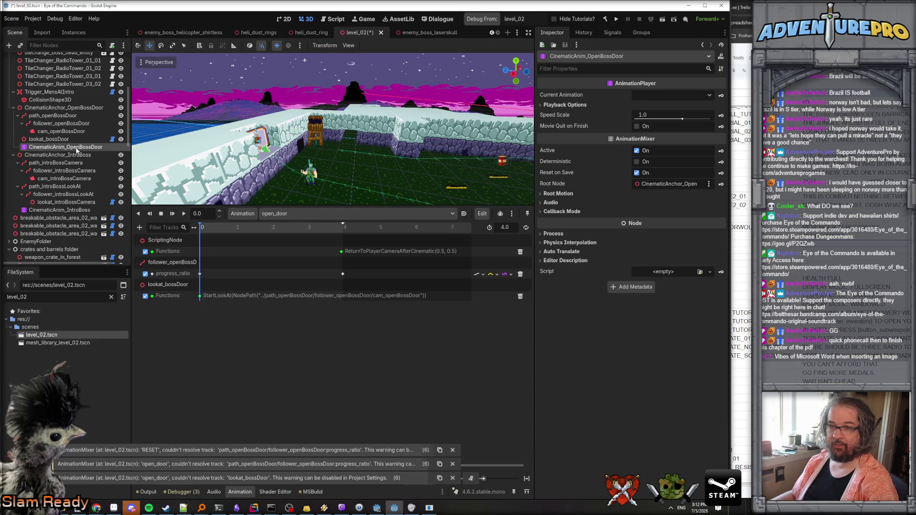
{"action": "left_click", "coordinate": [288, 214]}
{"action": "left_click", "coordinate": [289, 227]}
{"action": "left_click", "coordinate": [290, 214]}
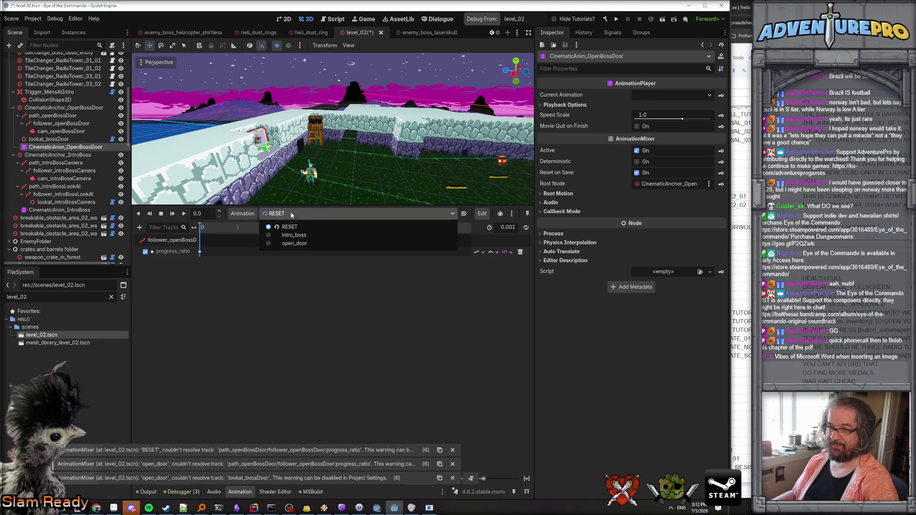
{"action": "left_click", "coordinate": [294, 235]}
{"action": "left_click", "coordinate": [294, 215]}
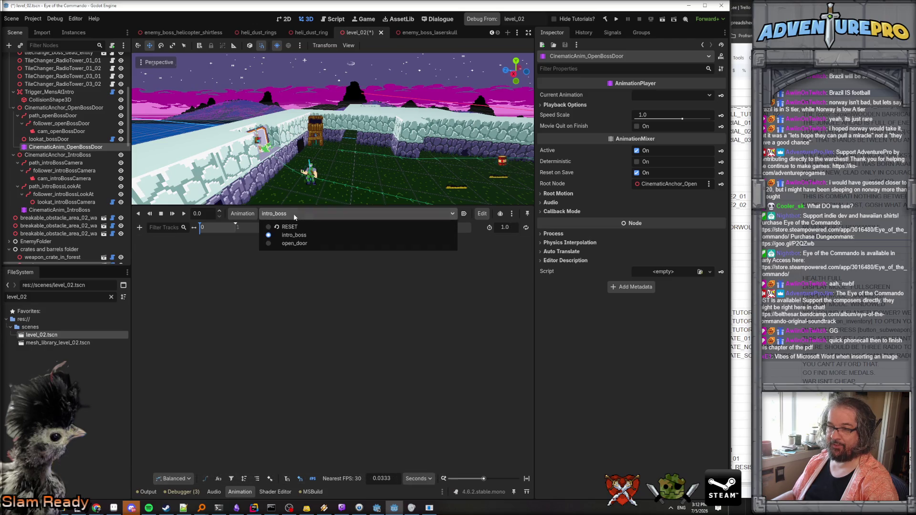
{"action": "left_click", "coordinate": [296, 243]}
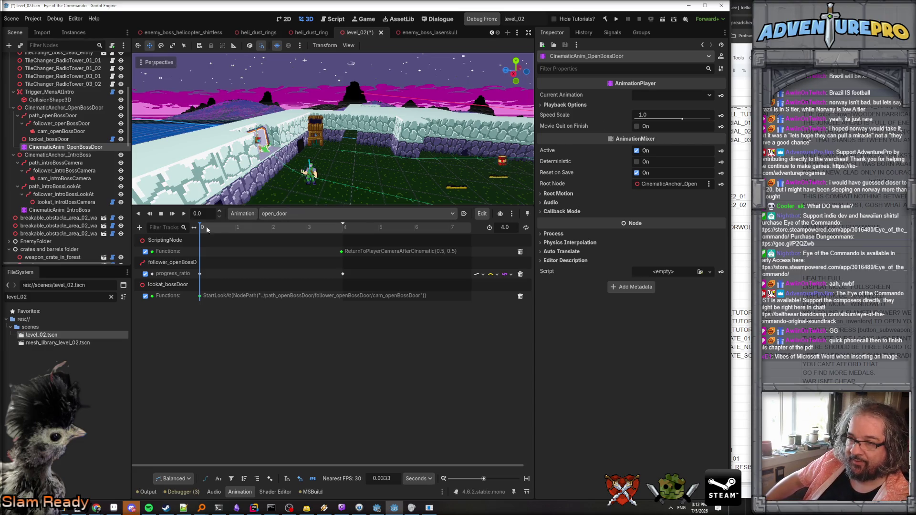
{"action": "left_click", "coordinate": [482, 213]}
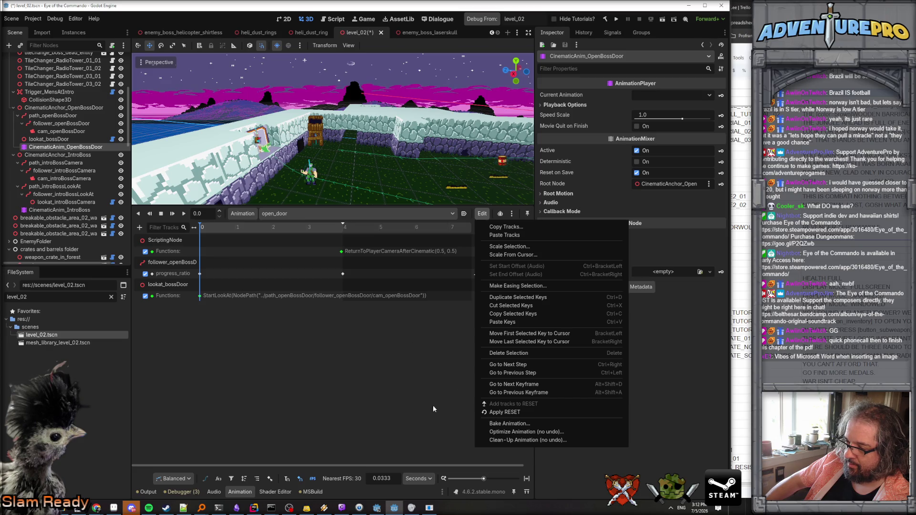
{"action": "left_click", "coordinate": [416, 393]}
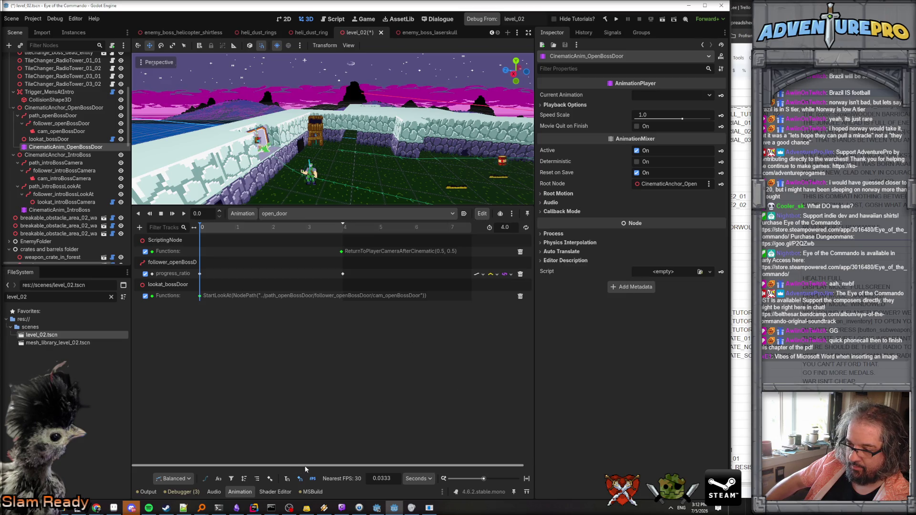
- Drag CinematicAnim_OpenBossDoor up to become the first child of ScriptingFolder
{"action": "left_click", "coordinate": [64, 148]}
{"action": "left_click", "coordinate": [70, 209]}
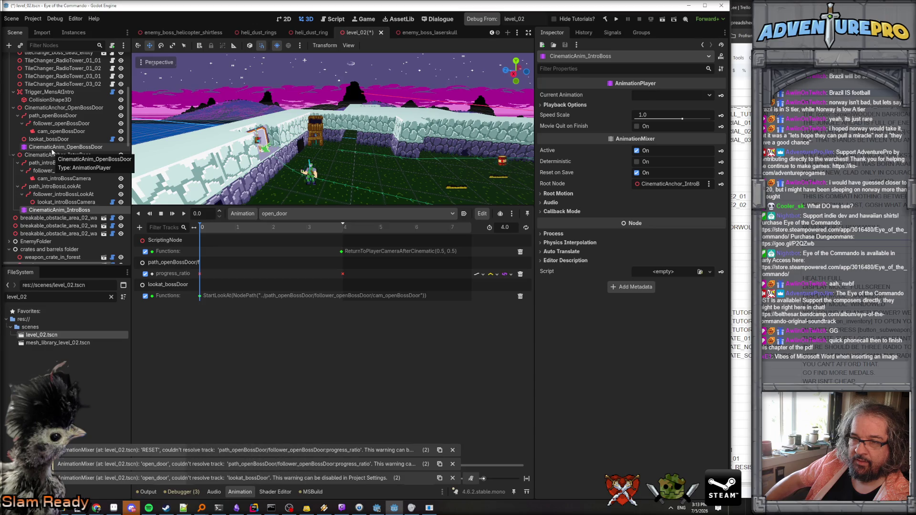
{"action": "scroll", "coordinate": [53, 152], "scroll_direction": "up", "scroll_amount": 5}
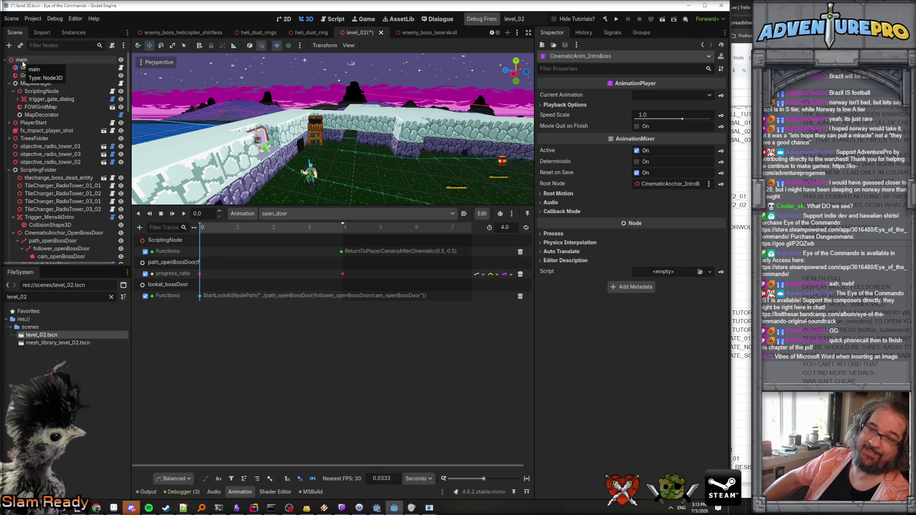
{"action": "scroll", "coordinate": [22, 64], "scroll_direction": "down", "scroll_amount": 5}
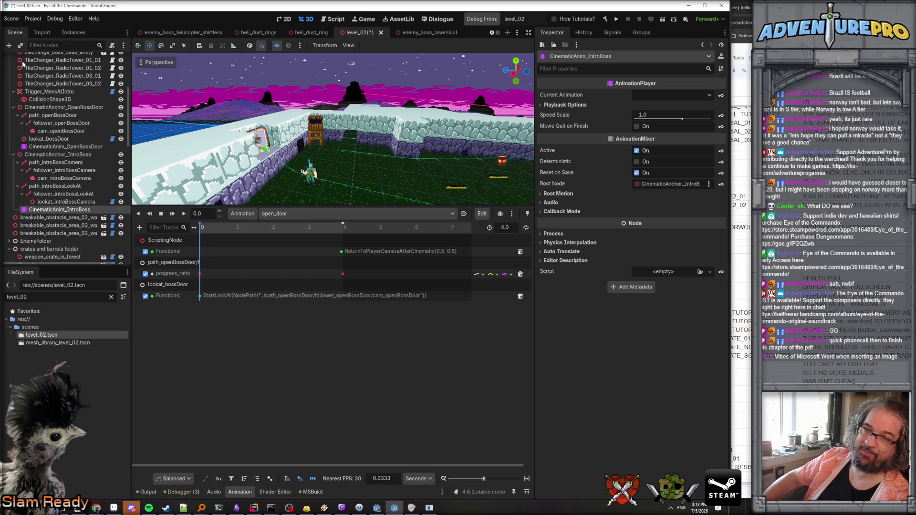
{"action": "scroll", "coordinate": [24, 67], "scroll_direction": "up", "scroll_amount": 1}
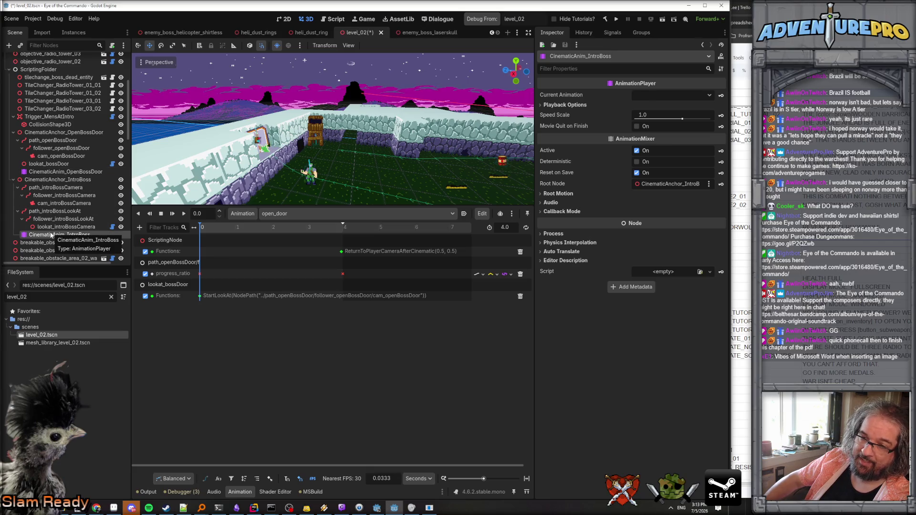
{"action": "scroll", "coordinate": [53, 174], "scroll_direction": "up", "scroll_amount": 4}
{"action": "scroll", "coordinate": [64, 162], "scroll_direction": "down", "scroll_amount": 15}
{"action": "scroll", "coordinate": [64, 163], "scroll_direction": "up", "scroll_amount": 5}
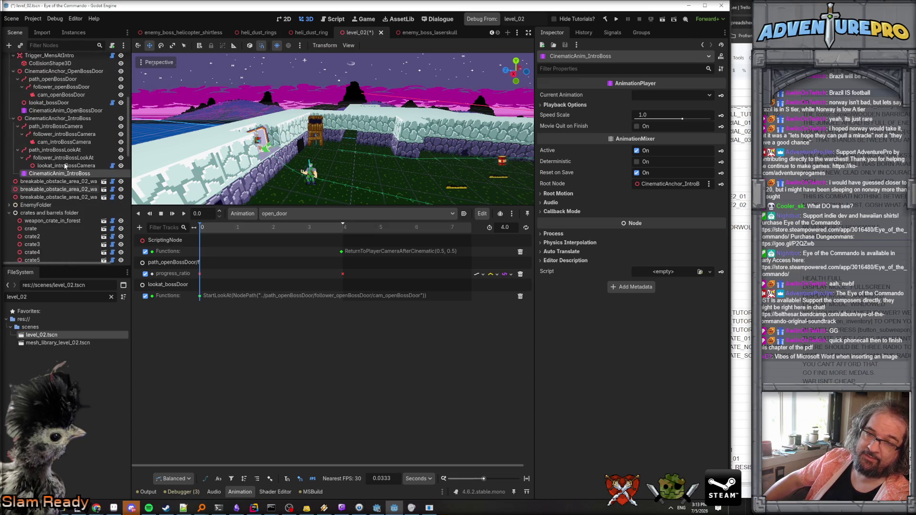
{"action": "scroll", "coordinate": [64, 166], "scroll_direction": "up", "scroll_amount": 2}
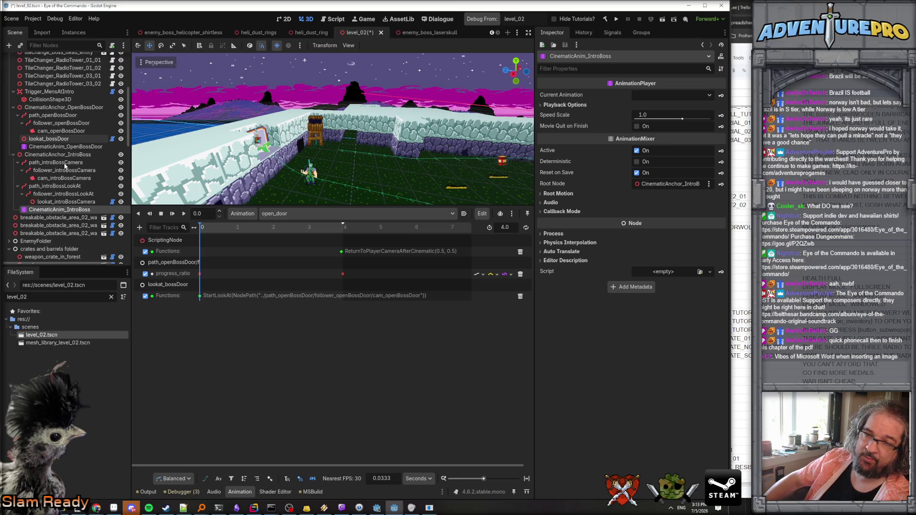
{"action": "scroll", "coordinate": [65, 165], "scroll_direction": "up", "scroll_amount": 3}
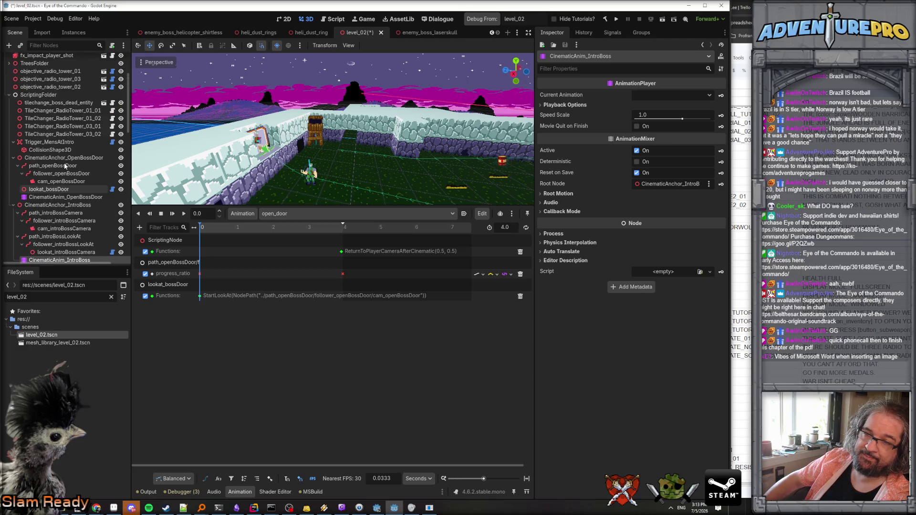
{"action": "left_click", "coordinate": [70, 200]}
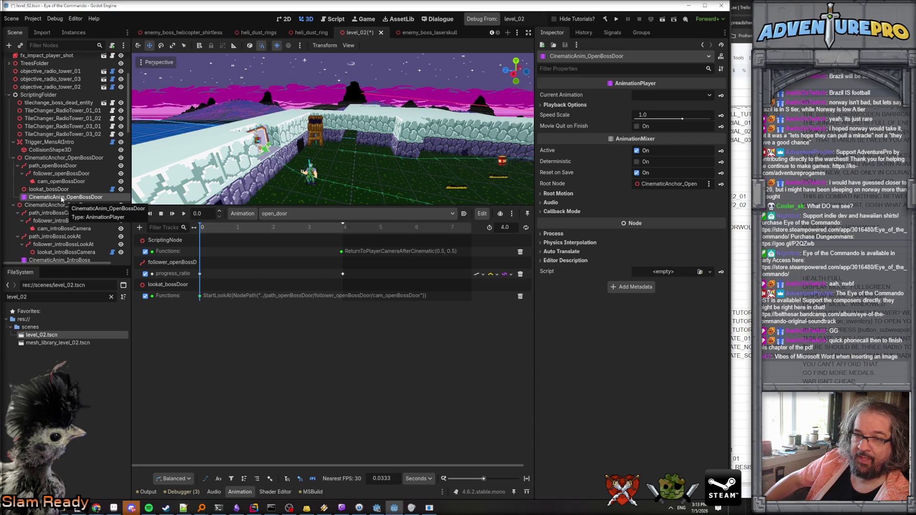
{"action": "scroll", "coordinate": [59, 203], "scroll_direction": "up", "scroll_amount": 2}
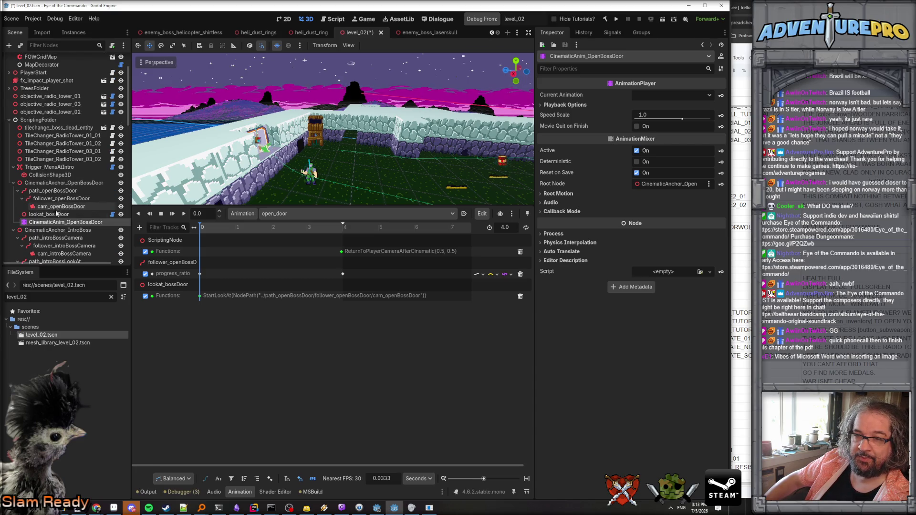
{"action": "left_click_drag", "start_coordinate": [56, 222], "coordinate": [41, 130]}
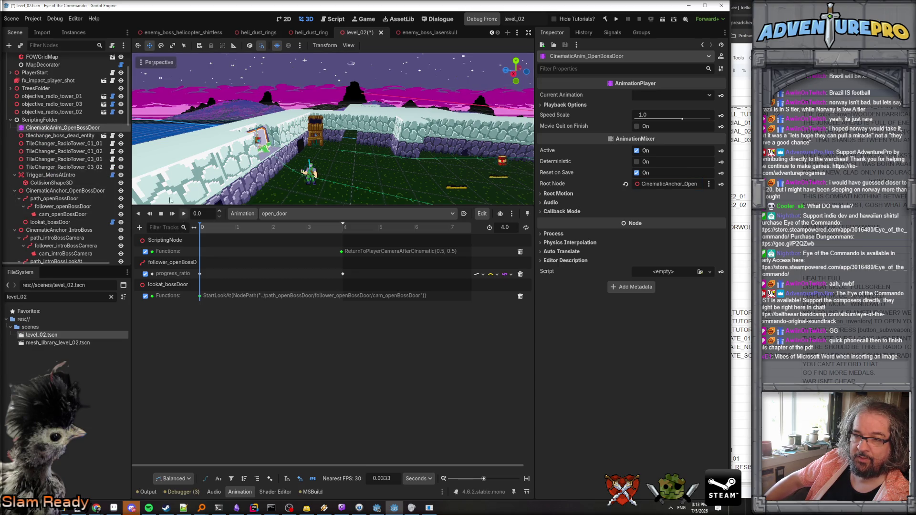
- Rename CinematicAnim_OpenBossDoor to CinematicAnimator
{"action": "double_click", "coordinate": [66, 129]}
{"action": "left_click_drag", "start_coordinate": [67, 128], "coordinate": [124, 127]}
{"action": "type", "text": "a"}
{"action": "key", "text": "Return"}
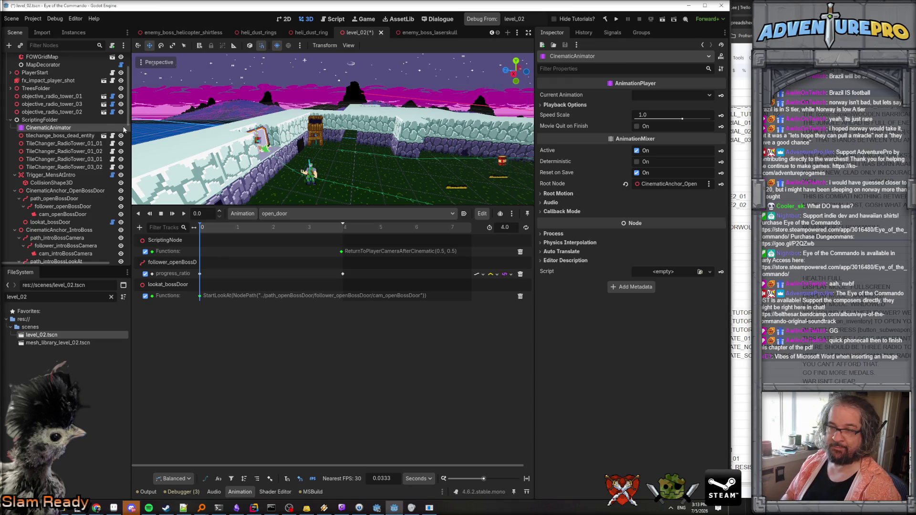
- Delete the CinematicAnim_IntroBoss node
{"action": "scroll", "coordinate": [102, 189], "scroll_direction": "down", "scroll_amount": 2}
{"action": "left_click", "coordinate": [71, 235]}
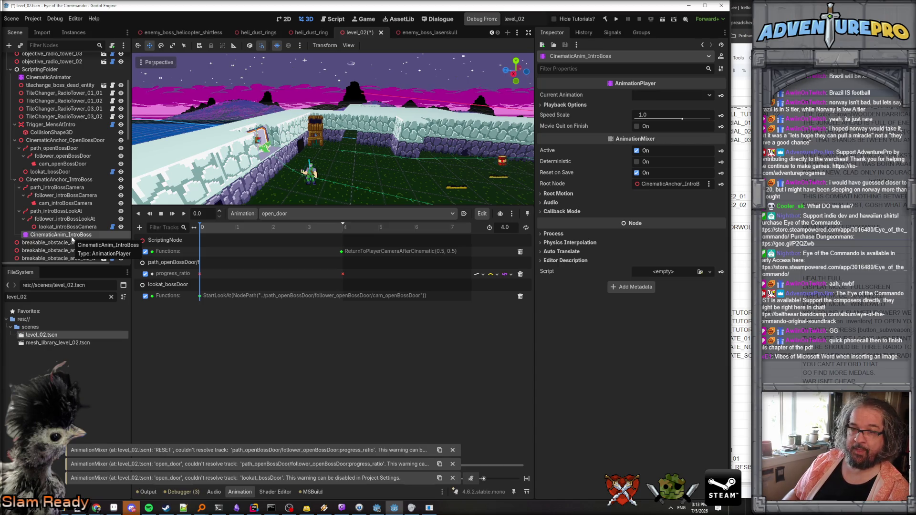
{"action": "key", "text": "Delete"}
{"action": "left_click", "coordinate": [590, 264]}
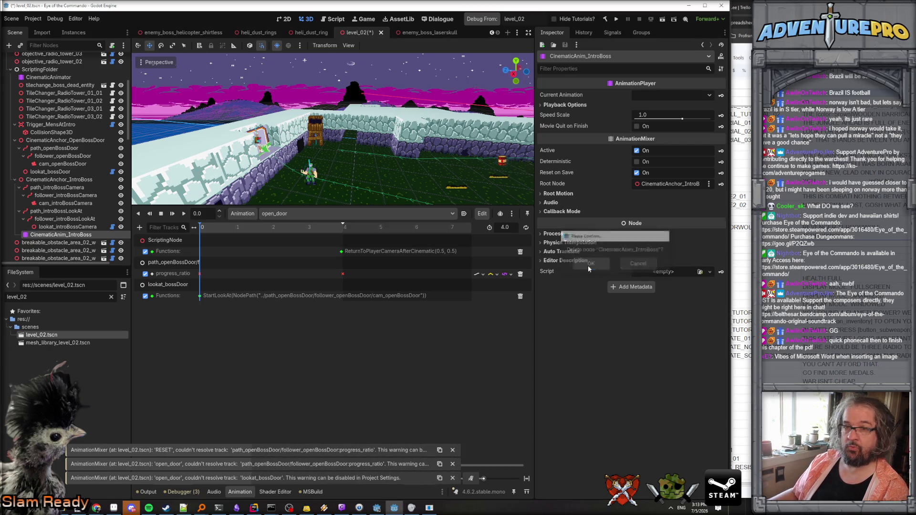
- Browse CinematicAnimator's intro_boss, open_door and RESET animations
{"action": "left_click", "coordinate": [48, 76]}
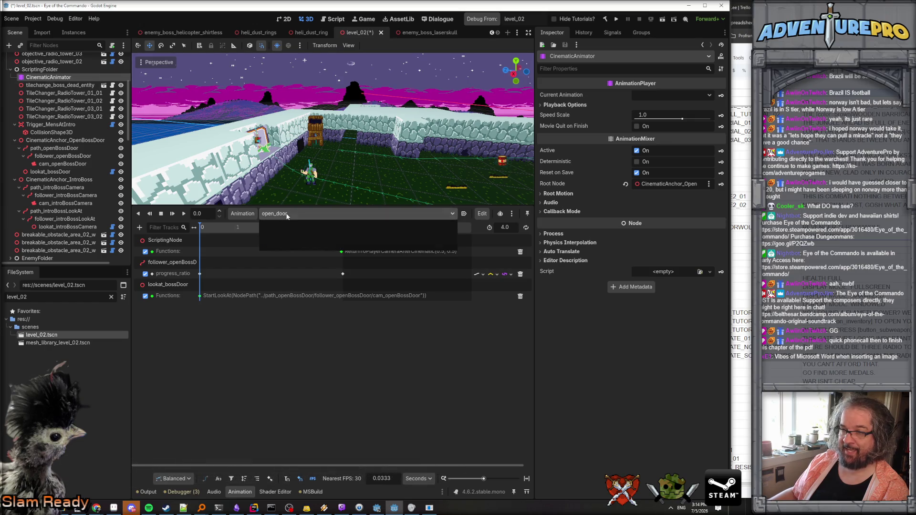
{"action": "left_click", "coordinate": [286, 235]}
{"action": "left_click", "coordinate": [286, 214]}
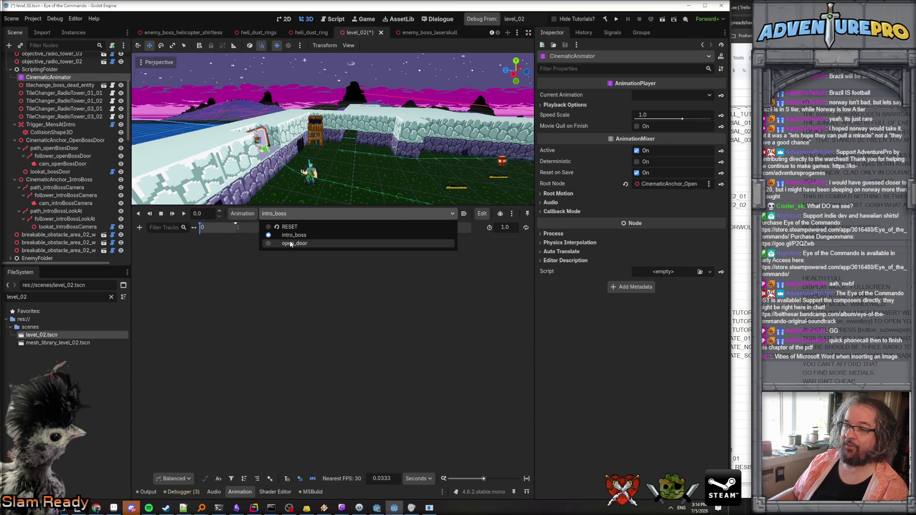
{"action": "left_click", "coordinate": [290, 244]}
{"action": "left_click", "coordinate": [290, 214]}
{"action": "left_click", "coordinate": [287, 227]}
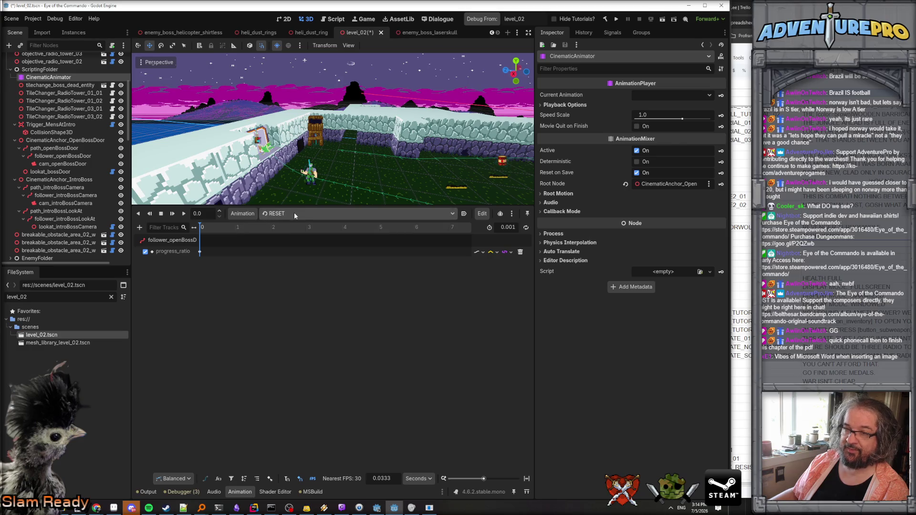
{"action": "left_click", "coordinate": [294, 213]}
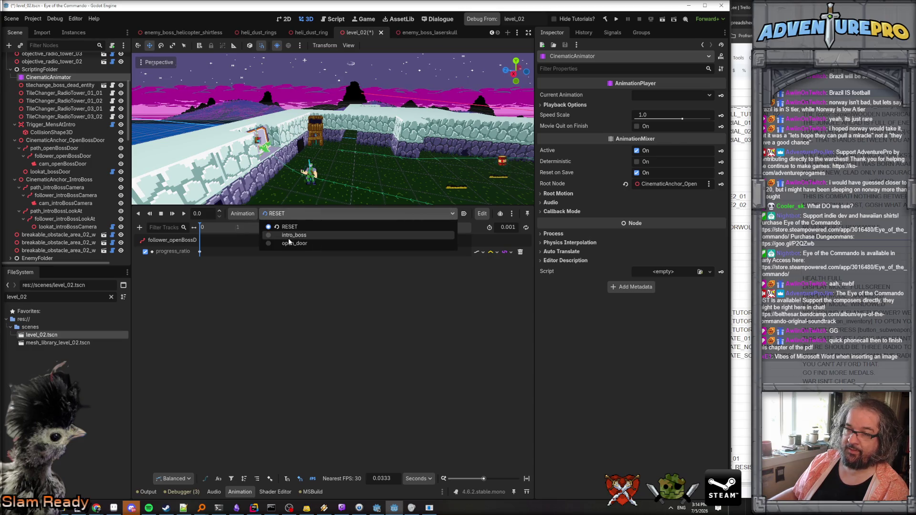
- Add a property track for follower_introBossCamera's progress_ratio to the intro_boss animation
{"action": "left_click", "coordinate": [289, 238]}
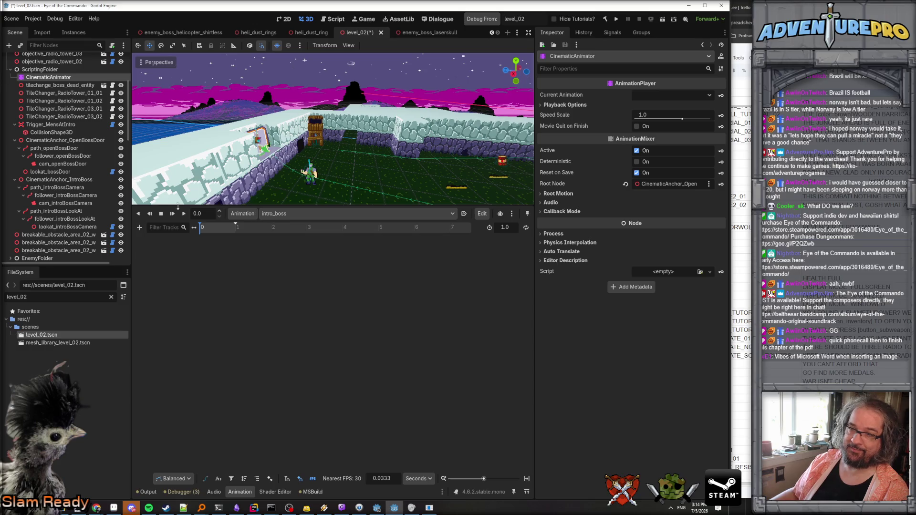
{"action": "left_click", "coordinate": [139, 227]}
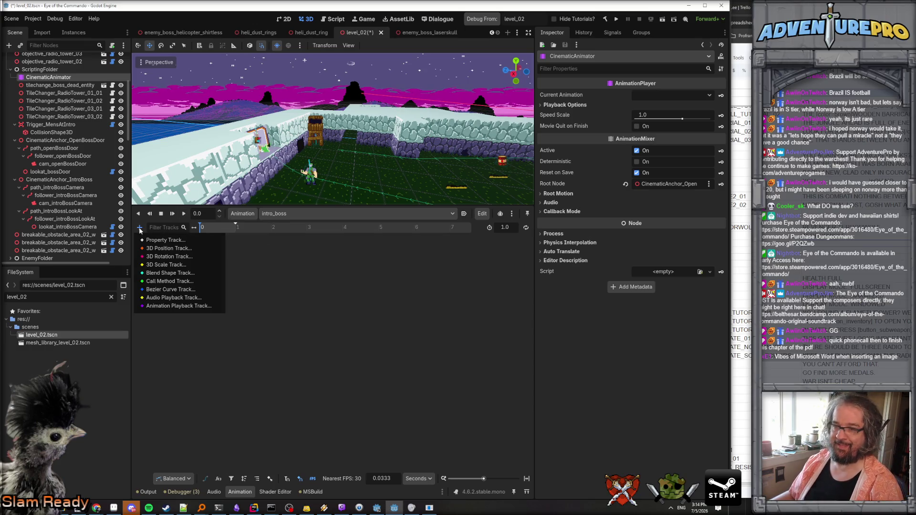
{"action": "left_click", "coordinate": [155, 240]}
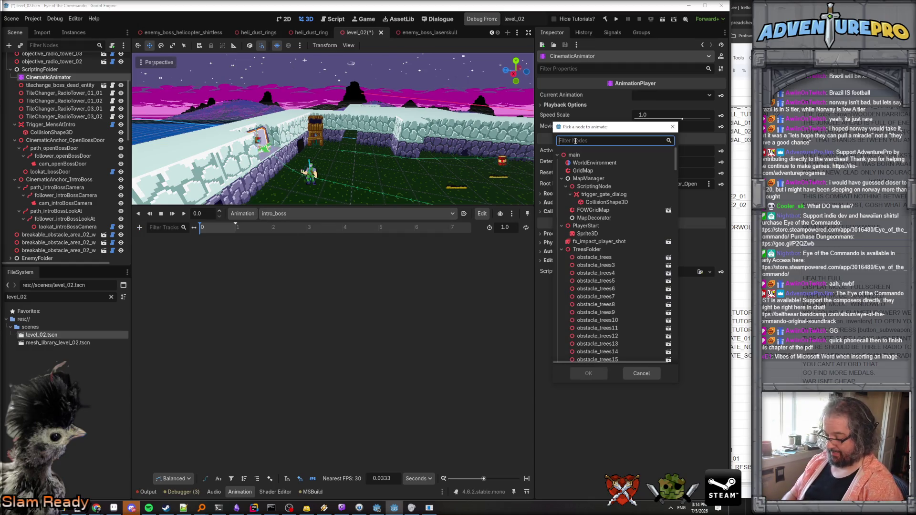
{"action": "type", "text": "foll"}
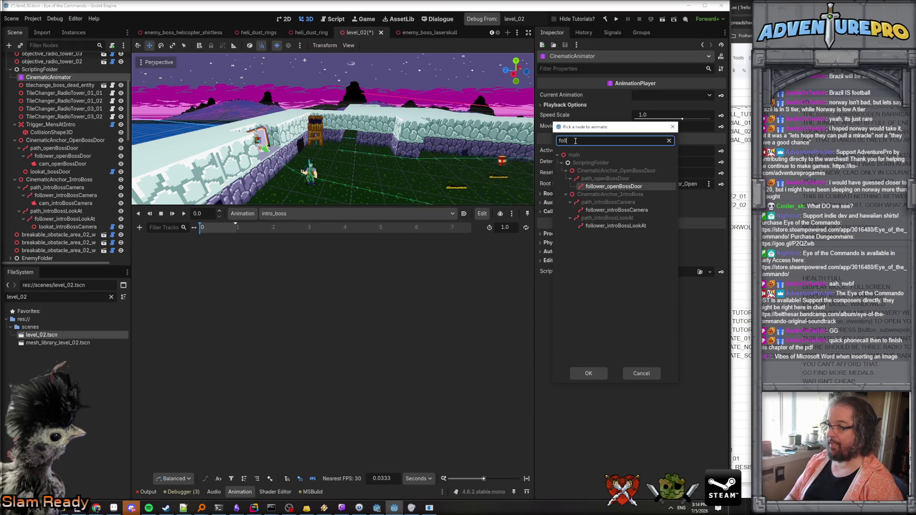
{"action": "double_click", "coordinate": [638, 213]}
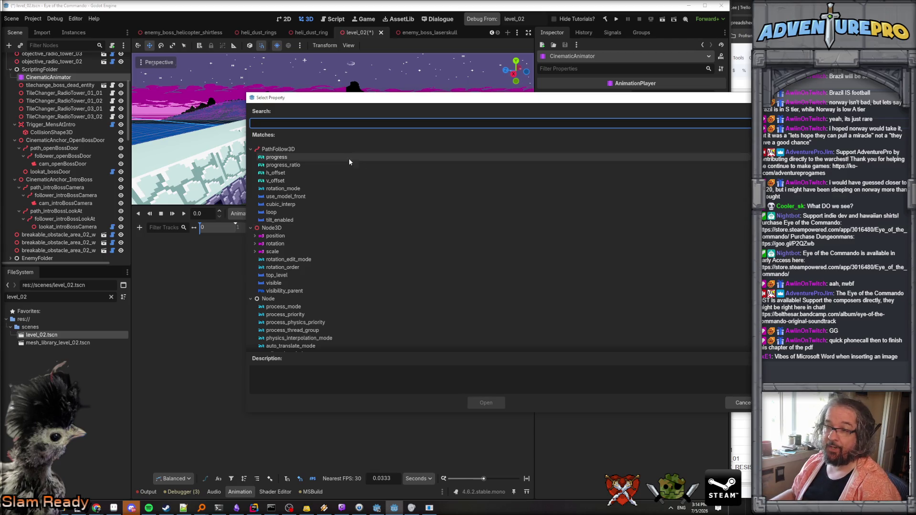
{"action": "left_click", "coordinate": [294, 166]}
{"action": "left_click", "coordinate": [486, 403]}
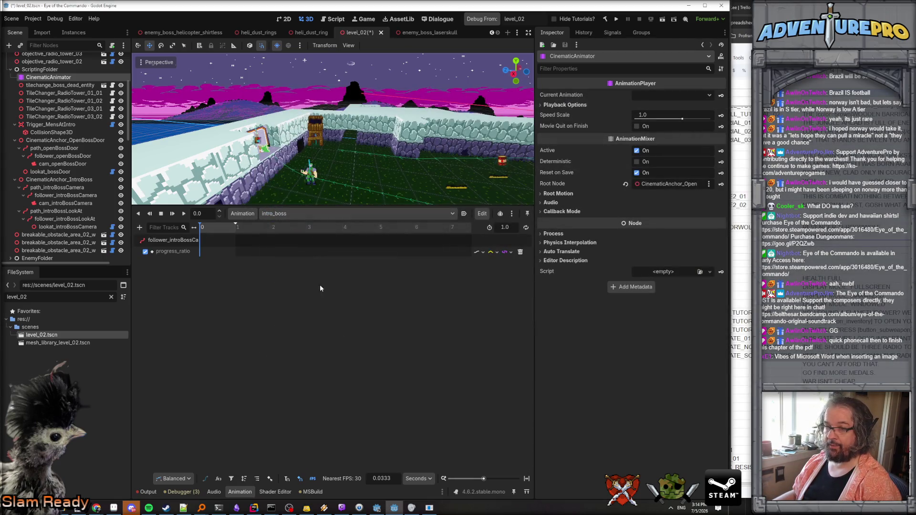
- Key progress_ratio at 0 s and 5 s, setting the 5-second key's value to 1
{"action": "left_click_drag", "start_coordinate": [236, 224], "coordinate": [379, 230]}
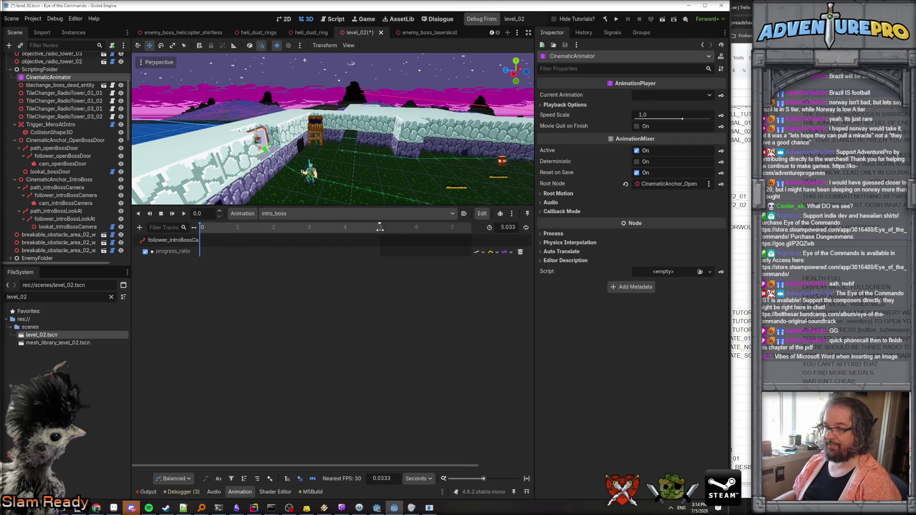
{"action": "right_click", "coordinate": [200, 251]}
{"action": "left_click", "coordinate": [220, 254]}
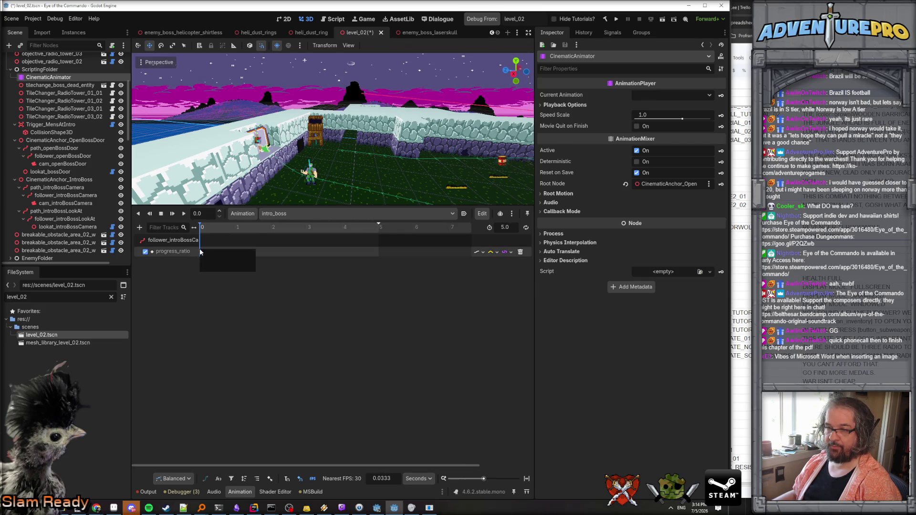
{"action": "left_click", "coordinate": [200, 252]}
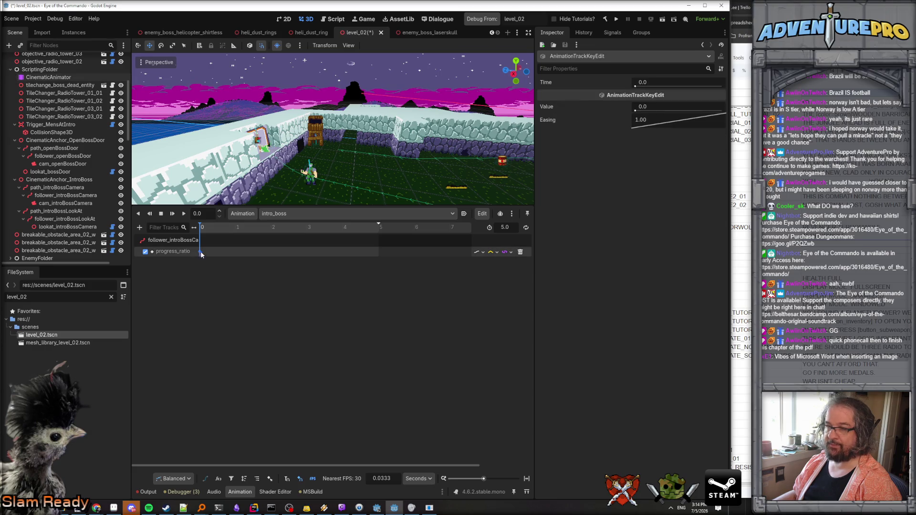
{"action": "left_click", "coordinate": [379, 252]}
{"action": "right_click", "coordinate": [379, 251]}
{"action": "left_click", "coordinate": [391, 260]}
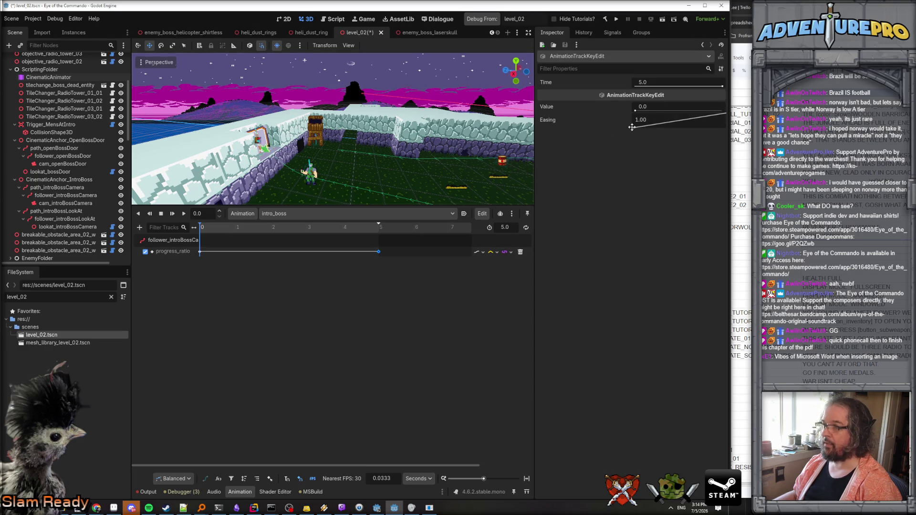
{"action": "left_click", "coordinate": [665, 107]}
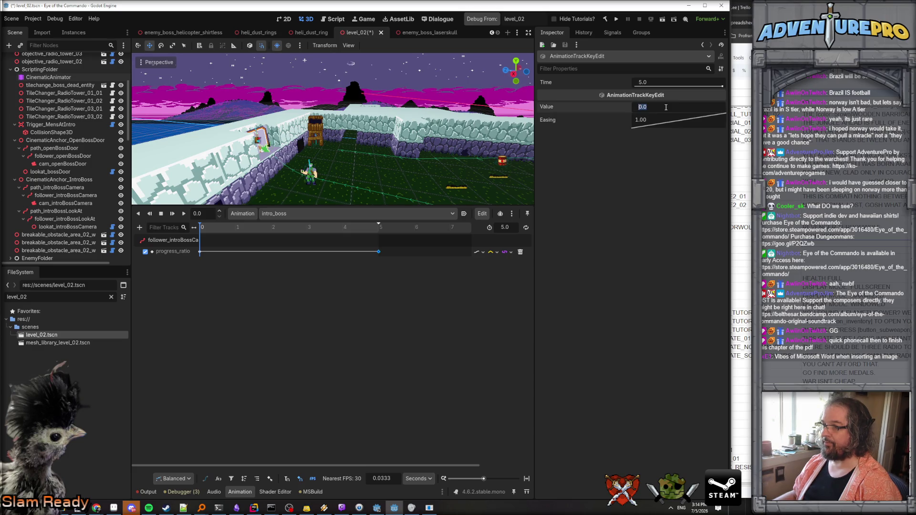
{"action": "type", "text": "1"}
{"action": "key", "text": "Return"}
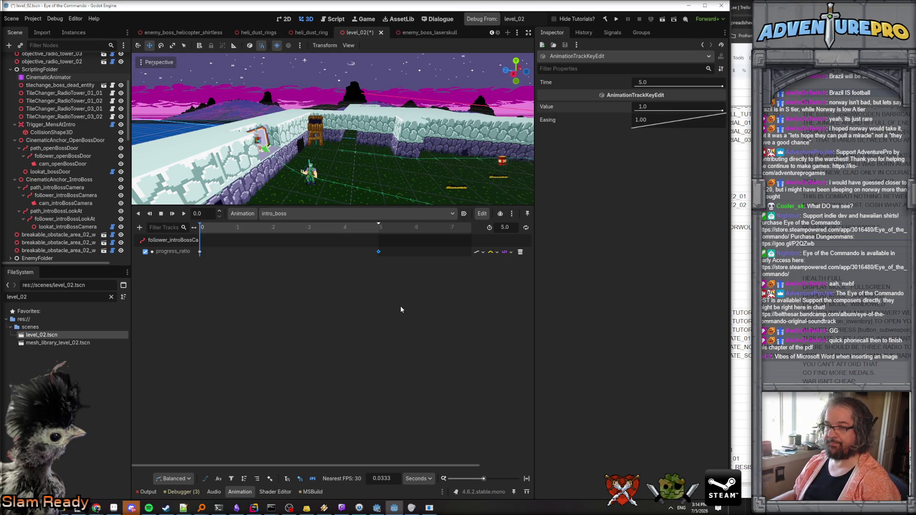
{"action": "left_click", "coordinate": [400, 306]}
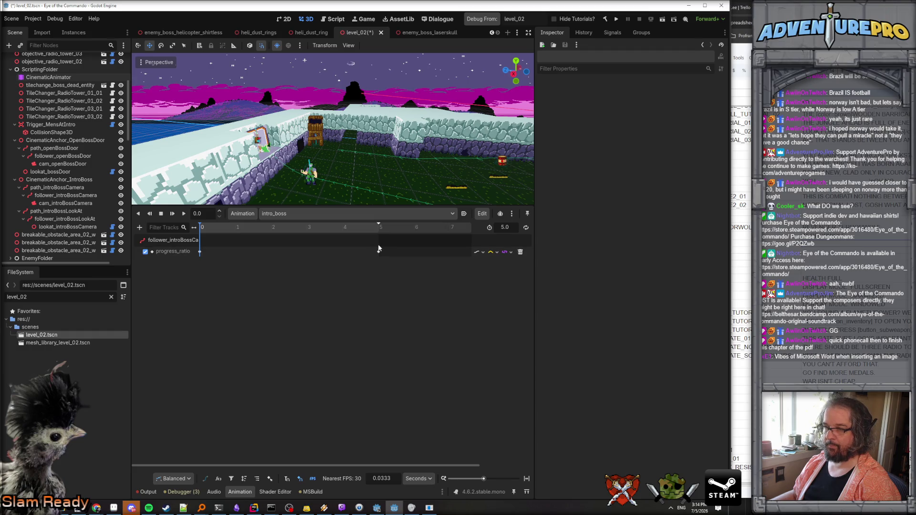
{"action": "left_click", "coordinate": [379, 251]}
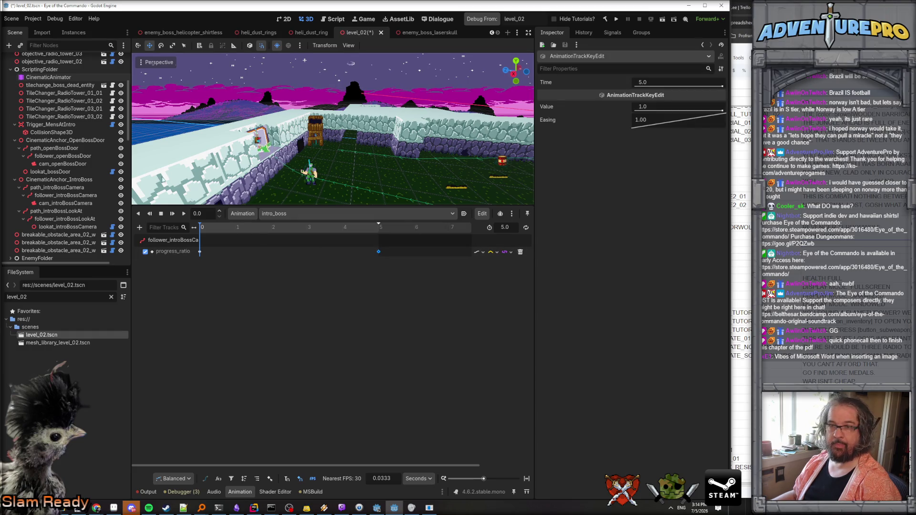
{"action": "left_click", "coordinate": [140, 228]}
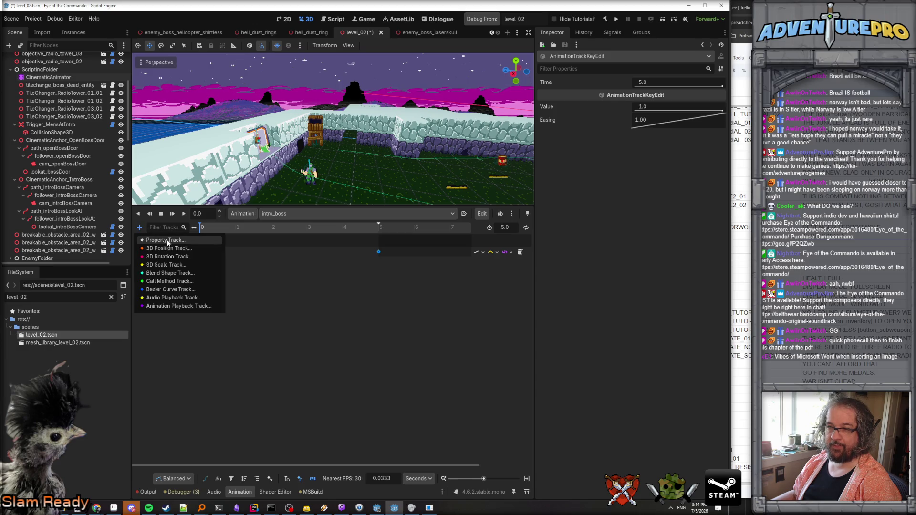
- Add a property track for follower_introBossLookAt's progress_ratio to intro_boss
{"action": "left_click", "coordinate": [167, 240]}
{"action": "type", "text": "follow"}
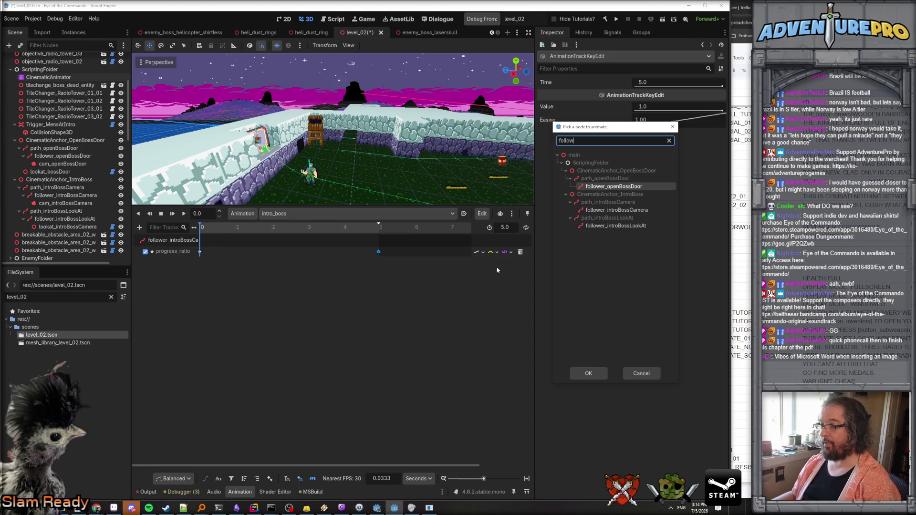
{"action": "left_click", "coordinate": [626, 228]}
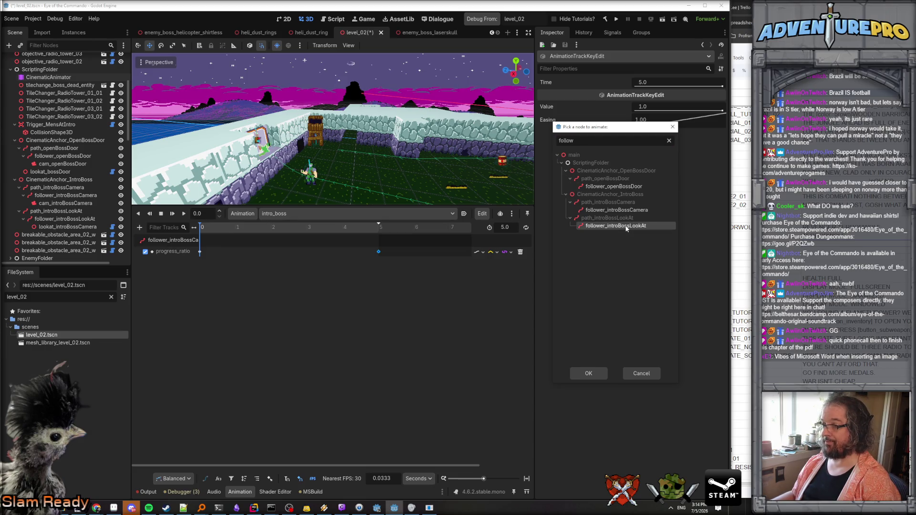
{"action": "left_click", "coordinate": [590, 374]}
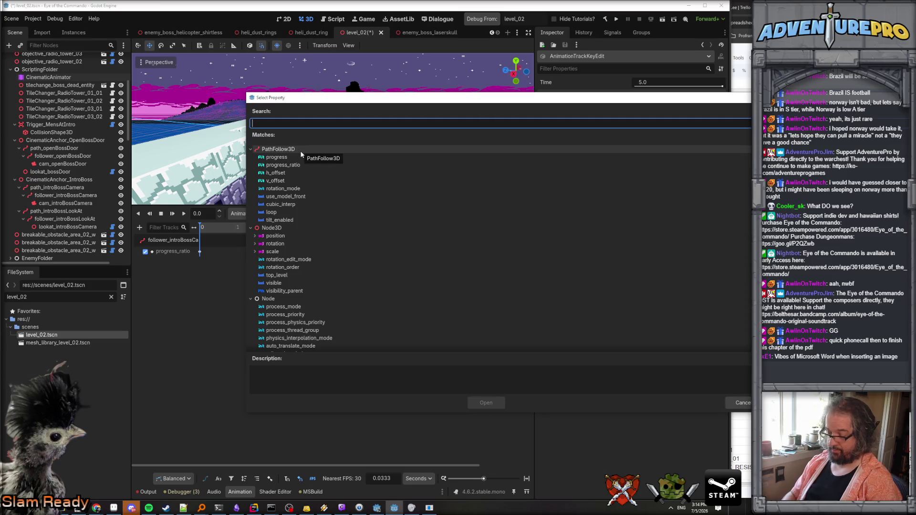
{"action": "type", "text": "pro"}
{"action": "left_click", "coordinate": [296, 165]}
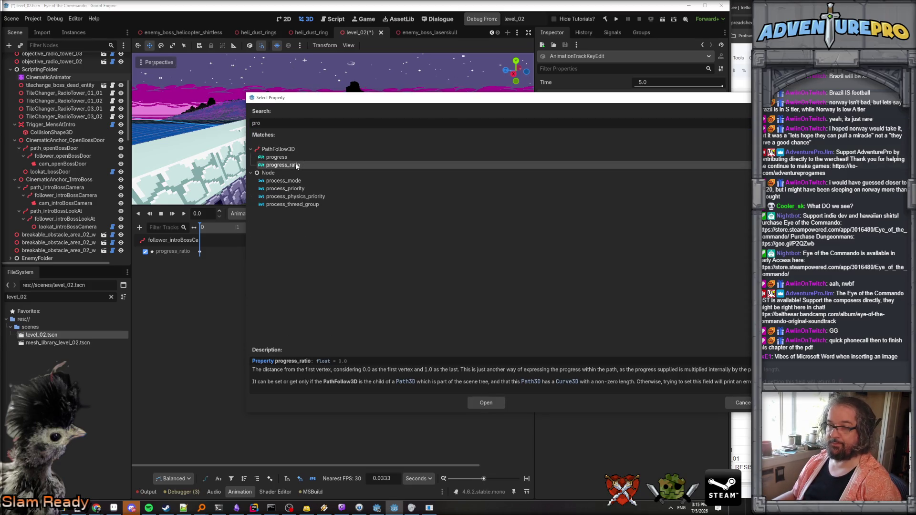
{"action": "double_click", "coordinate": [296, 165]}
{"action": "left_click", "coordinate": [202, 270]}
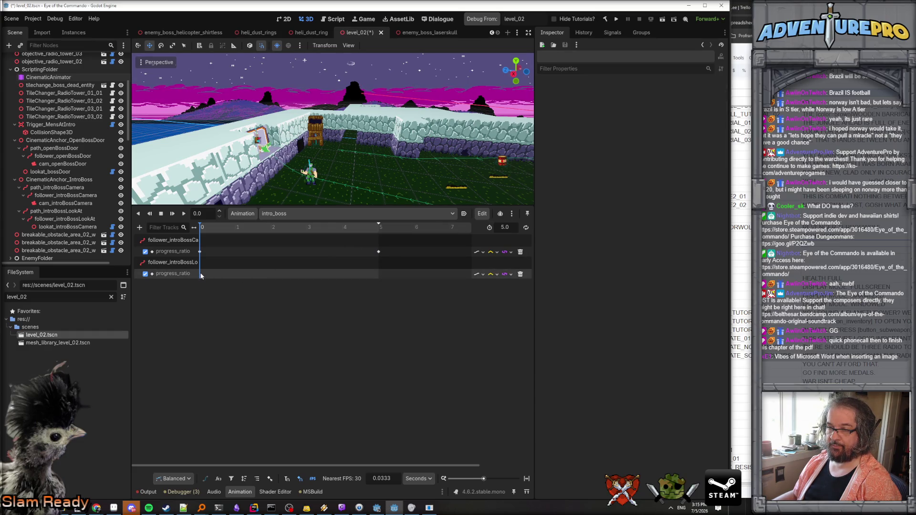
- Key the look-at progress_ratio at 0 s and 4 s, setting the 4-second key to 1
{"action": "right_click", "coordinate": [201, 276]}
{"action": "left_click", "coordinate": [213, 280]}
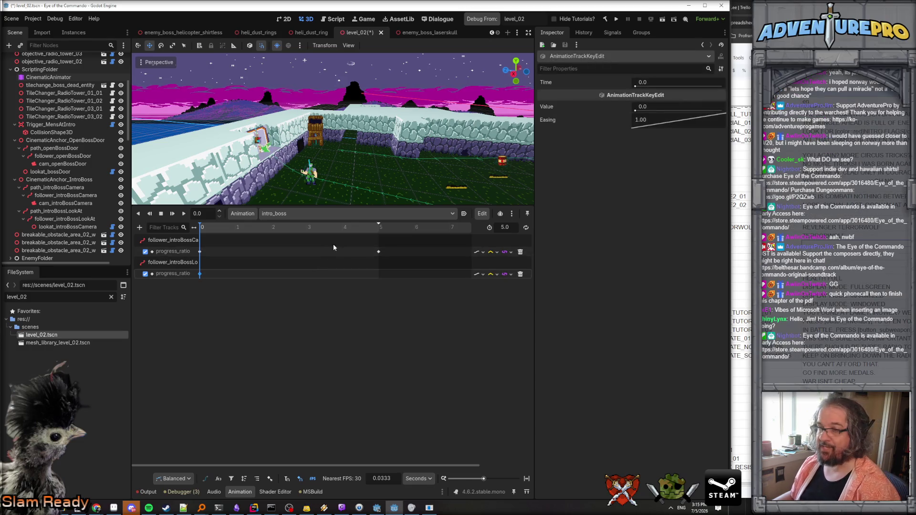
{"action": "left_click", "coordinate": [343, 228]}
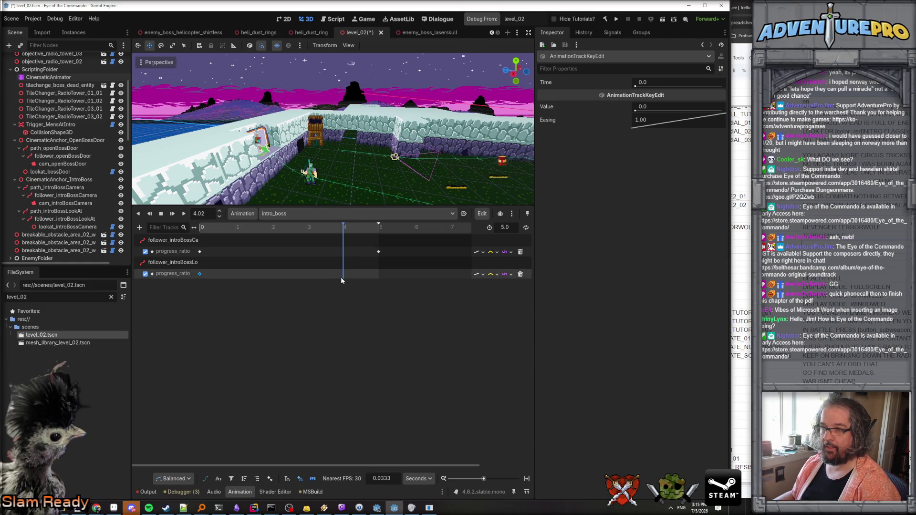
{"action": "right_click", "coordinate": [343, 277]}
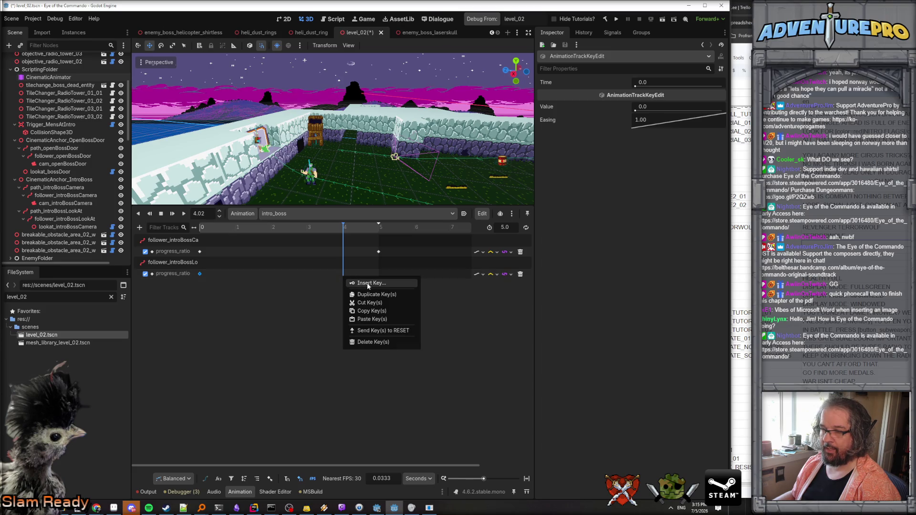
{"action": "left_click", "coordinate": [365, 283]}
{"action": "left_click", "coordinate": [343, 274]}
{"action": "left_click", "coordinate": [678, 107]}
{"action": "type", "text": "1"}
{"action": "key", "text": "Return"}
{"action": "left_click", "coordinate": [199, 275]}
{"action": "left_click", "coordinate": [343, 274]}
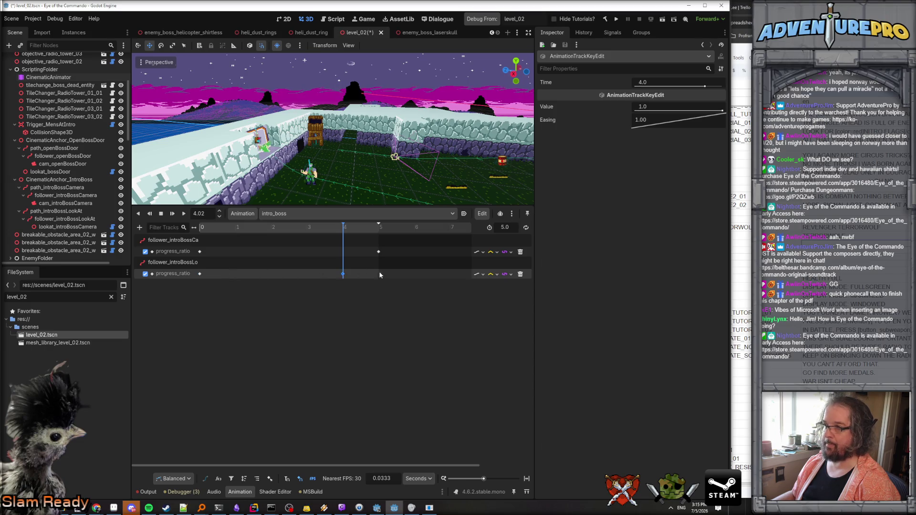
- Keep the look-at track's update mode set to Continuous
{"action": "left_click", "coordinate": [481, 275]}
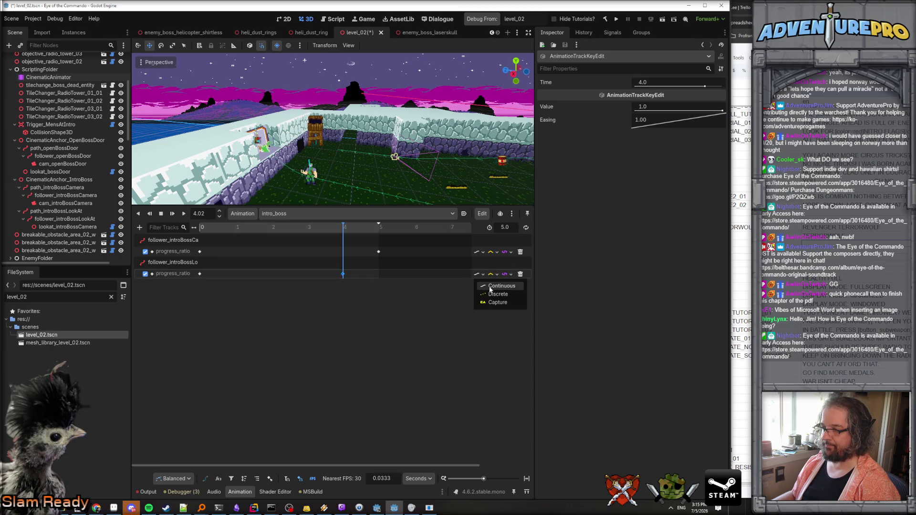
{"action": "left_click", "coordinate": [488, 285]}
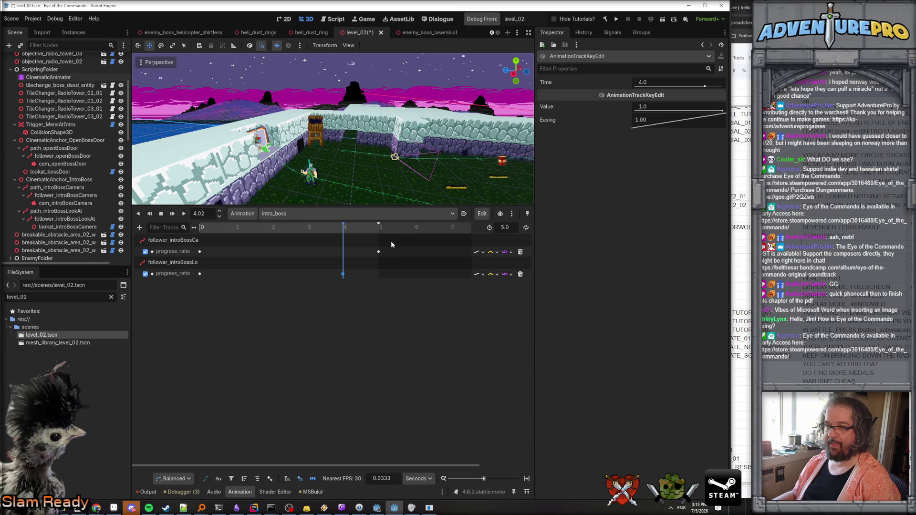
{"action": "left_click", "coordinate": [507, 226]}
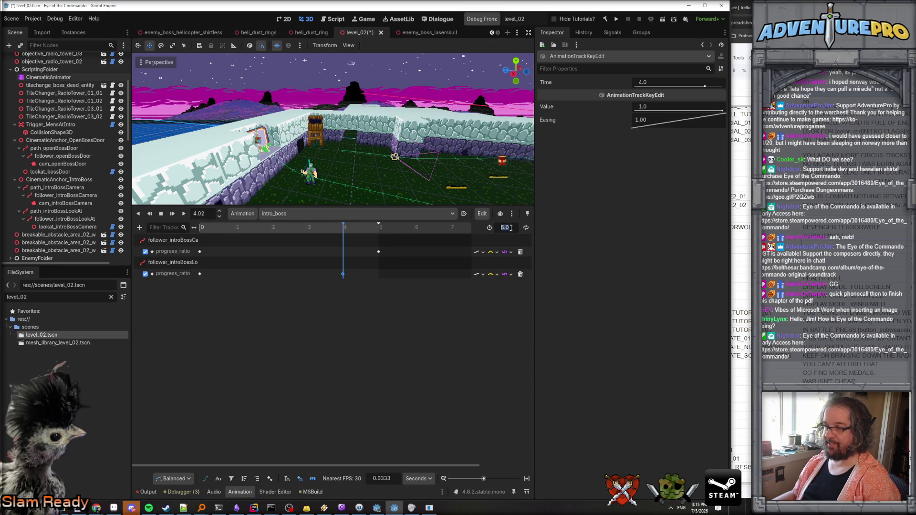
- Set intro_boss length to 6 seconds and add a Call Method track targeting ScriptingNode
{"action": "type", "text": "6"}
{"action": "key", "text": "Return"}
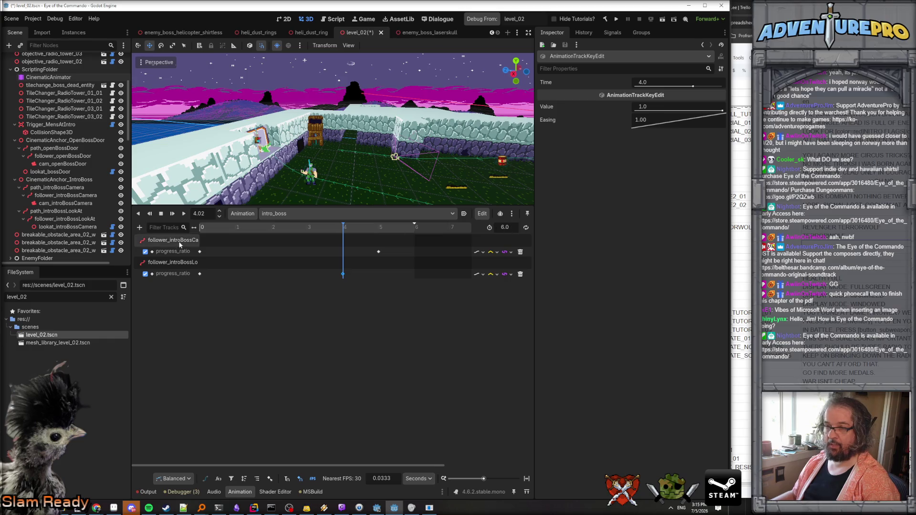
{"action": "left_click", "coordinate": [139, 228]}
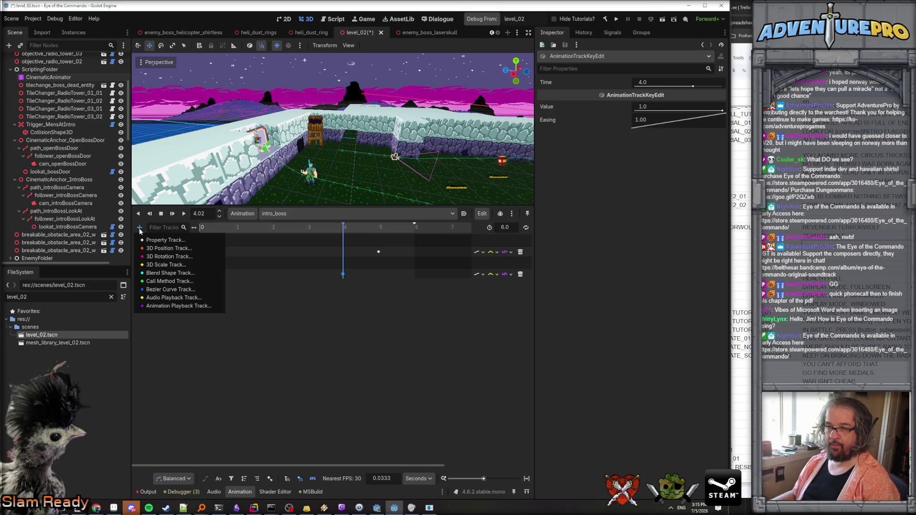
{"action": "left_click", "coordinate": [176, 282]}
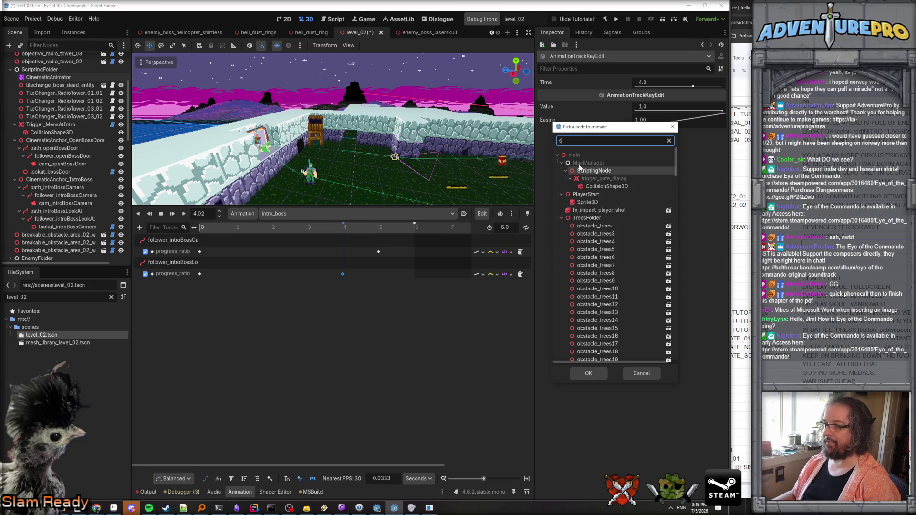
{"action": "type", "text": "sc"}
{"action": "left_click", "coordinate": [599, 173]}
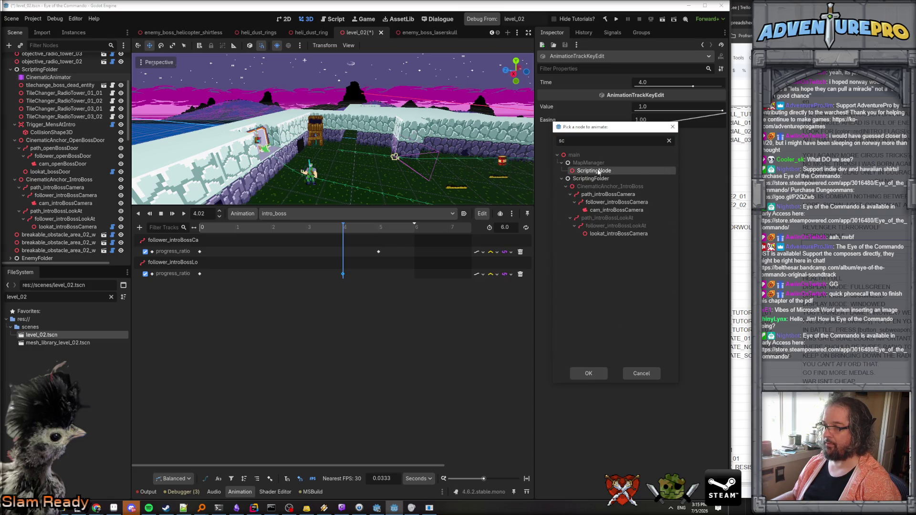
{"action": "left_click", "coordinate": [590, 373]}
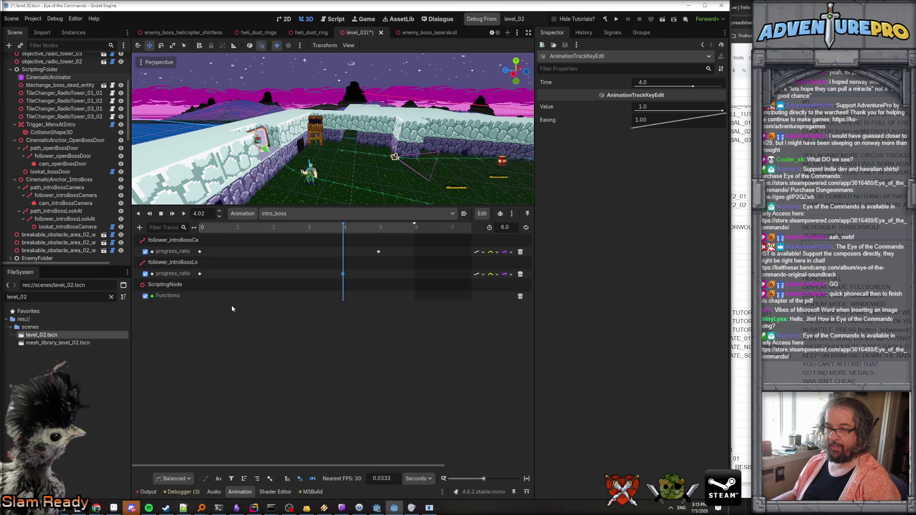
- Insert a key on that track calling ReturnToPlayerCameraAfterCinematic
{"action": "right_click", "coordinate": [415, 296]}
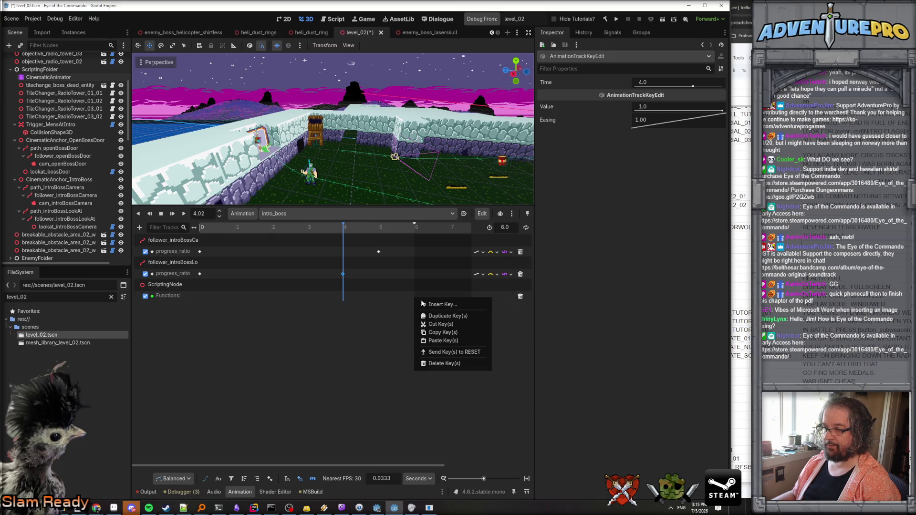
{"action": "left_click", "coordinate": [436, 305]}
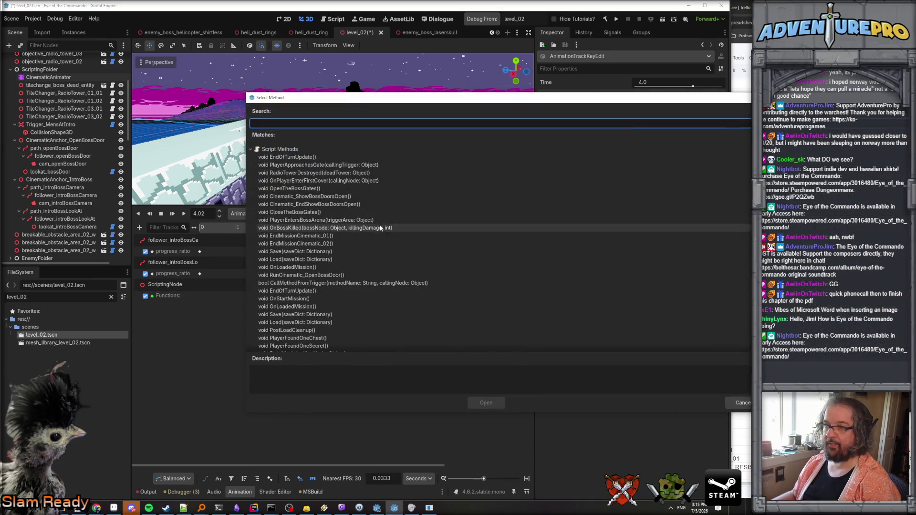
{"action": "type", "text": "ret"}
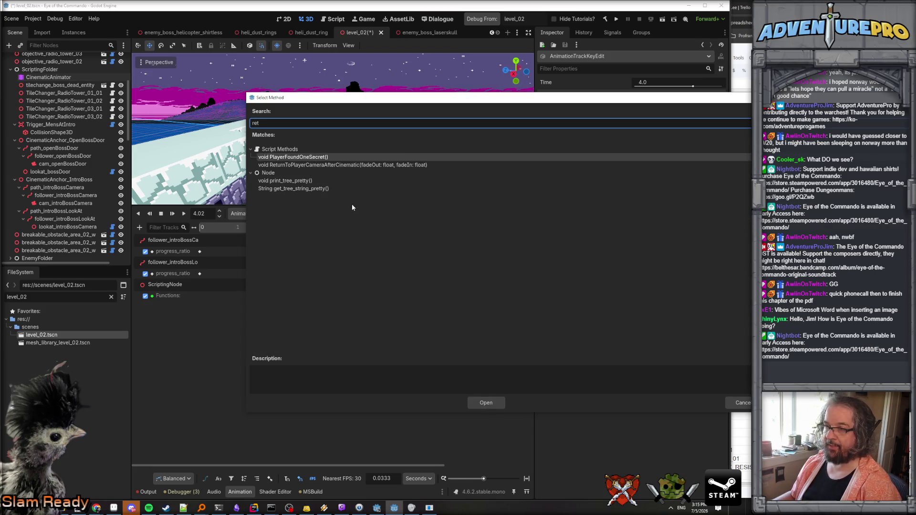
{"action": "left_click", "coordinate": [481, 404]}
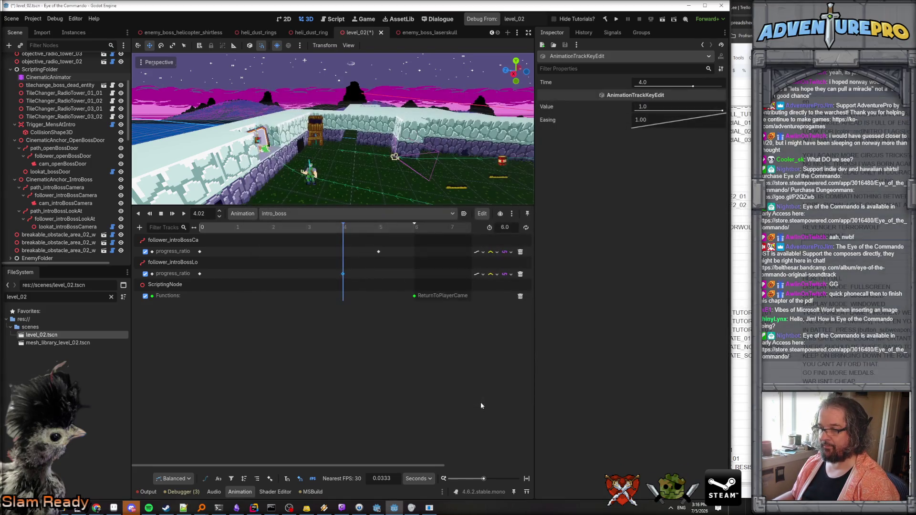
{"action": "mouse_move", "coordinate": [415, 297]}
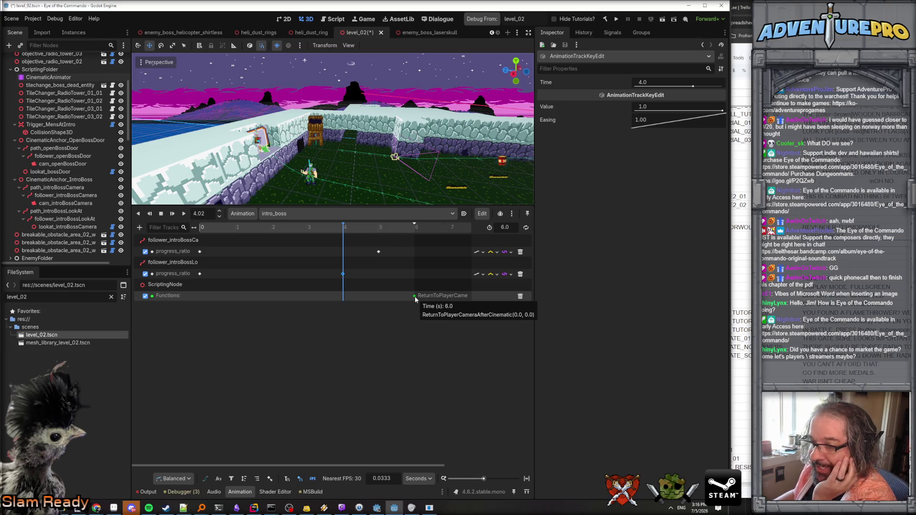
- Switch to JetBrains Rider from the Windows taskbar
{"action": "left_click", "coordinate": [254, 508]}
- In ScriptingNode_Level02.cs, paste a copy of Cinematic_EndShowBossDoorsOpen and rename it Cinematic_RevealLaserSkull
{"action": "left_click", "coordinate": [87, 244]}
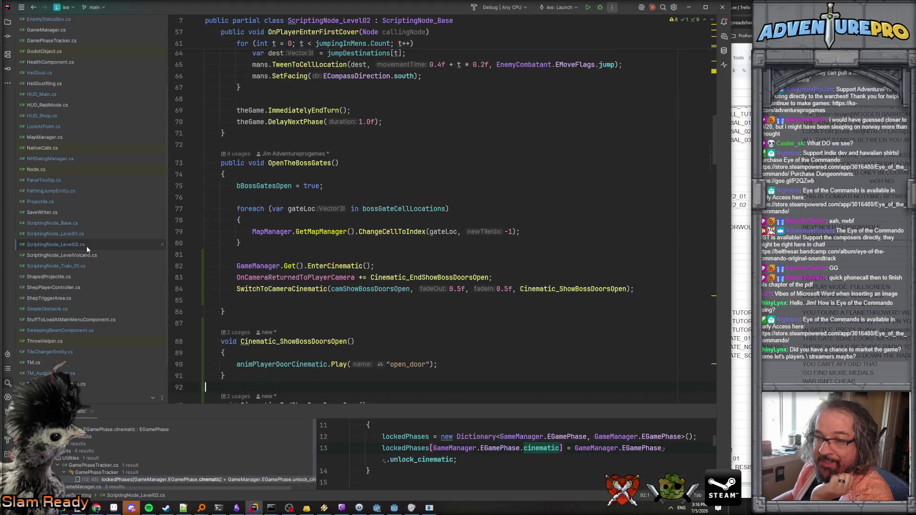
{"action": "scroll", "coordinate": [336, 228], "scroll_direction": "down", "scroll_amount": 5}
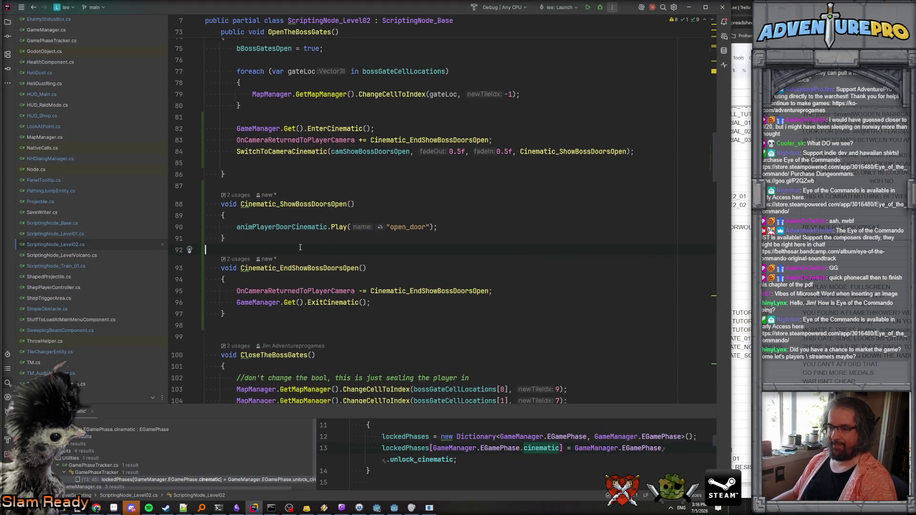
{"action": "left_click_drag", "start_coordinate": [241, 316], "coordinate": [224, 269]}
{"action": "left_click", "coordinate": [246, 325]}
{"action": "type", "text": "void Cinematic_EndShowBossDoorsOpen() {     OnCameraReturnedToPlayerCamera -= Cinematic_EndShowBossDoorsOpen;     GameManager.Get().ExitCinematic(); }"}
{"action": "left_click_drag", "start_coordinate": [280, 339], "coordinate": [406, 332]}
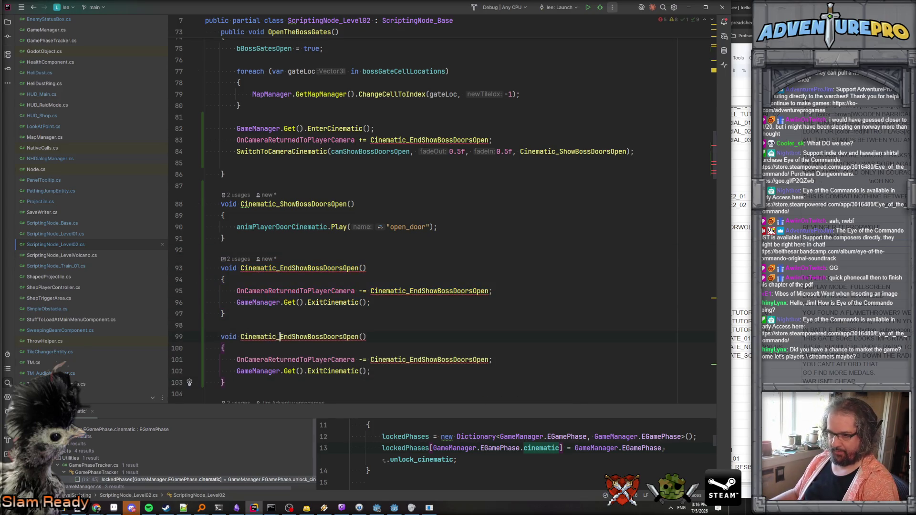
{"action": "type", "text": "RevealL"}
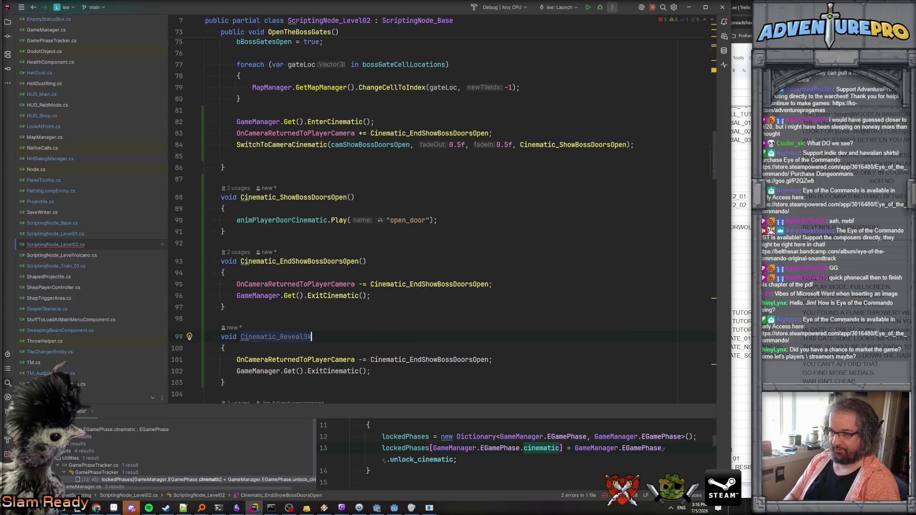
{"action": "type", "text": "aserSkull()"}
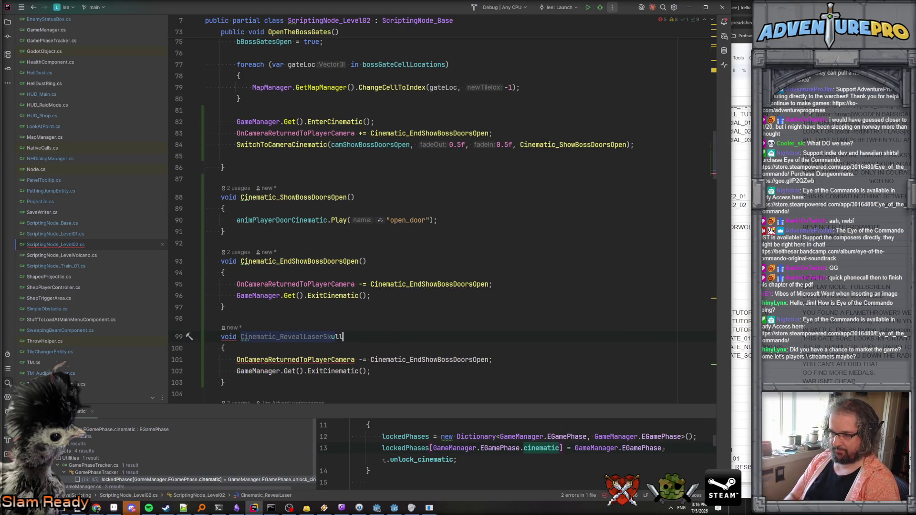
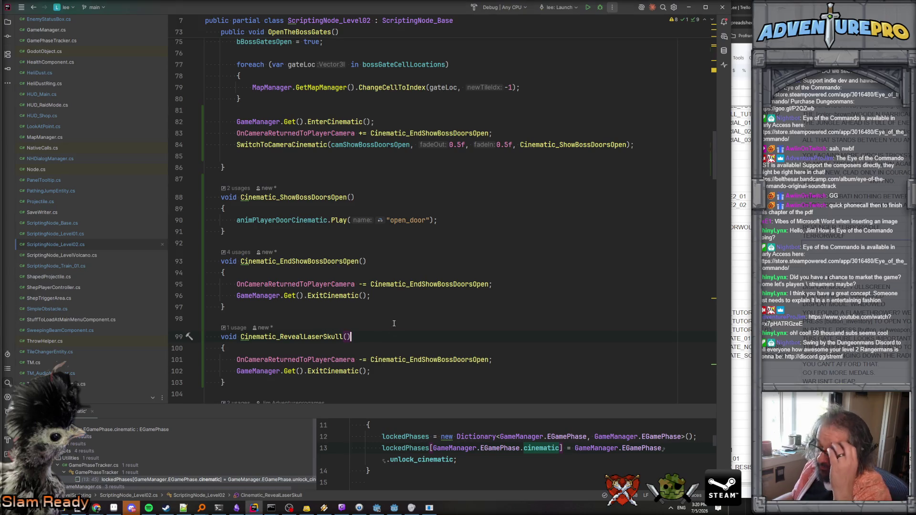
- Find the EnemyBossLaserSkull type name by searching the file for 'boss', and select it
{"action": "scroll", "coordinate": [394, 323], "scroll_direction": "down", "scroll_amount": 1}
{"action": "key", "text": "Down"}
{"action": "scroll", "coordinate": [315, 296], "scroll_direction": "up", "scroll_amount": 8}
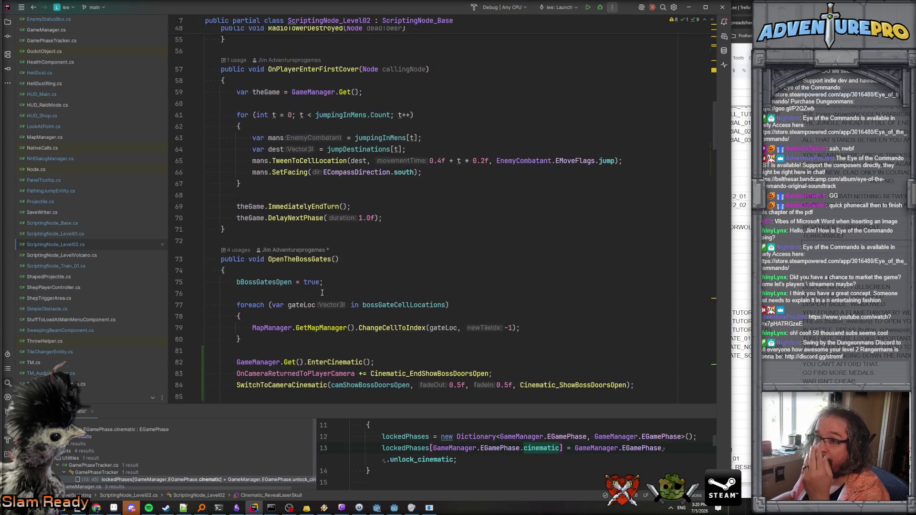
{"action": "scroll", "coordinate": [322, 293], "scroll_direction": "down", "scroll_amount": 7}
{"action": "scroll", "coordinate": [322, 293], "scroll_direction": "down", "scroll_amount": 7}
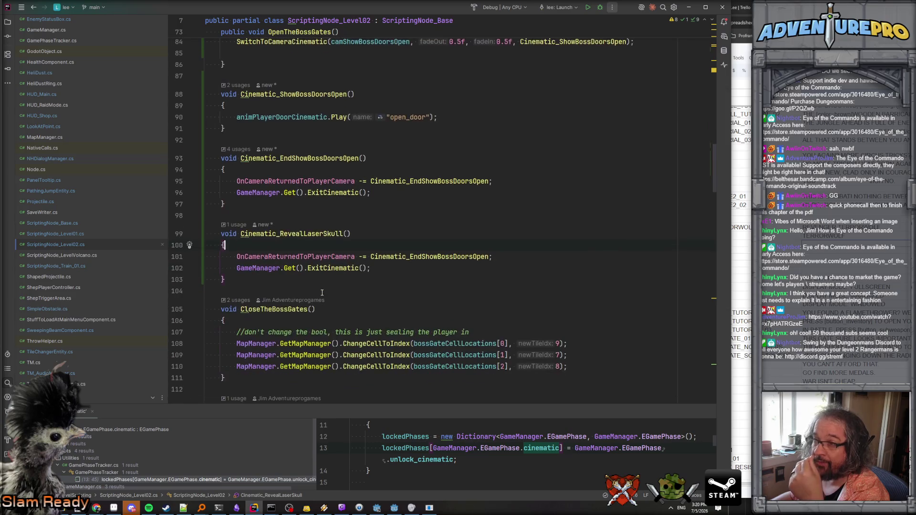
{"action": "scroll", "coordinate": [323, 293], "scroll_direction": "down", "scroll_amount": 1}
{"action": "key", "text": "ctrl+f"}
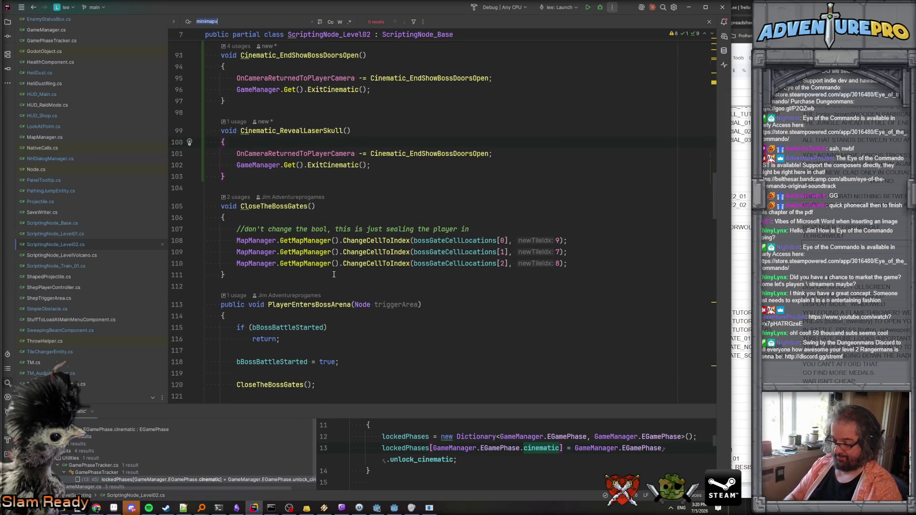
{"action": "type", "text": "boss"}
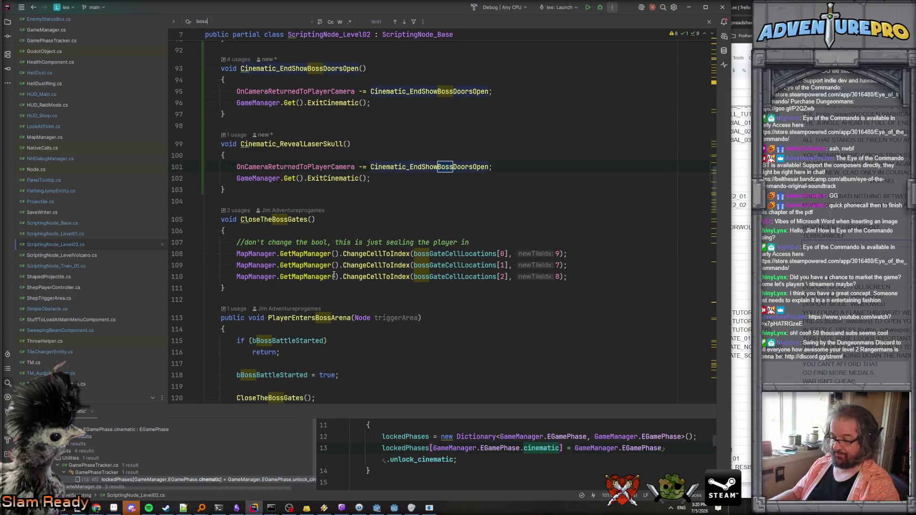
{"action": "key", "text": "Return"}
{"action": "key", "text": "Return"}
{"action": "key", "text": "Return"}
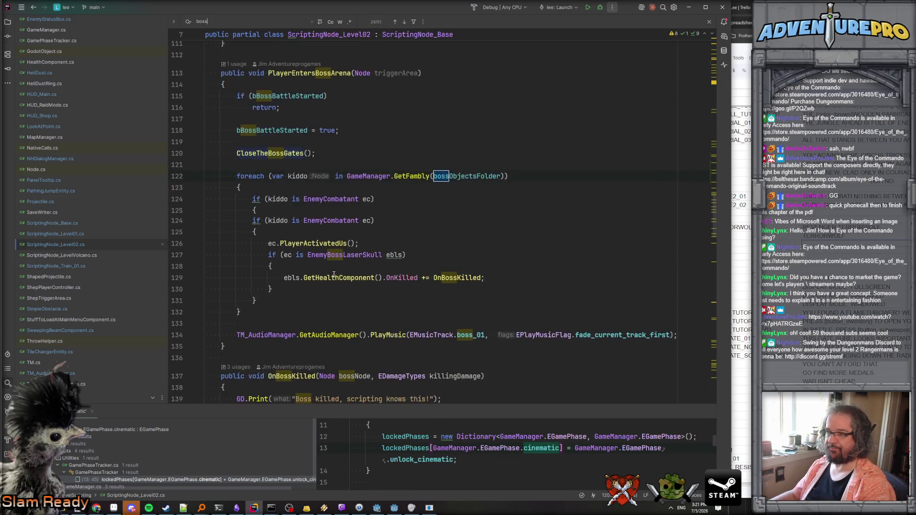
{"action": "key", "text": "Return"}
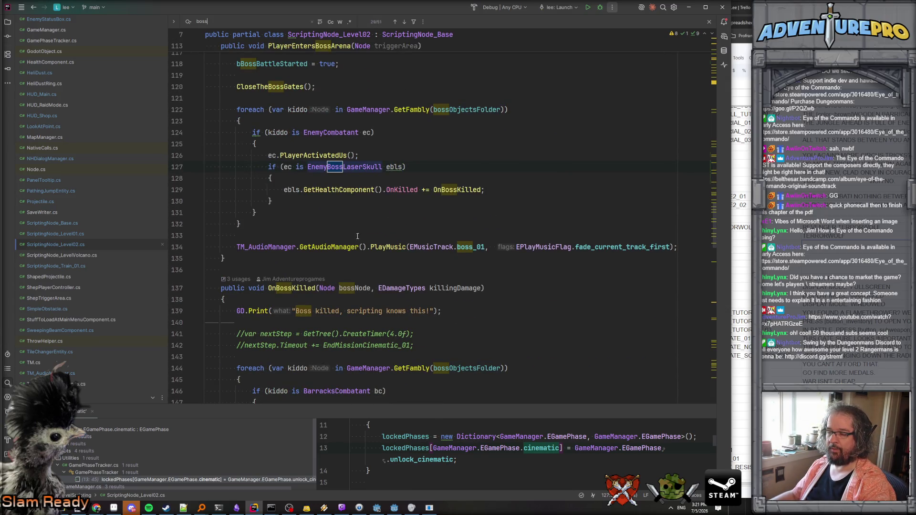
{"action": "scroll", "coordinate": [296, 168], "scroll_direction": "up", "scroll_amount": 3}
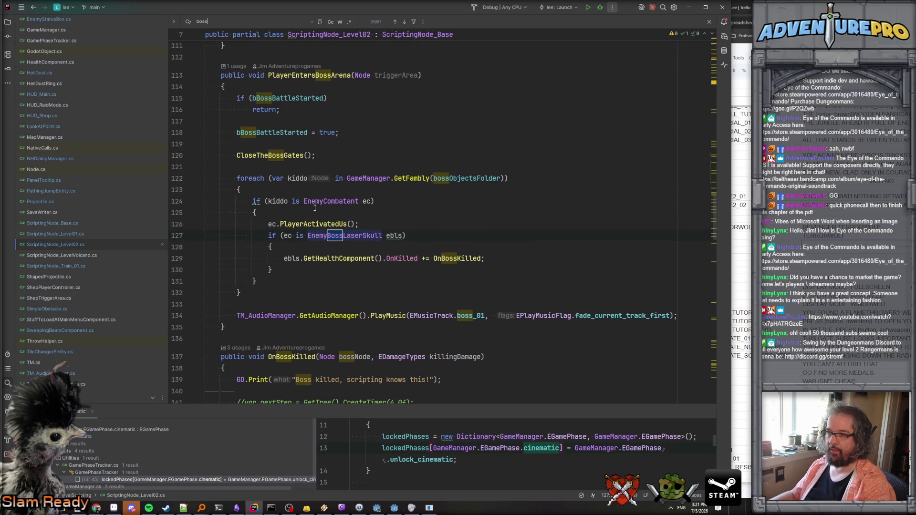
{"action": "double_click", "coordinate": [356, 271]}
{"action": "key", "text": "ctrl+c"}
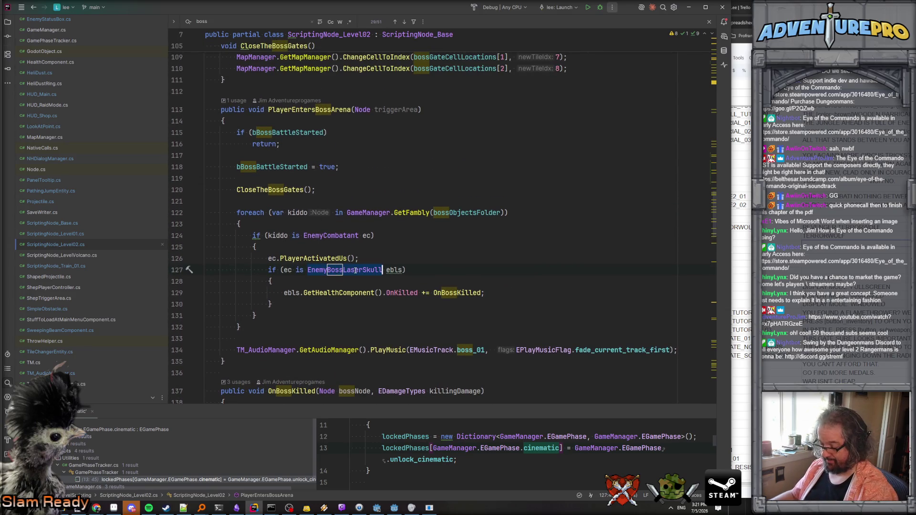
{"action": "key", "text": "ctrl+Home"}
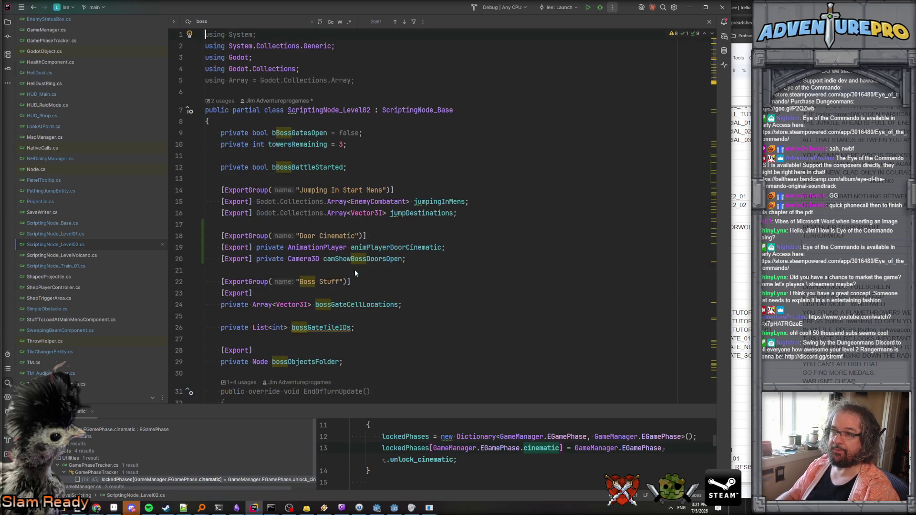
{"action": "scroll", "coordinate": [394, 171], "scroll_direction": "down", "scroll_amount": 6}
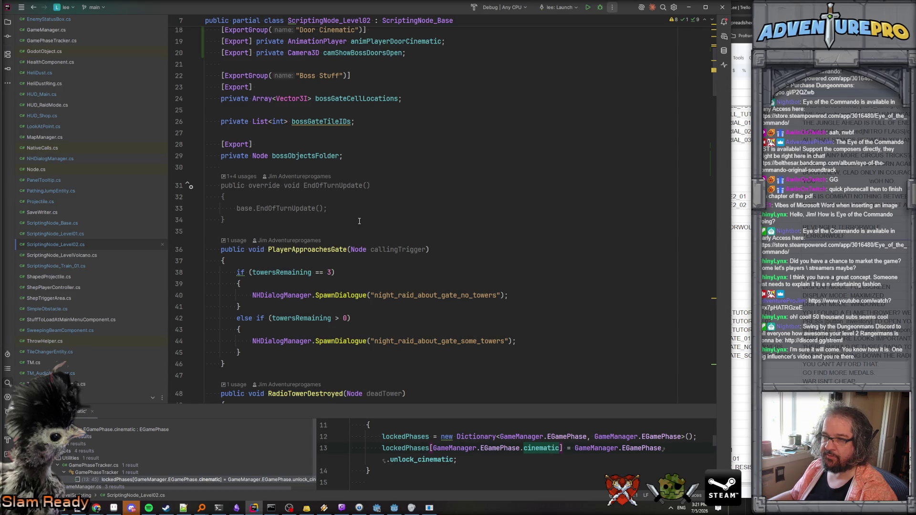
- Declare a new 'EnemyBossLaserSkull bossSkull;' field below bossObjectsFolder
{"action": "left_click", "coordinate": [377, 159]}
{"action": "key", "text": "Return"}
{"action": "key", "text": "Return"}
{"action": "key", "text": "ctrl+v"}
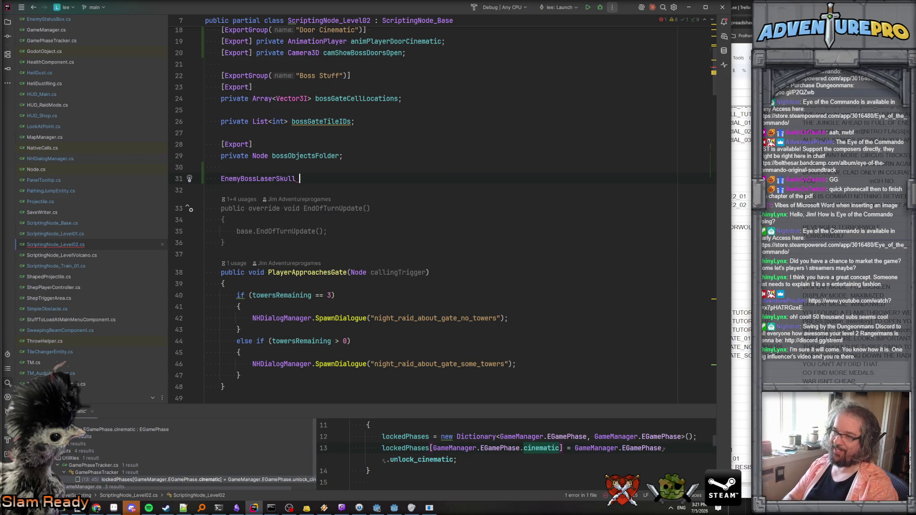
{"action": "type", "text": "bossSku"}
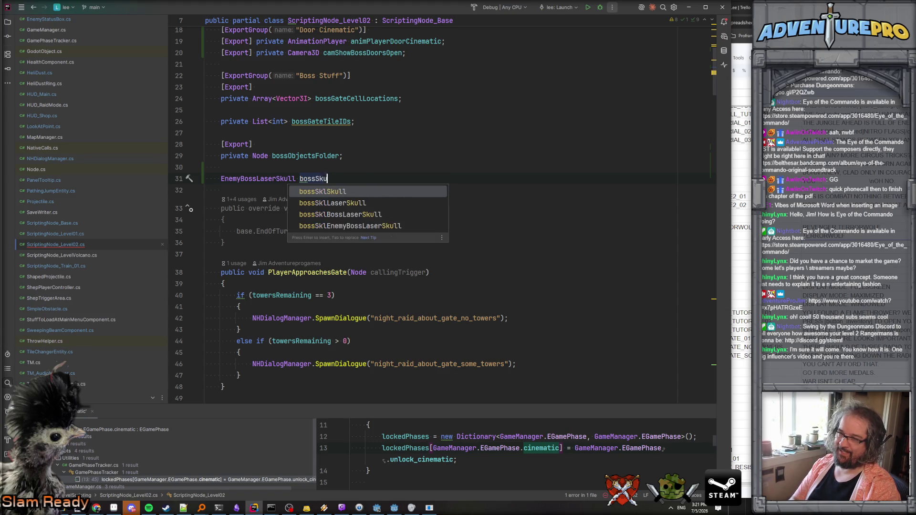
{"action": "type", "text": "ll;"}
{"action": "left_click", "coordinate": [339, 178]}
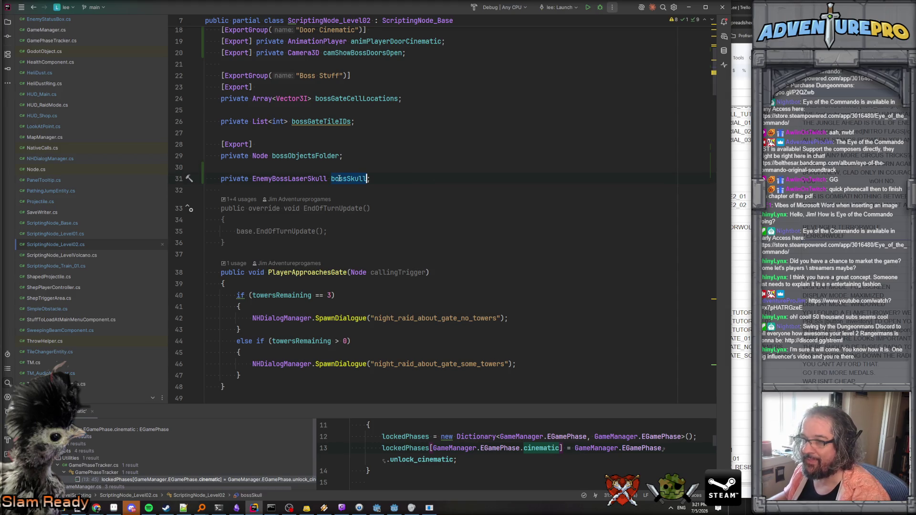
- In PlayerEntersBossArena add 'bossSkull = ebls;' and use bossSkull instead of ebls on the OnKilled line
{"action": "key", "text": "ctrl+minus"}
{"action": "key", "text": "ctrl+minus"}
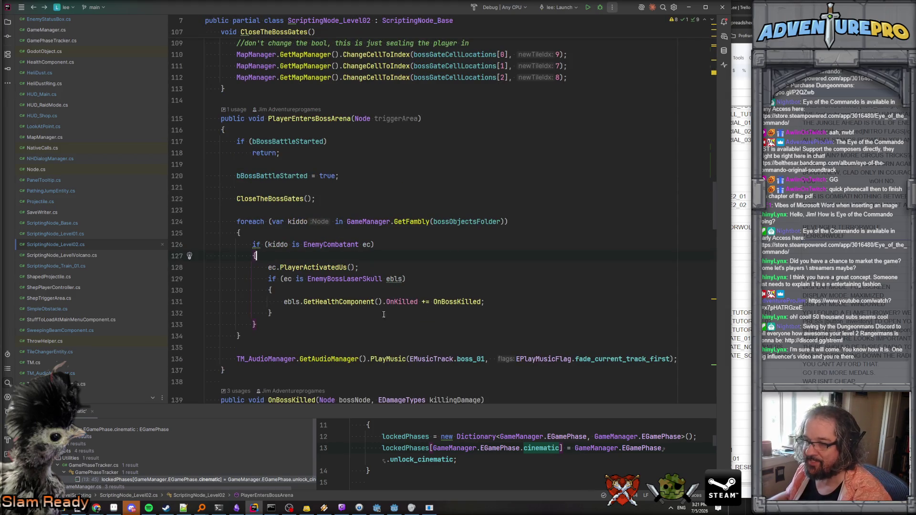
{"action": "left_click", "coordinate": [291, 289]}
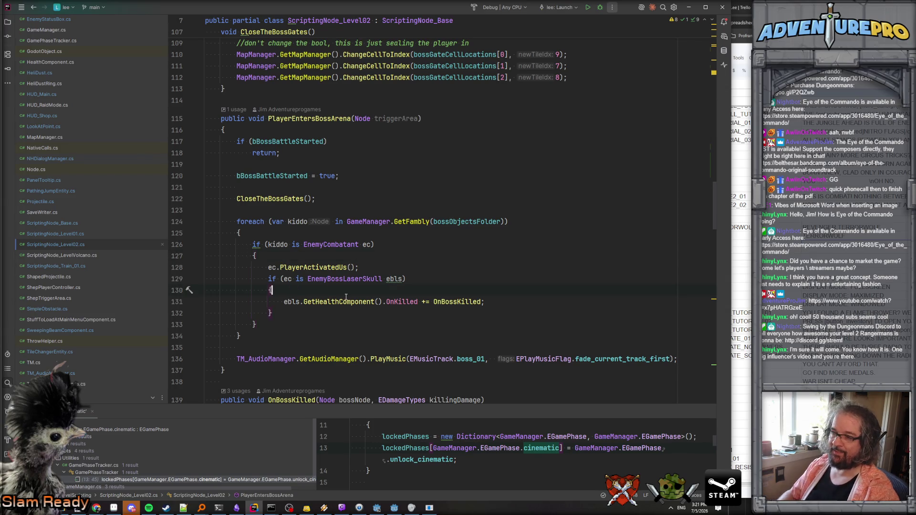
{"action": "key", "text": "Return"}
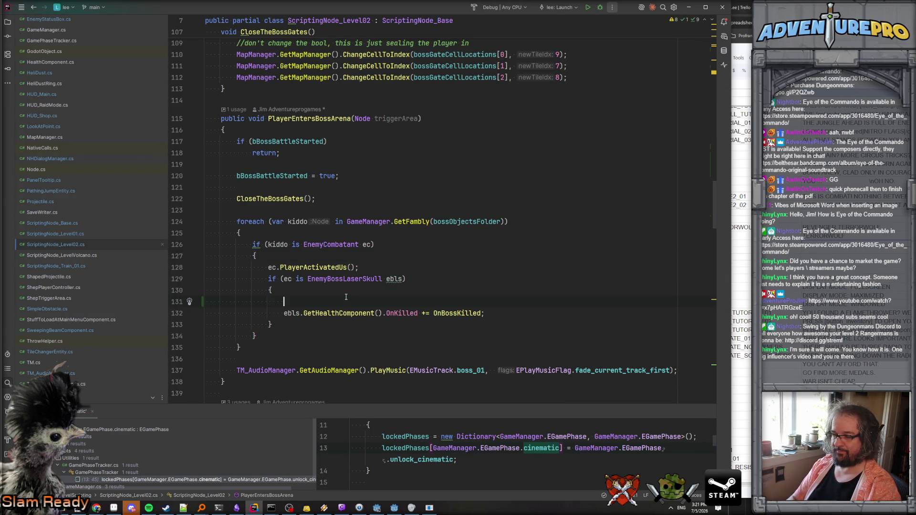
{"action": "type", "text": "bossSkull = ebls;"}
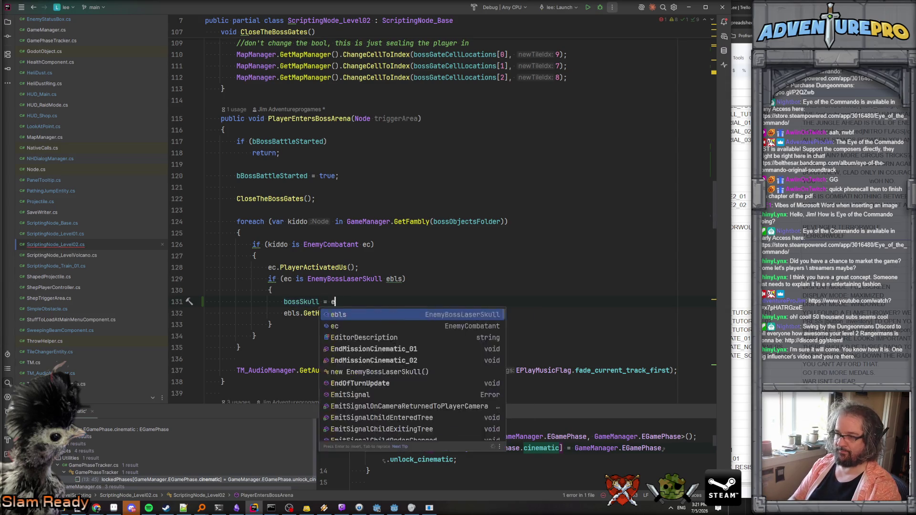
{"action": "key", "text": "ctrl+shift+Left"}
{"action": "key", "text": "ctrl+c"}
{"action": "key", "text": "Down"}
{"action": "key", "text": "ctrl+shift+Right"}
{"action": "key", "text": "ctrl+v"}
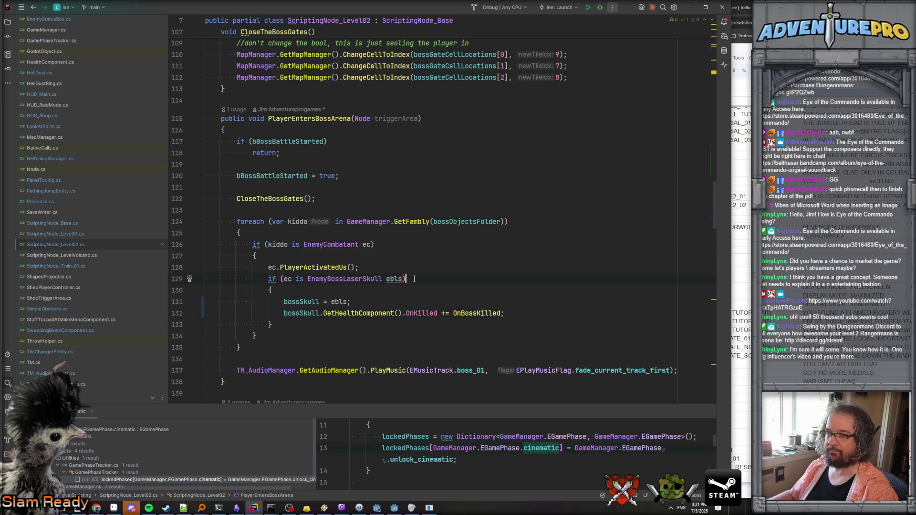
{"action": "scroll", "coordinate": [413, 277], "scroll_direction": "up", "scroll_amount": 6}
{"action": "scroll", "coordinate": [414, 268], "scroll_direction": "down", "scroll_amount": 6}
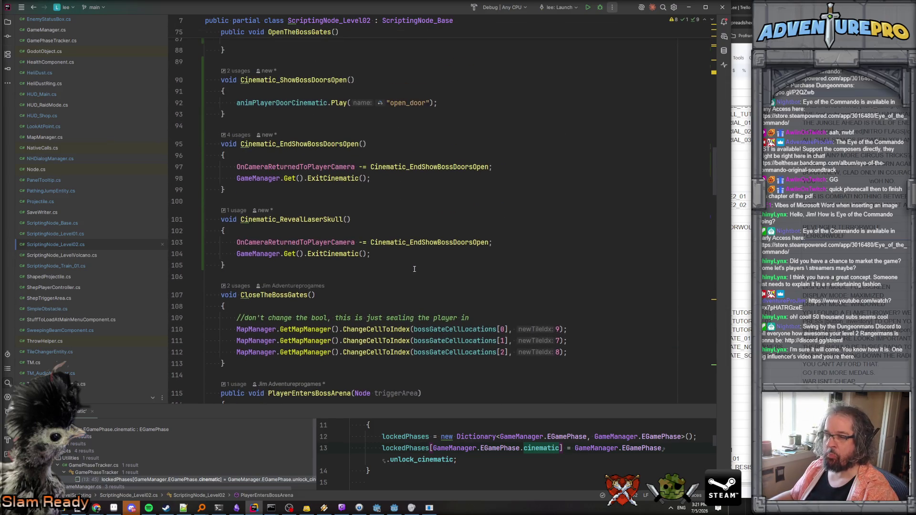
{"action": "scroll", "coordinate": [338, 271], "scroll_direction": "down", "scroll_amount": 2}
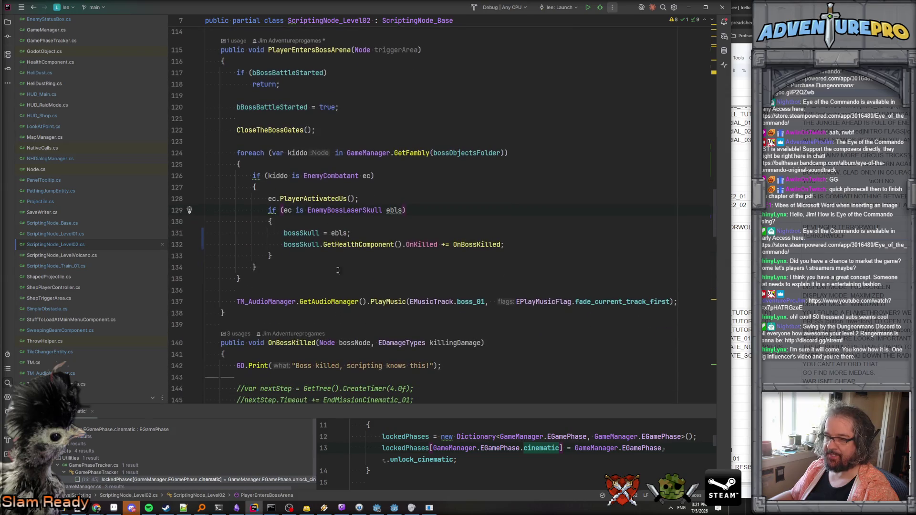
{"action": "scroll", "coordinate": [358, 231], "scroll_direction": "up", "scroll_amount": 2}
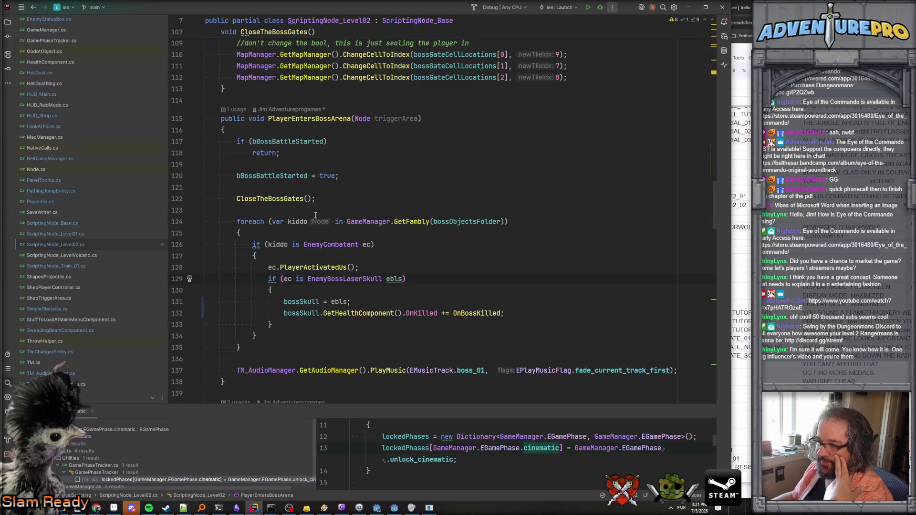
{"action": "scroll", "coordinate": [407, 280], "scroll_direction": "down", "scroll_amount": 3}
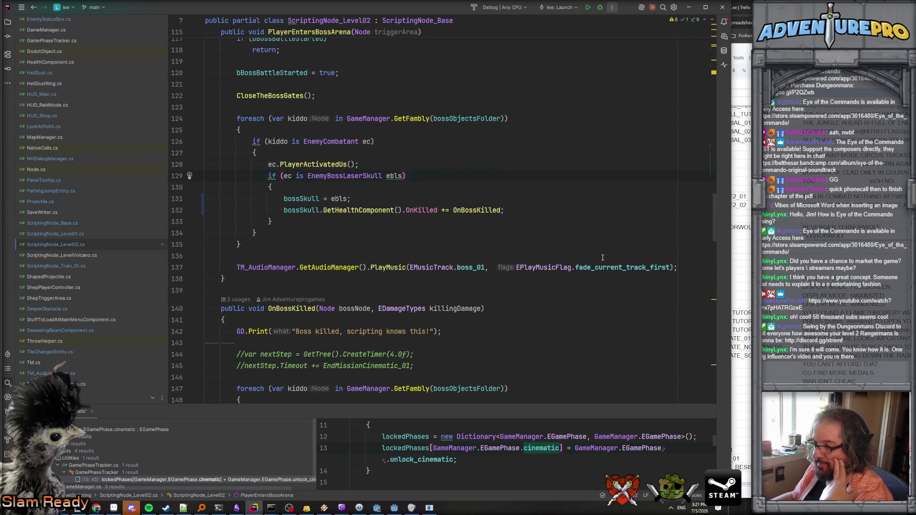
{"action": "scroll", "coordinate": [577, 257], "scroll_direction": "up", "scroll_amount": 9}
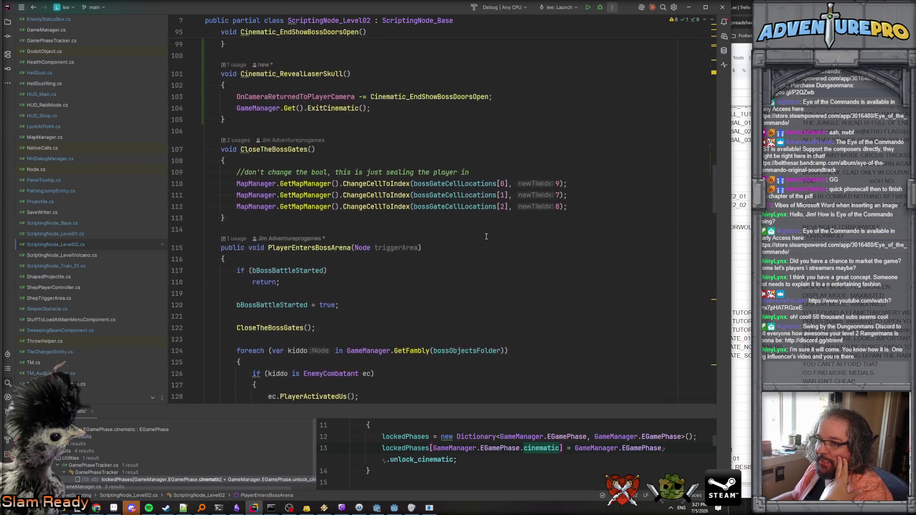
{"action": "scroll", "coordinate": [470, 237], "scroll_direction": "down", "scroll_amount": 8}
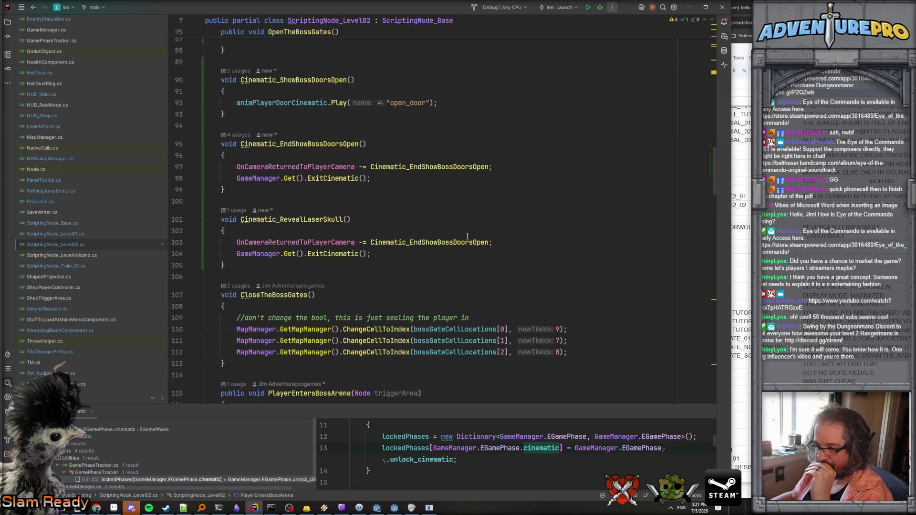
{"action": "scroll", "coordinate": [353, 242], "scroll_direction": "down", "scroll_amount": 2}
{"action": "left_click", "coordinate": [275, 245]}
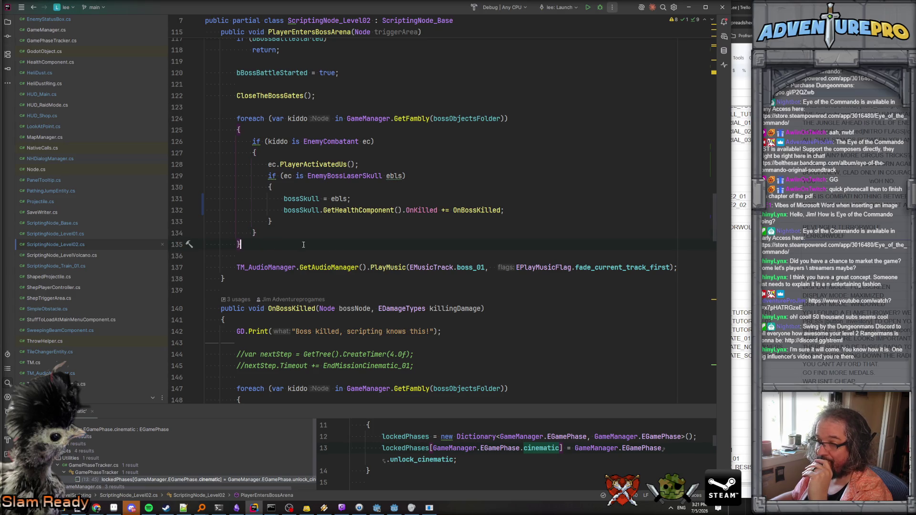
{"action": "scroll", "coordinate": [287, 246], "scroll_direction": "up", "scroll_amount": 9}
{"action": "scroll", "coordinate": [306, 229], "scroll_direction": "up", "scroll_amount": 1}
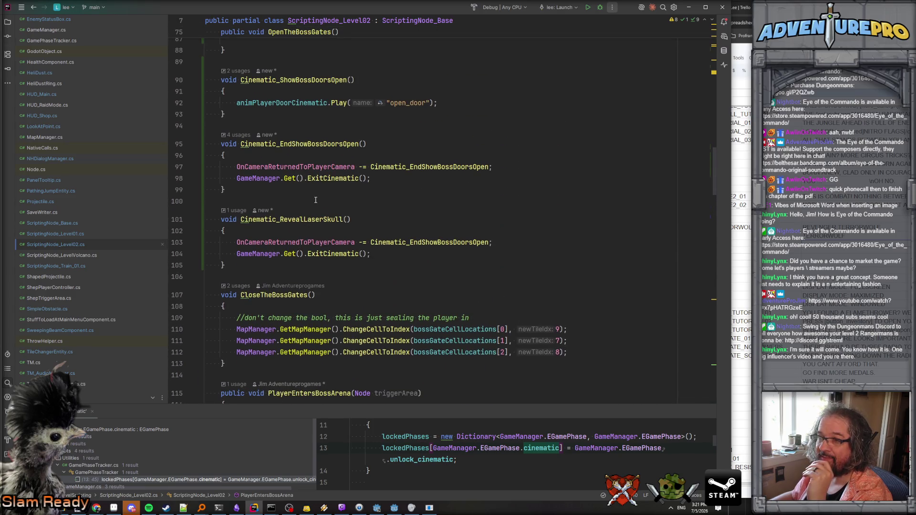
{"action": "scroll", "coordinate": [316, 200], "scroll_direction": "up", "scroll_amount": 6}
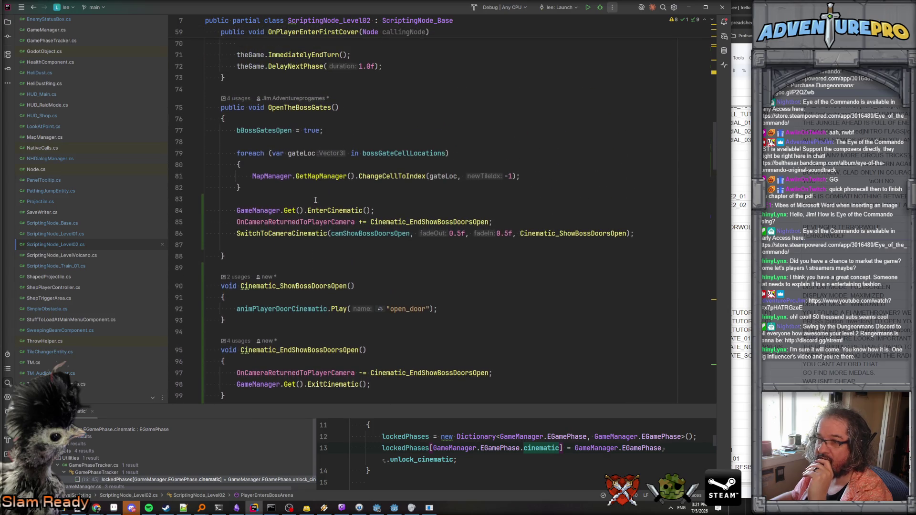
- Copy the three cinematic-setup lines from OpenTheBossGates into PlayerEntersBossArena after the foreach loop
{"action": "left_click_drag", "start_coordinate": [236, 210], "coordinate": [679, 237]}
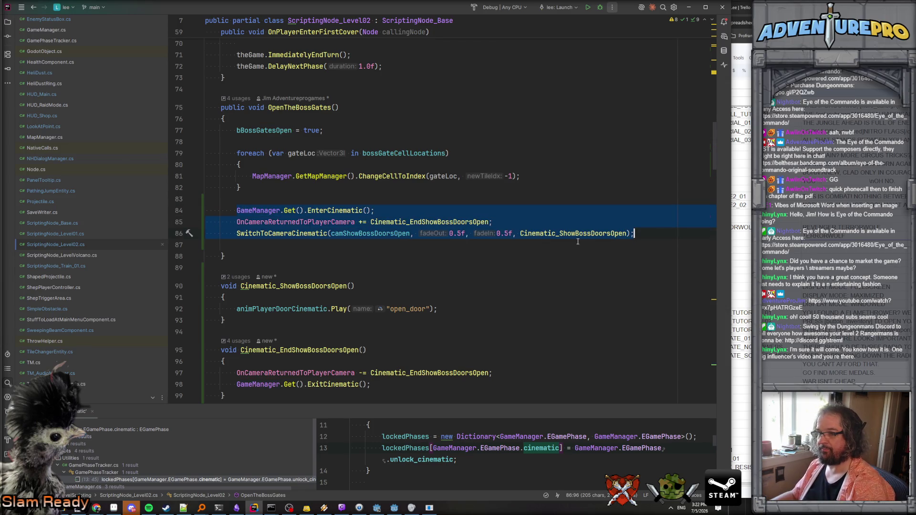
{"action": "scroll", "coordinate": [383, 245], "scroll_direction": "down", "scroll_amount": 10}
{"action": "scroll", "coordinate": [383, 245], "scroll_direction": "down", "scroll_amount": 7}
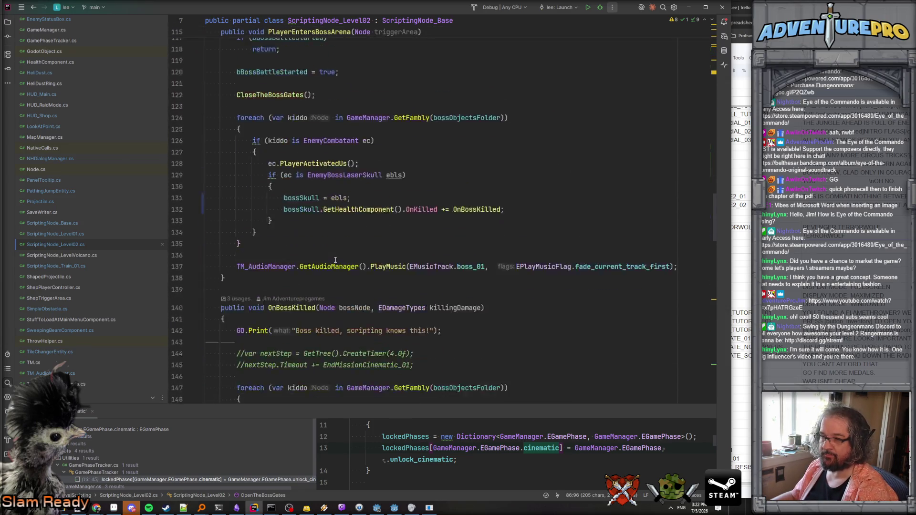
{"action": "scroll", "coordinate": [289, 241], "scroll_direction": "up", "scroll_amount": 2}
{"action": "left_click", "coordinate": [289, 241]}
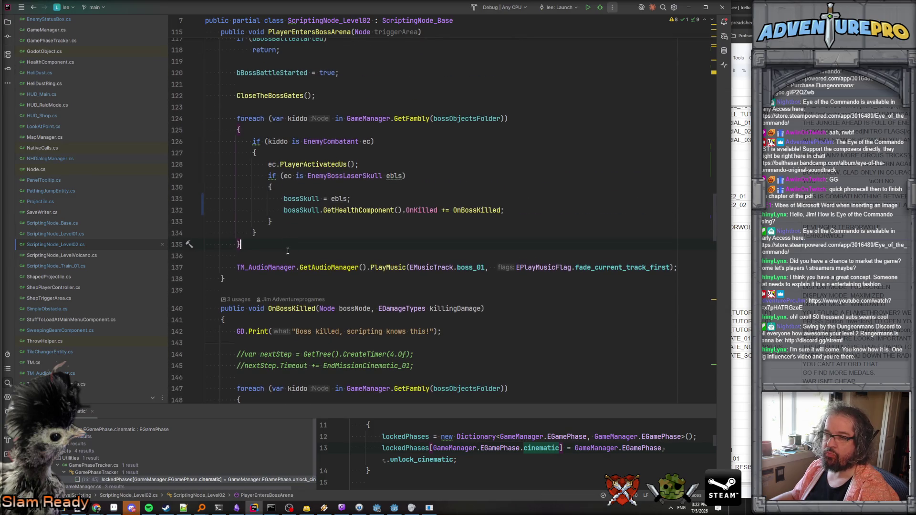
{"action": "key", "text": "Return"}
{"action": "key", "text": "Return"}
{"action": "key", "text": "ctrl+v"}
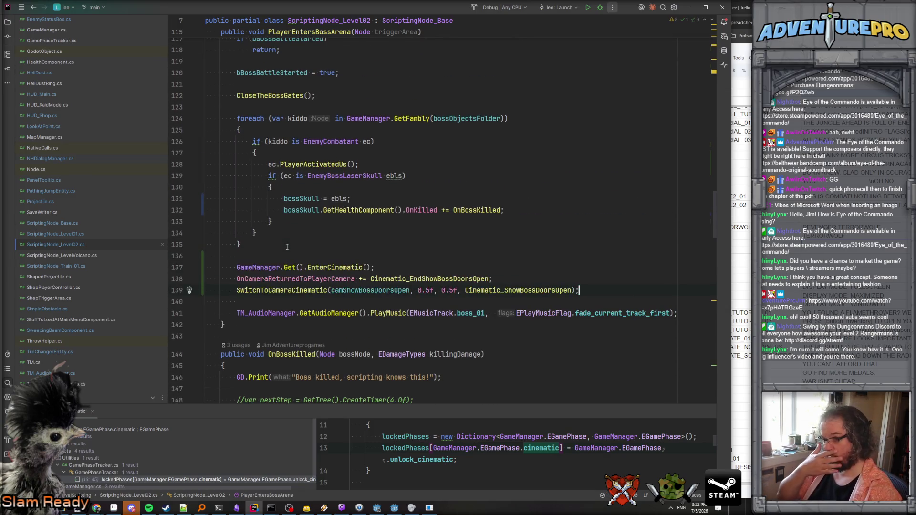
- Comment out the boss music call and change the camera argument to camIntroBoss
{"action": "key", "text": "Right"}
{"action": "key", "text": "shift+Down"}
{"action": "key", "text": "shift+Down"}
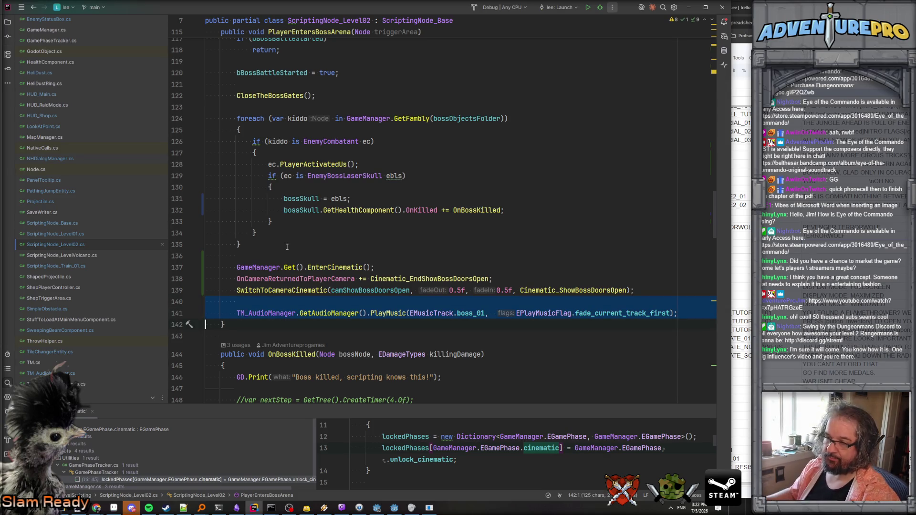
{"action": "left_click", "coordinate": [238, 314]}
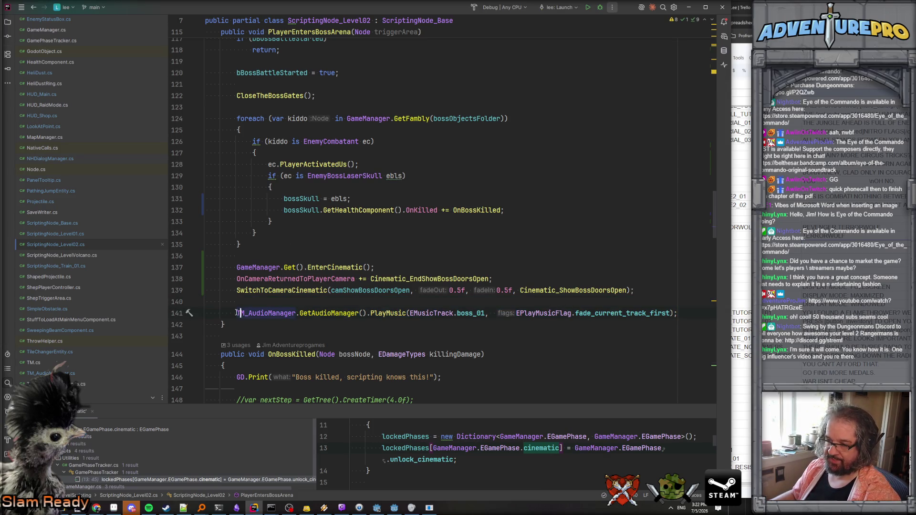
{"action": "key", "text": "ctrl+slash"}
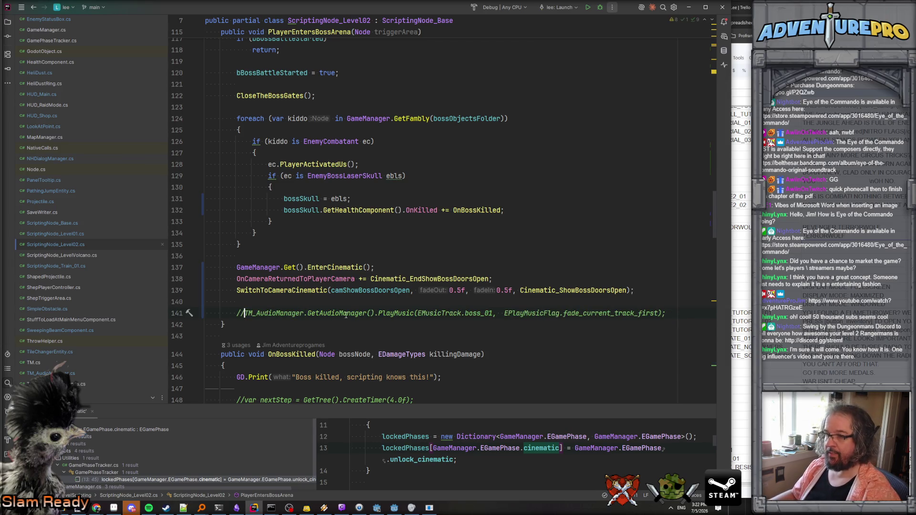
{"action": "double_click", "coordinate": [370, 290]}
{"action": "type", "text": "c"}
{"action": "type", "text": "ntroBoss"}
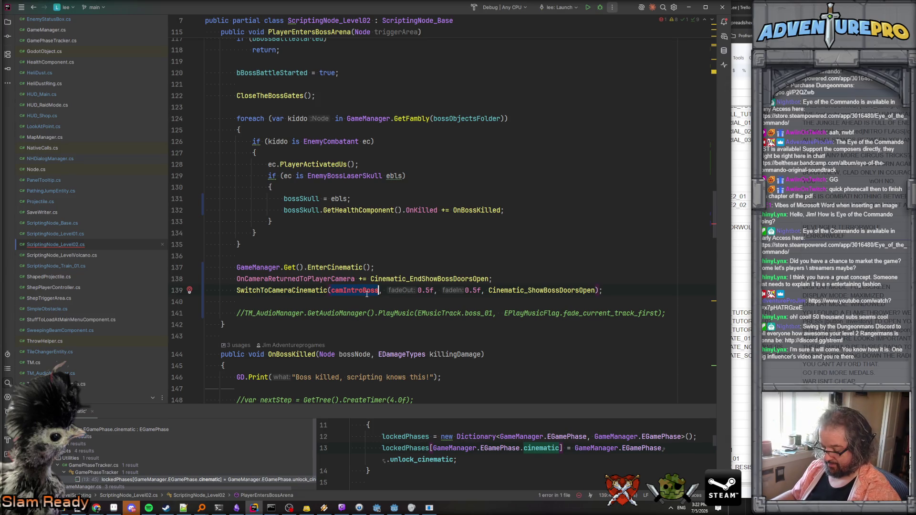
{"action": "key", "text": "ctrl+Home"}
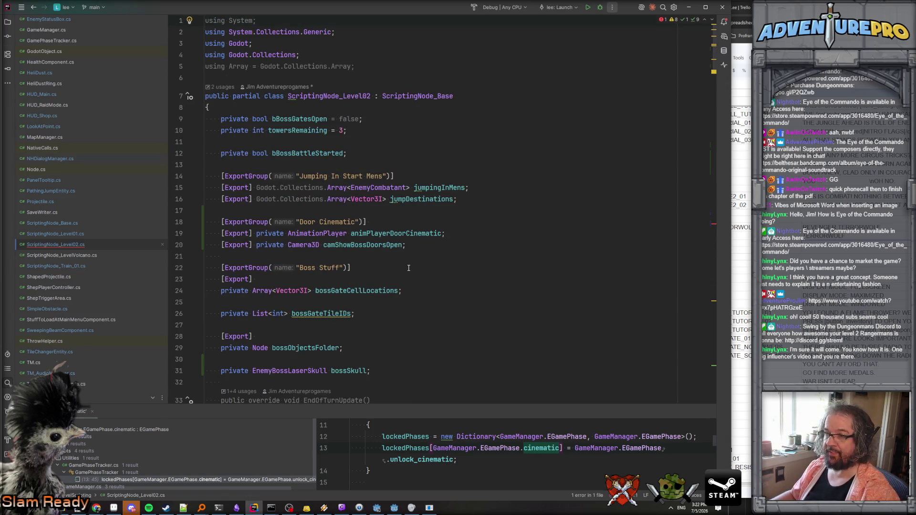
- Add '[Export] private Camera3D camIntroBoss;' beside bossGateCellLocations and remove the extra blank line
{"action": "scroll", "coordinate": [410, 270], "scroll_direction": "down", "scroll_amount": 2}
{"action": "key", "text": "Down"}
{"action": "key", "text": "Down"}
{"action": "key", "text": "Down"}
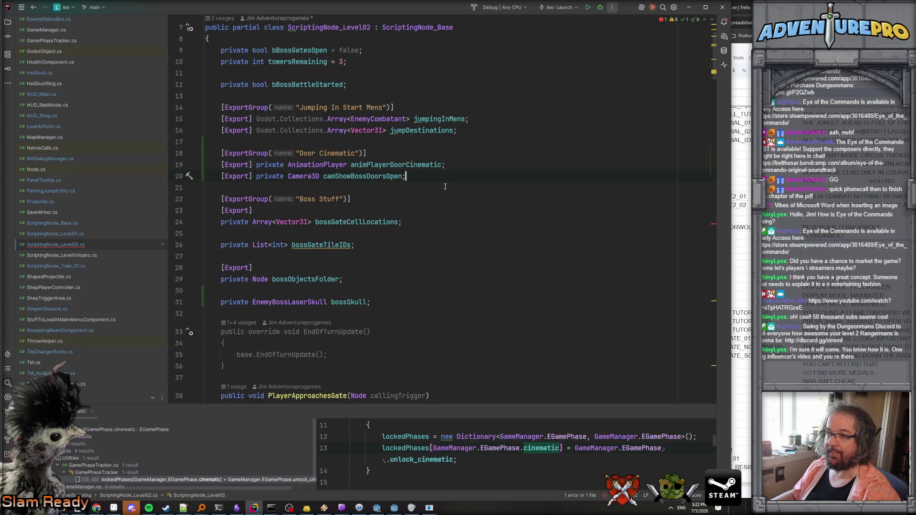
{"action": "key", "text": "Up"}
{"action": "key", "text": "Up"}
{"action": "key", "text": "Up"}
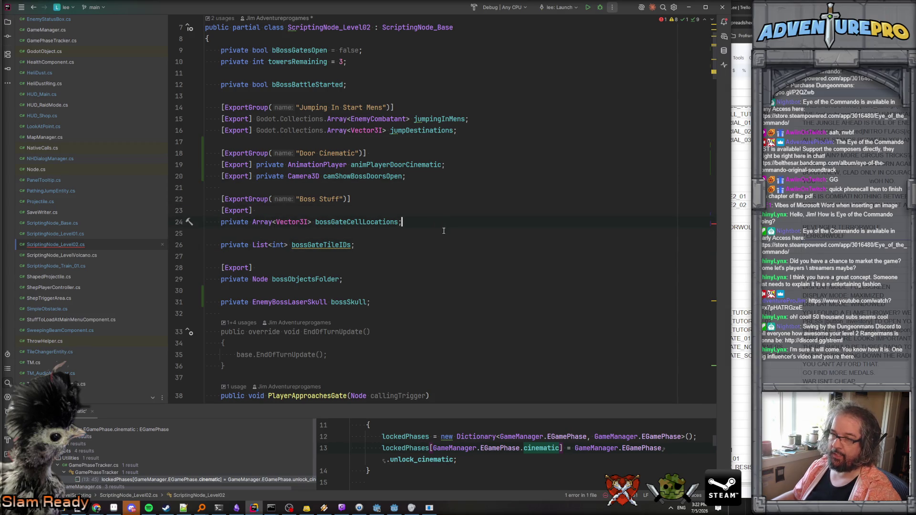
{"action": "key", "text": "ctrl+y"}
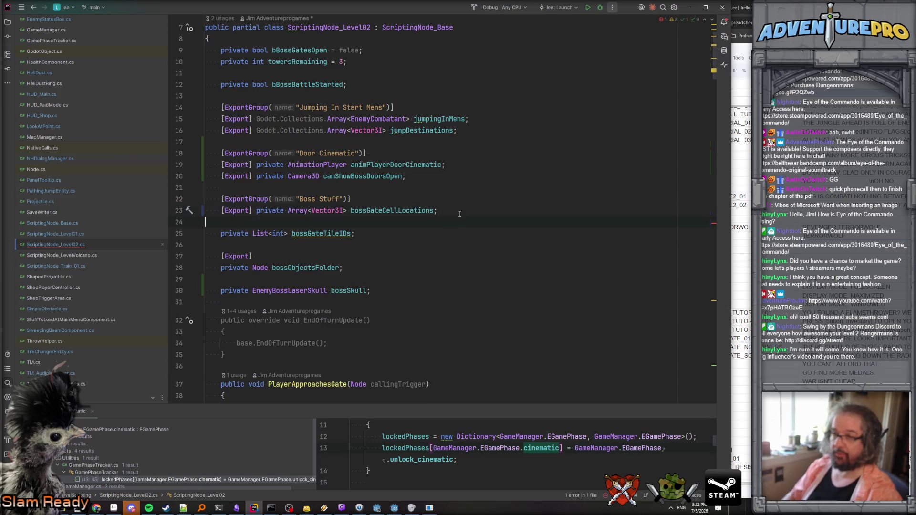
{"action": "key", "text": "shift"}
{"action": "key", "text": "shift"}
{"action": "type", "text": "returntoplaye"}
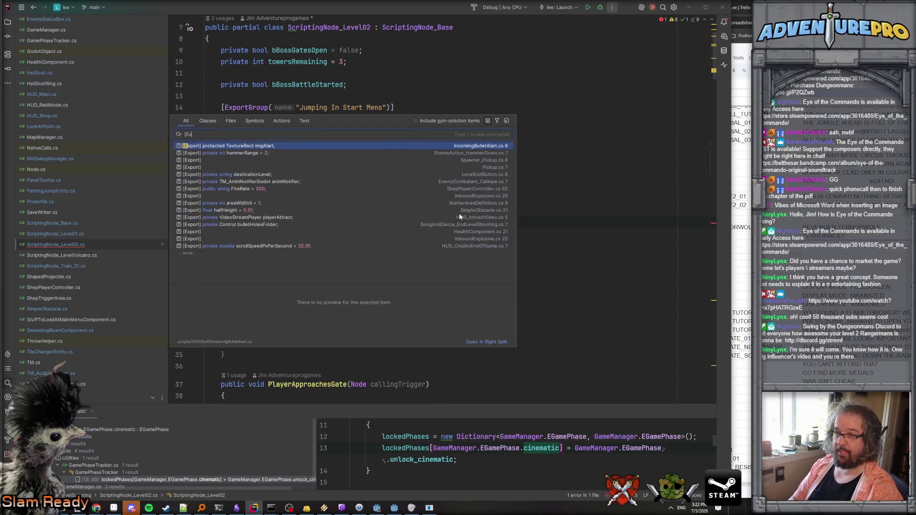
{"action": "key", "text": "Escape"}
{"action": "type", "text": "[Export] private "}
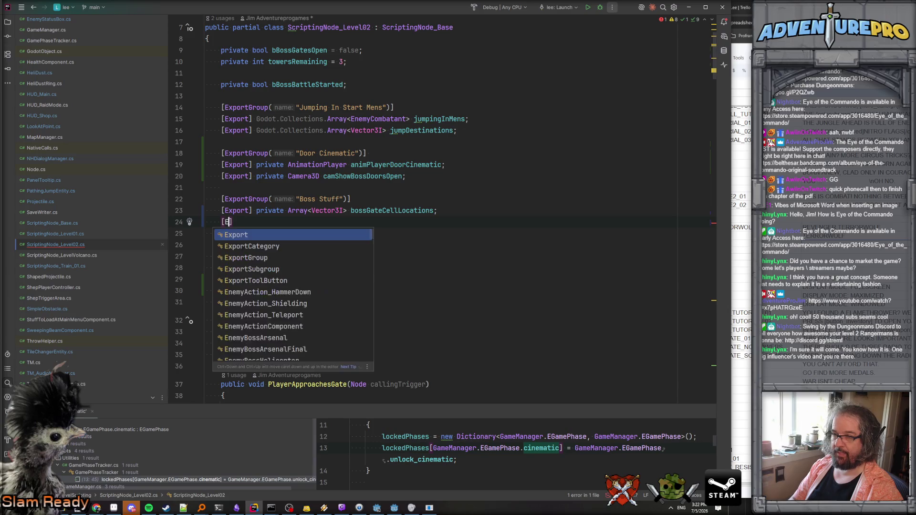
{"action": "type", "text": "Came"}
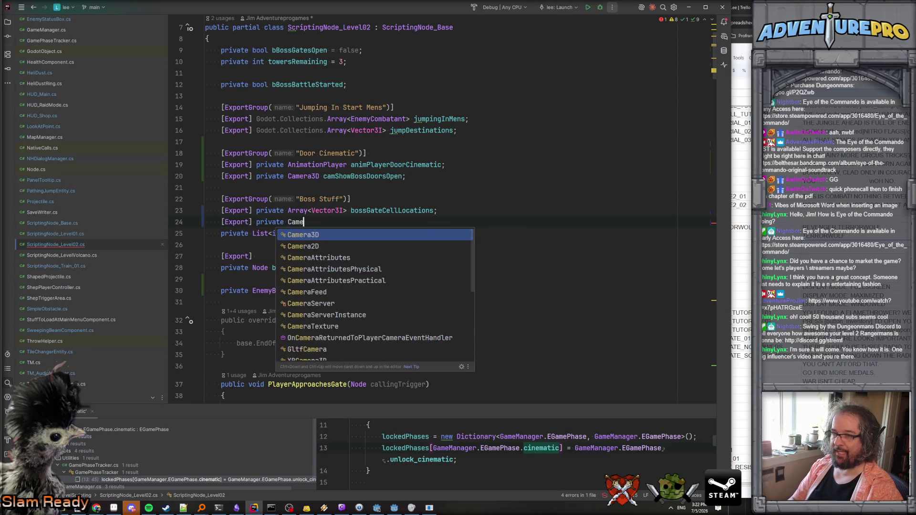
{"action": "type", "text": "ra3D camI"}
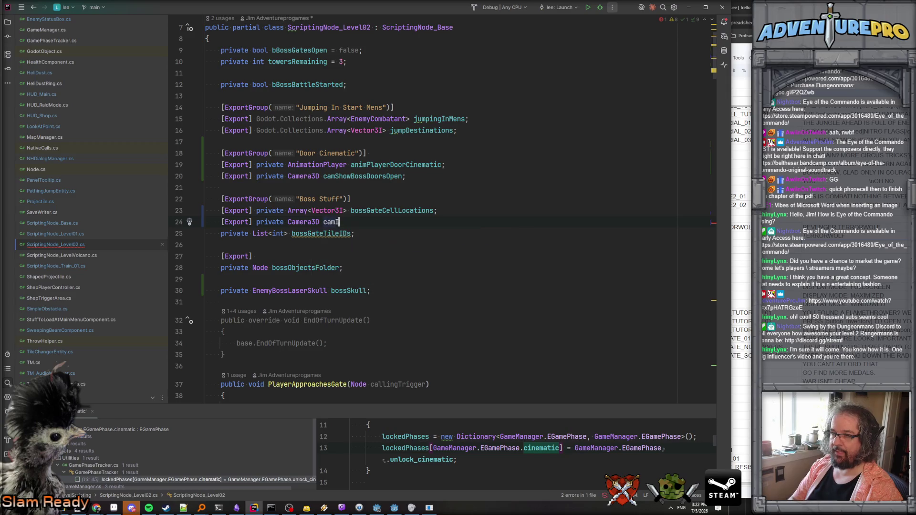
{"action": "type", "text": "ntroBoss;"}
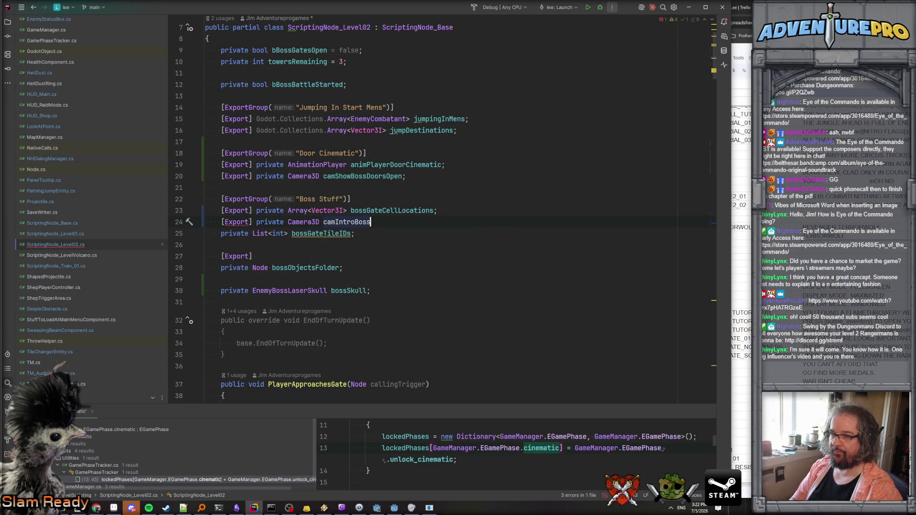
{"action": "key", "text": "Return"}
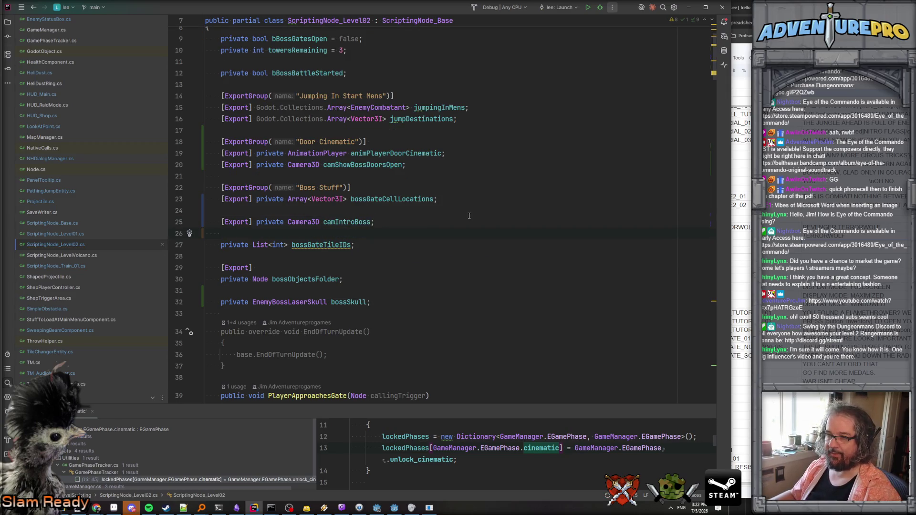
{"action": "left_click", "coordinate": [506, 205]}
{"action": "key", "text": "BackSpace"}
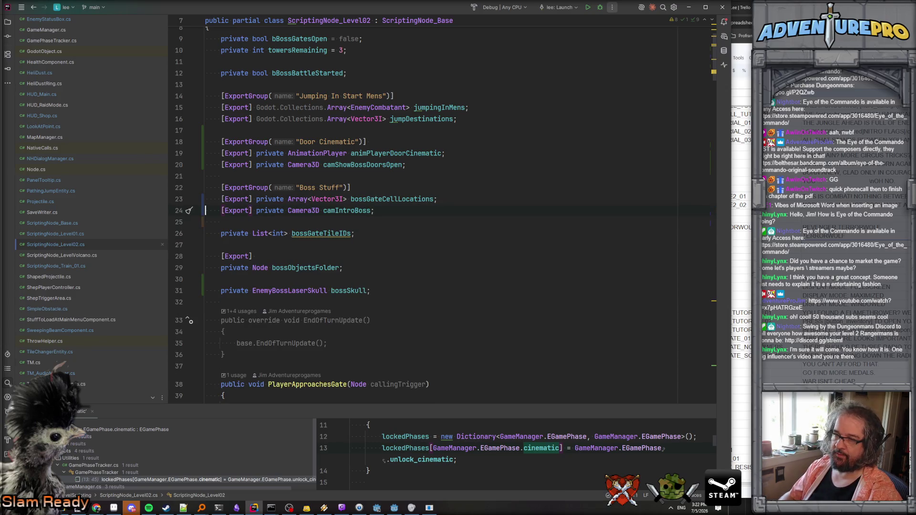
- Follow the camIntroBoss usage to the Cinematic_ShowBossDoorsOpen and Cinematic_RevealLaserSkull methods
{"action": "left_click", "coordinate": [339, 210], "text": "ctrl"}
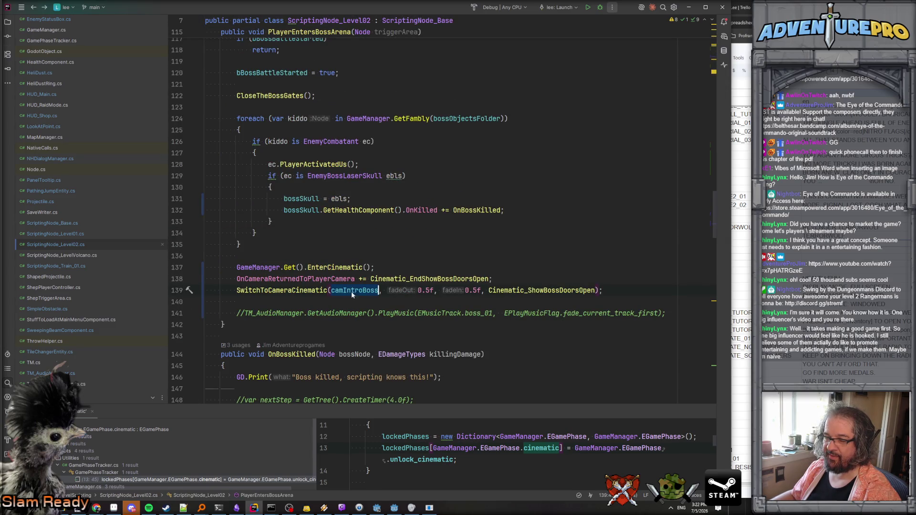
{"action": "left_click", "coordinate": [540, 292]}
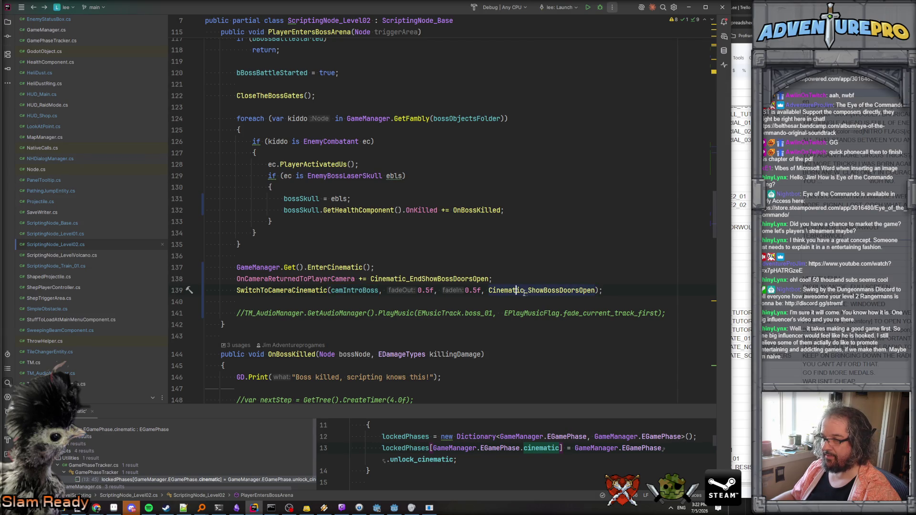
{"action": "left_click", "coordinate": [535, 292], "text": "ctrl"}
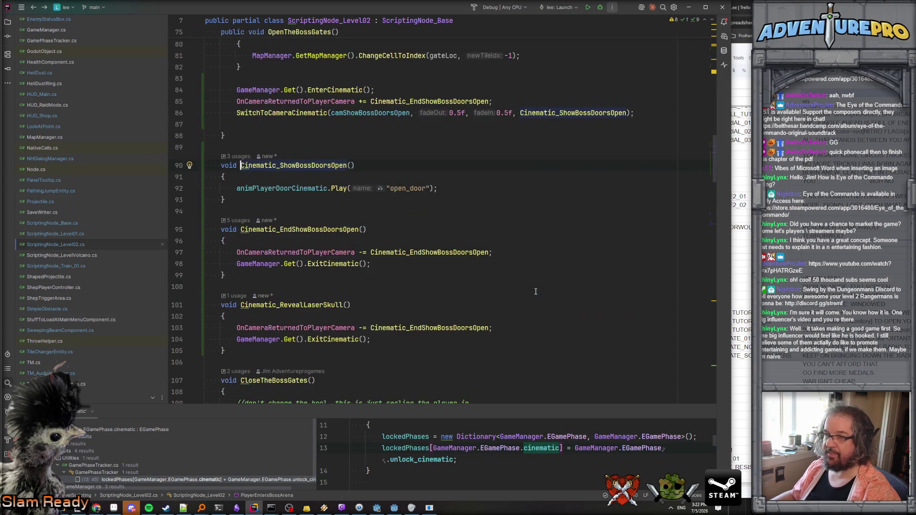
{"action": "left_click", "coordinate": [315, 305]}
{"action": "double_click", "coordinate": [316, 304]}
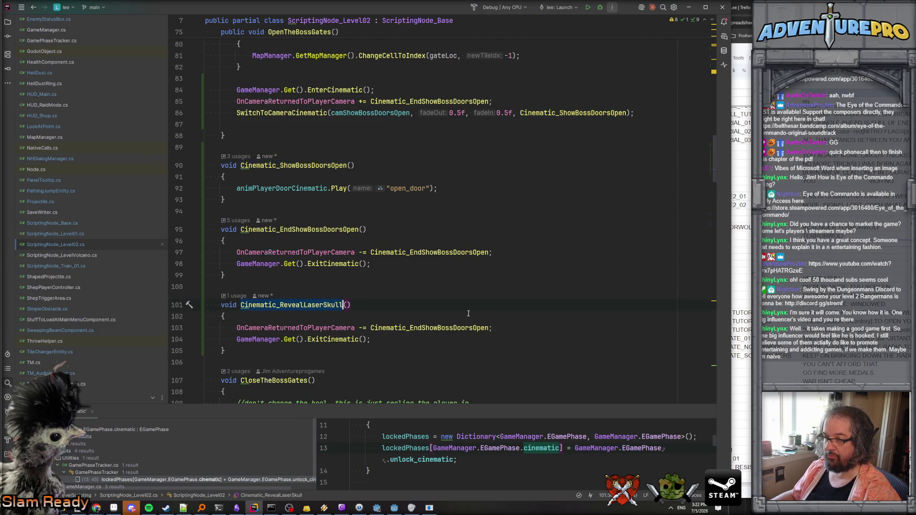
- Add an empty Cinematic_StartIntroduceBoss method after Cinematic_EndShowBossDoorsOpen
{"action": "left_click", "coordinate": [249, 277]}
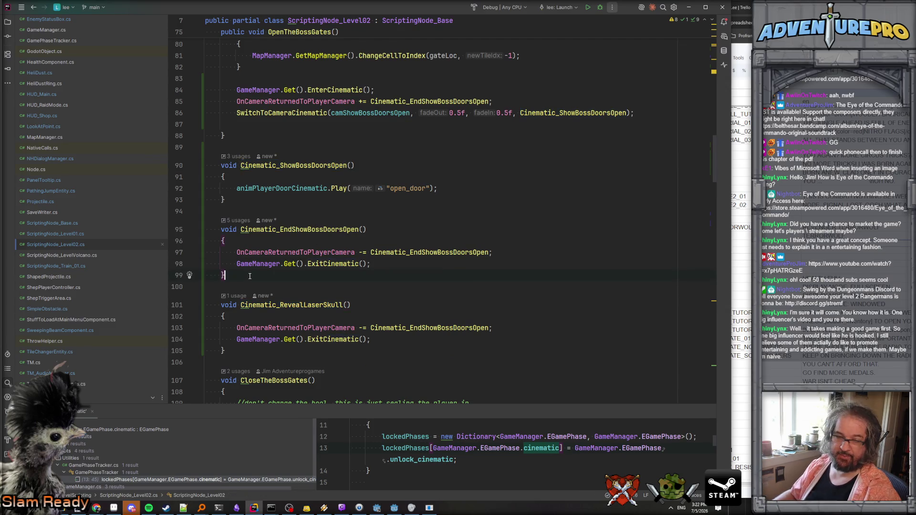
{"action": "key", "text": "Return"}
{"action": "key", "text": "Return"}
{"action": "type", "text": "void "}
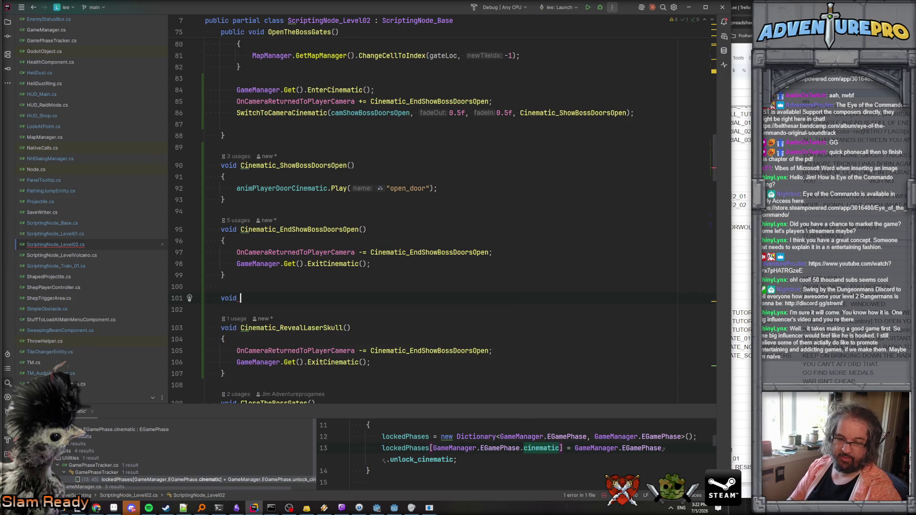
{"action": "type", "text": "Cinem"}
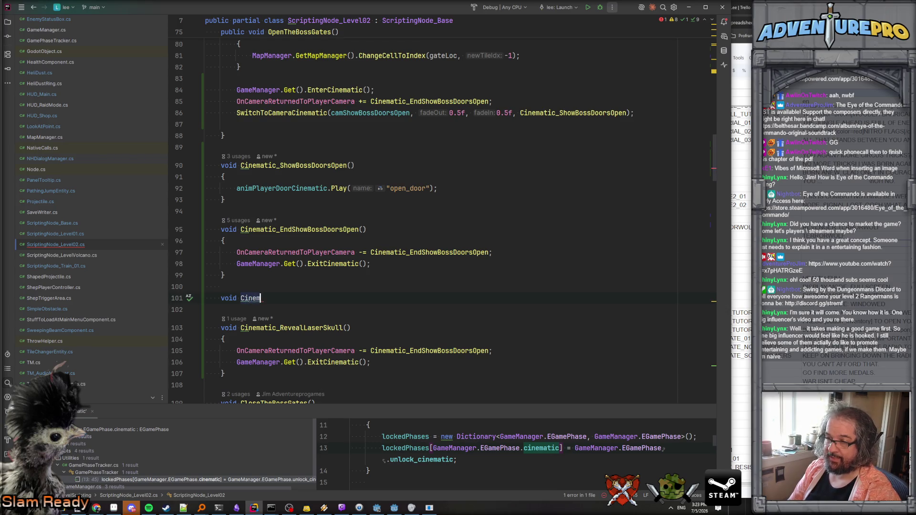
{"action": "type", "text": "atic_"}
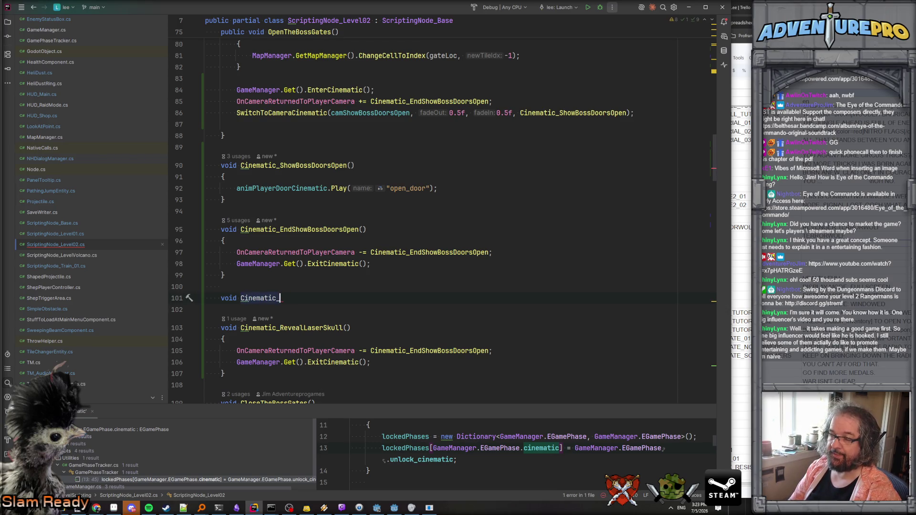
{"action": "type", "text": "Introdd"}
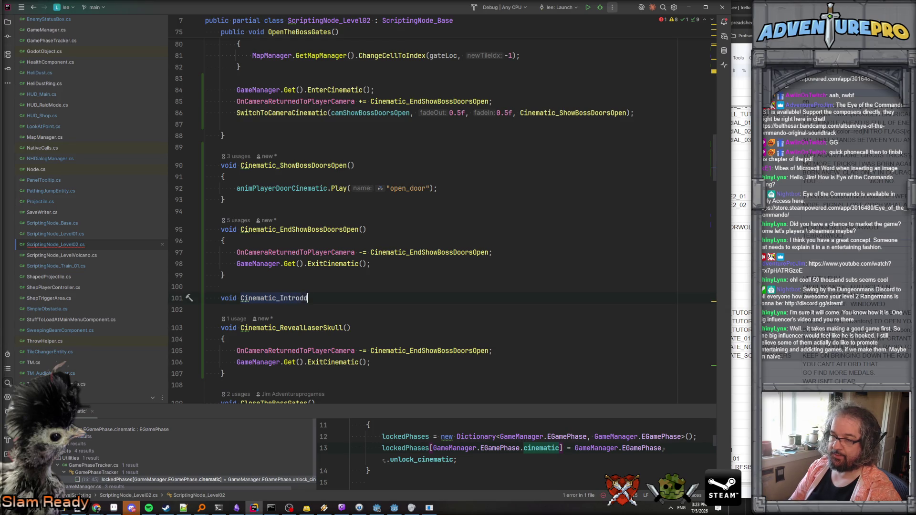
{"action": "key", "text": "BackSpace"}
{"action": "type", "text": "uceBoss()"}
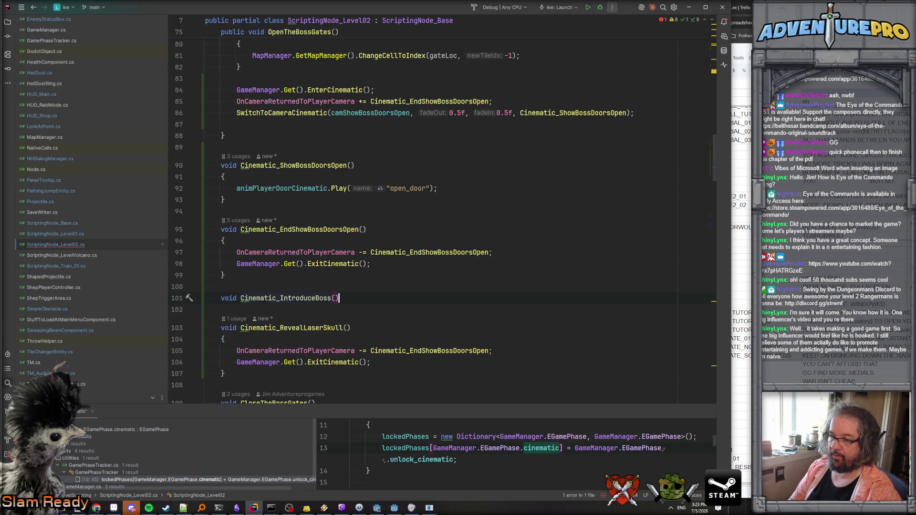
{"action": "key", "text": "Return"}
{"action": "type", "text": "{"}
{"action": "key", "text": "Return"}
{"action": "left_click", "coordinate": [280, 298]}
{"action": "type", "text": "Start"}
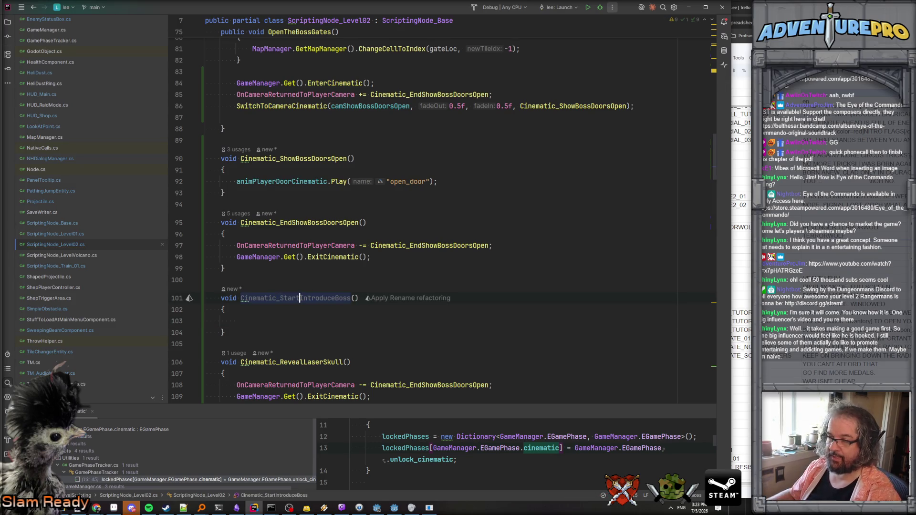
- Add an empty Cinematic_EndIntroduceBoss method after Cinematic_RevealLaserSkull
{"action": "scroll", "coordinate": [281, 268], "scroll_direction": "down", "scroll_amount": 5}
{"action": "left_click", "coordinate": [280, 268]}
{"action": "key", "text": "Return"}
{"action": "key", "text": "Return"}
{"action": "type", "text": "void C"}
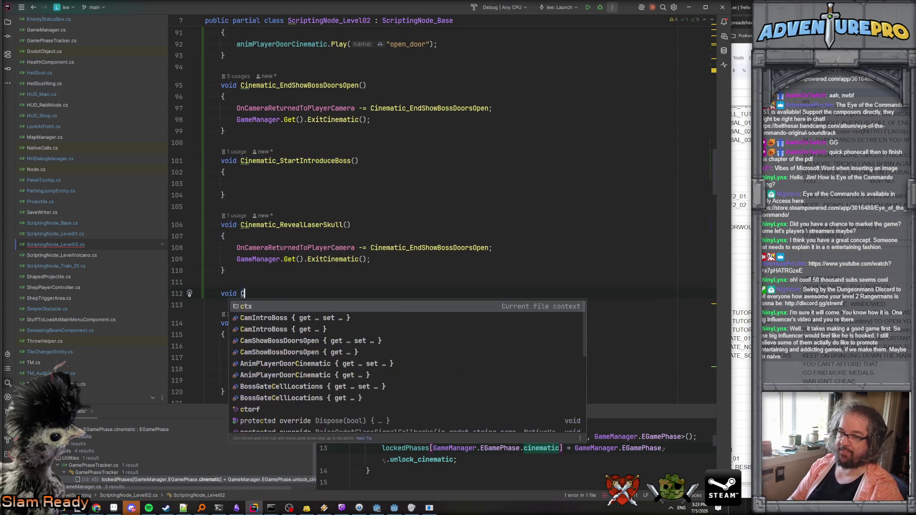
{"action": "type", "text": "inemat"}
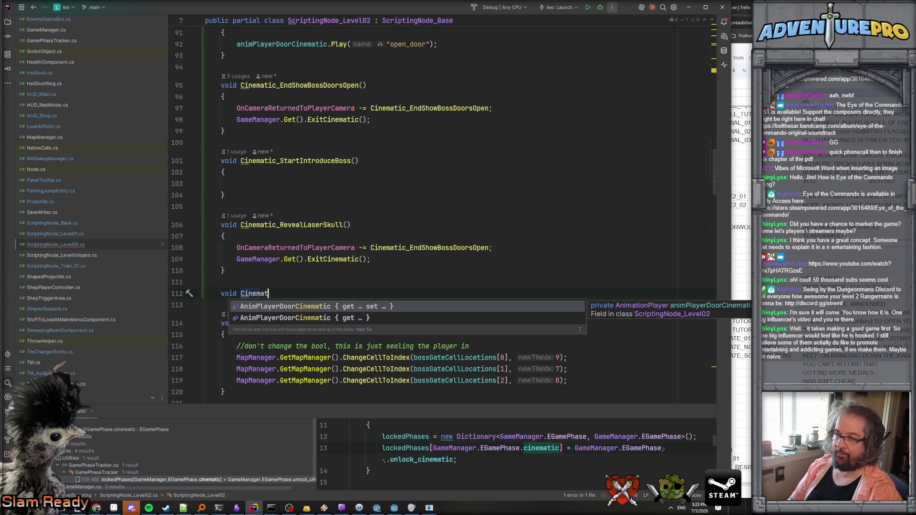
{"action": "type", "text": "ic_EndIntroduceBoss"}
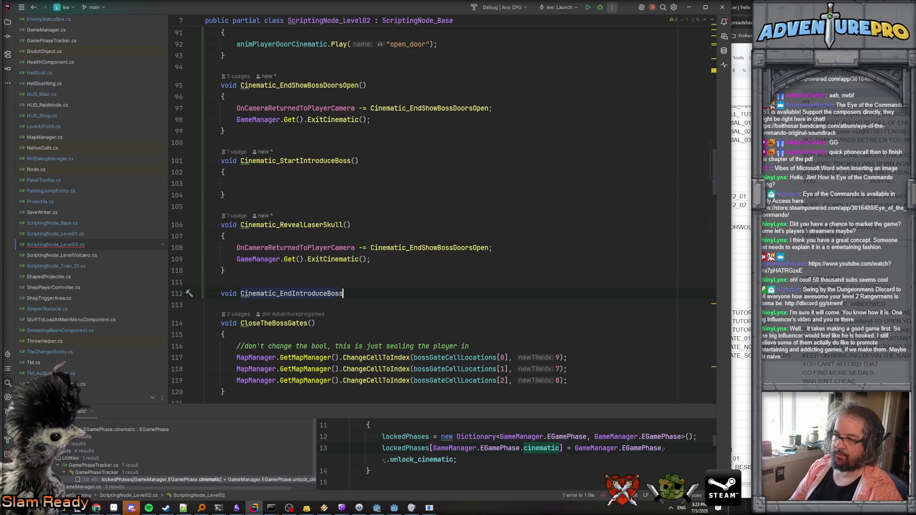
{"action": "type", "text": "()"}
{"action": "key", "text": "Return"}
{"action": "type", "text": "{"}
{"action": "key", "text": "Return"}
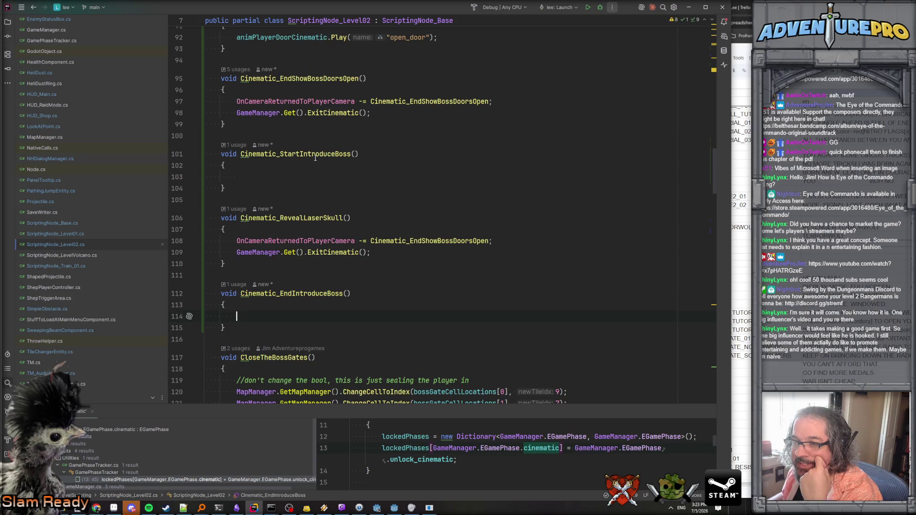
{"action": "mouse_move", "coordinate": [315, 158]}
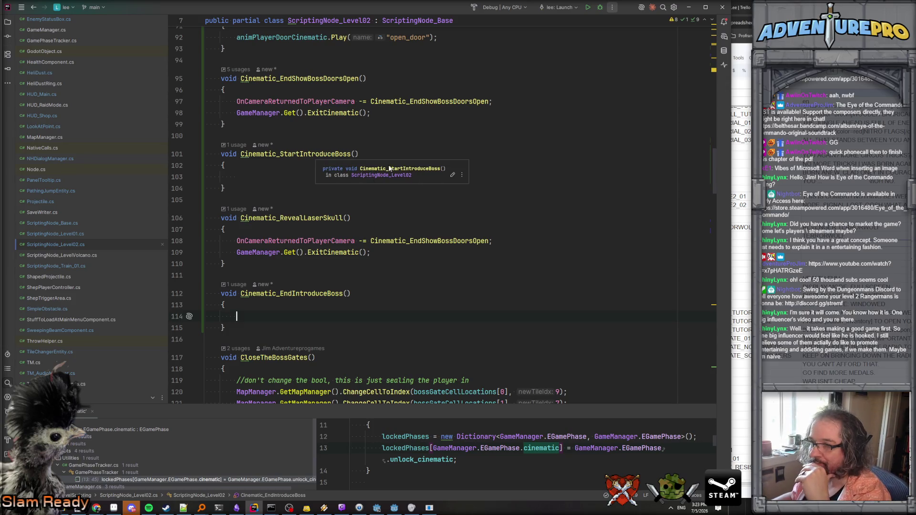
{"action": "double_click", "coordinate": [306, 154]}
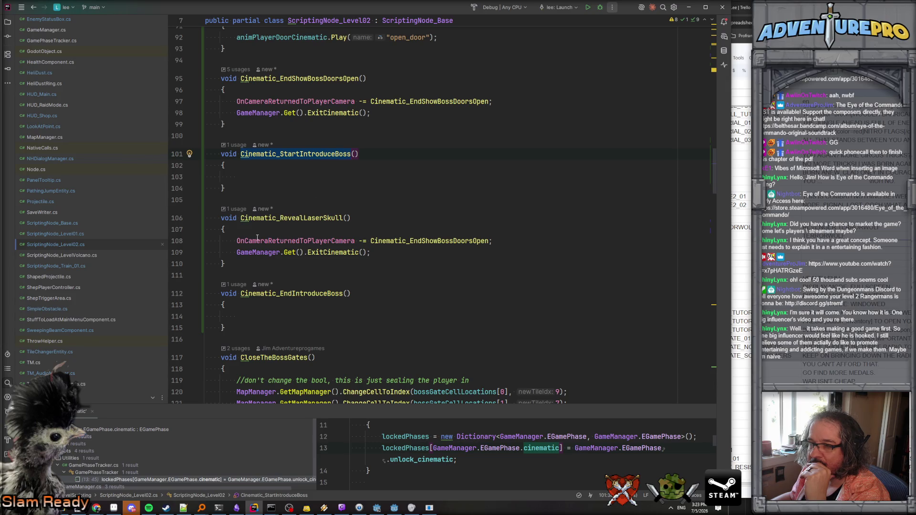
- Move Cinematic_RevealLaserSkull's two cleanup lines into Cinematic_EndIntroduceBoss, unsubscribing Cinematic_EndIntroduceBoss itself
{"action": "left_click_drag", "start_coordinate": [207, 241], "coordinate": [451, 248]}
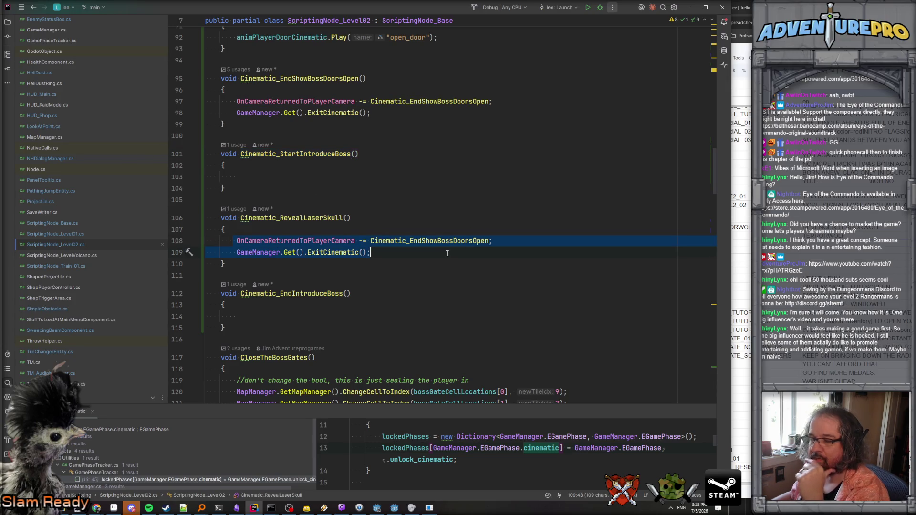
{"action": "key", "text": "ctrl+x"}
{"action": "left_click", "coordinate": [364, 302]}
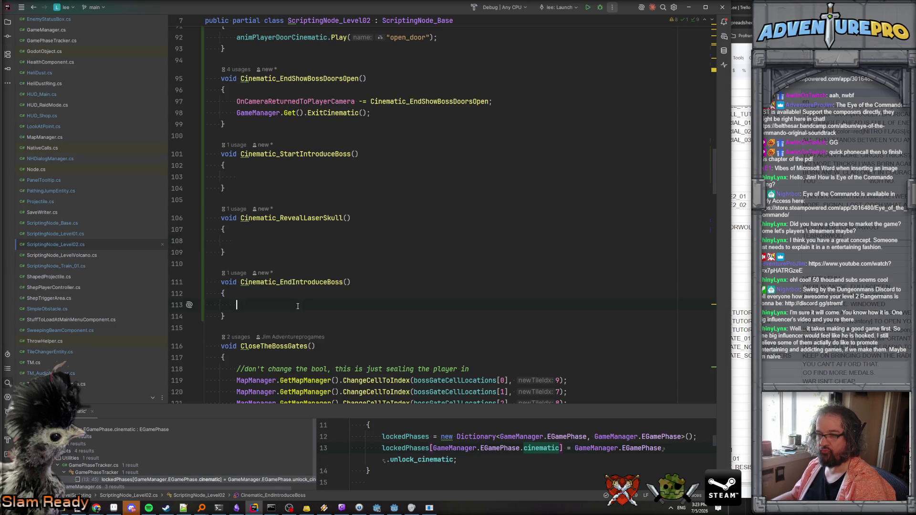
{"action": "key", "text": "ctrl+v"}
{"action": "left_click", "coordinate": [430, 304]}
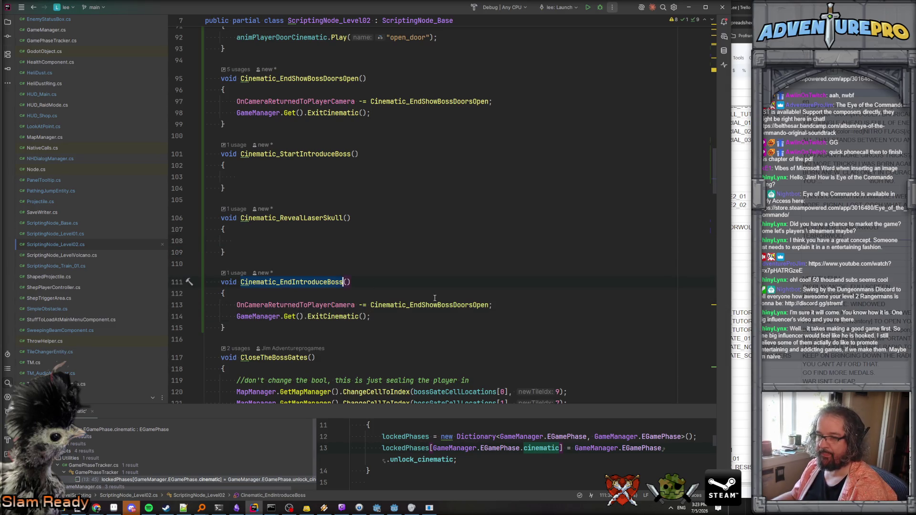
{"action": "double_click", "coordinate": [430, 305]}
{"action": "type", "text": "Cinematic_EndIntroduceBoss"}
{"action": "left_click", "coordinate": [437, 266]}
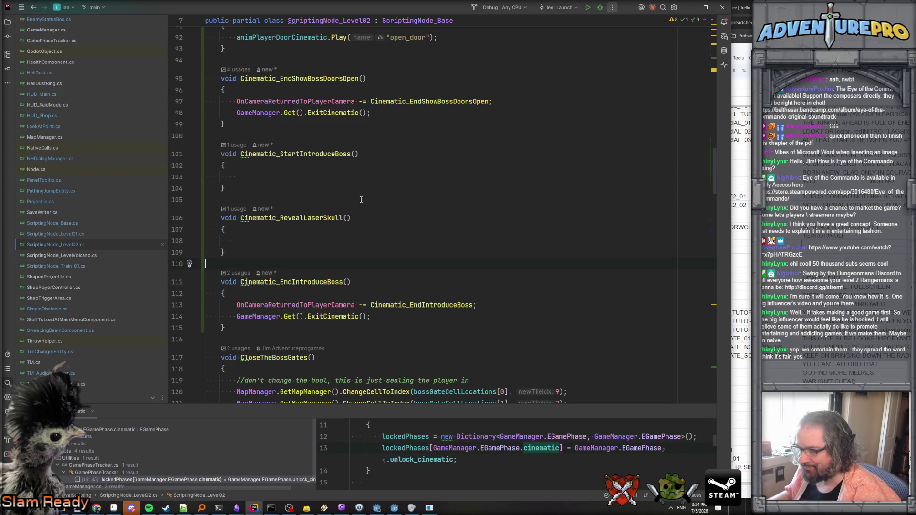
- Review Cinematic_StartIntroduceBoss usages and the cinematic setup lines in OpenTheBossGates and PlayerEntersBossArena
{"action": "scroll", "coordinate": [381, 218], "scroll_direction": "down", "scroll_amount": 3}
{"action": "scroll", "coordinate": [382, 218], "scroll_direction": "up", "scroll_amount": 4}
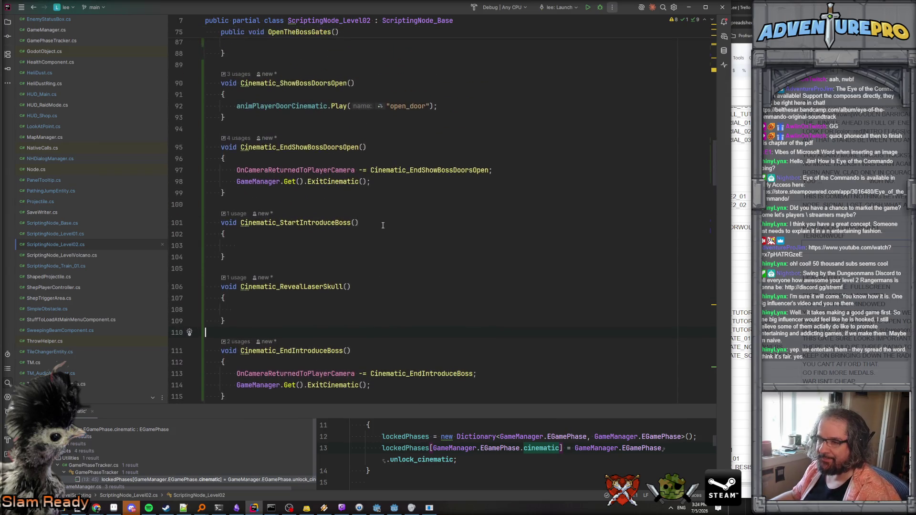
{"action": "left_click", "coordinate": [352, 188]}
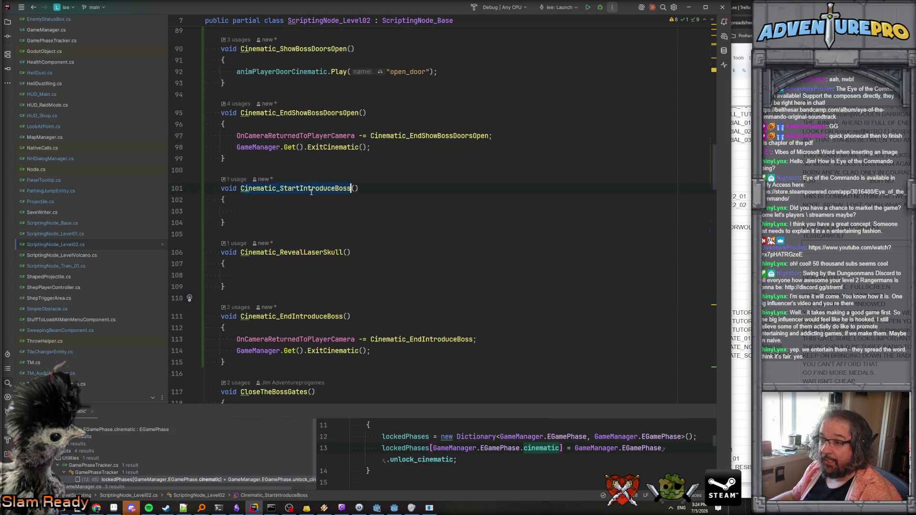
{"action": "scroll", "coordinate": [340, 200], "scroll_direction": "up", "scroll_amount": 5}
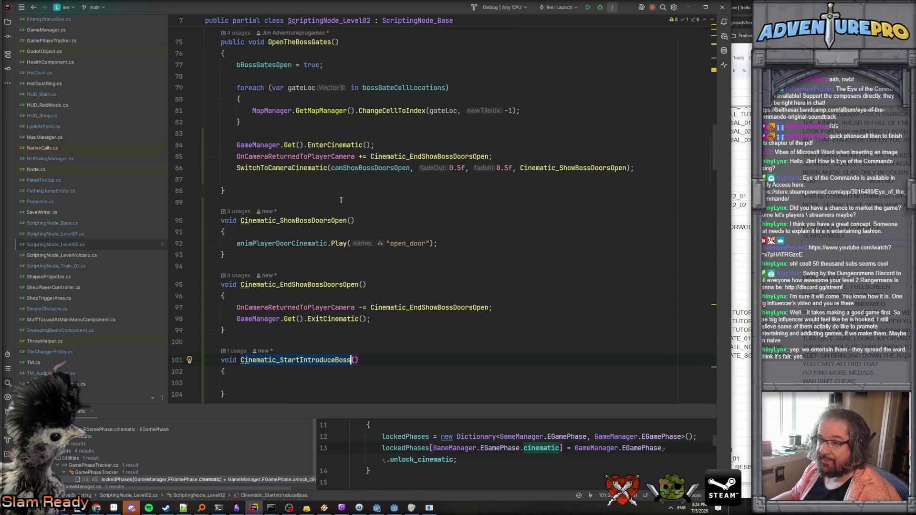
{"action": "scroll", "coordinate": [341, 200], "scroll_direction": "down", "scroll_amount": 3}
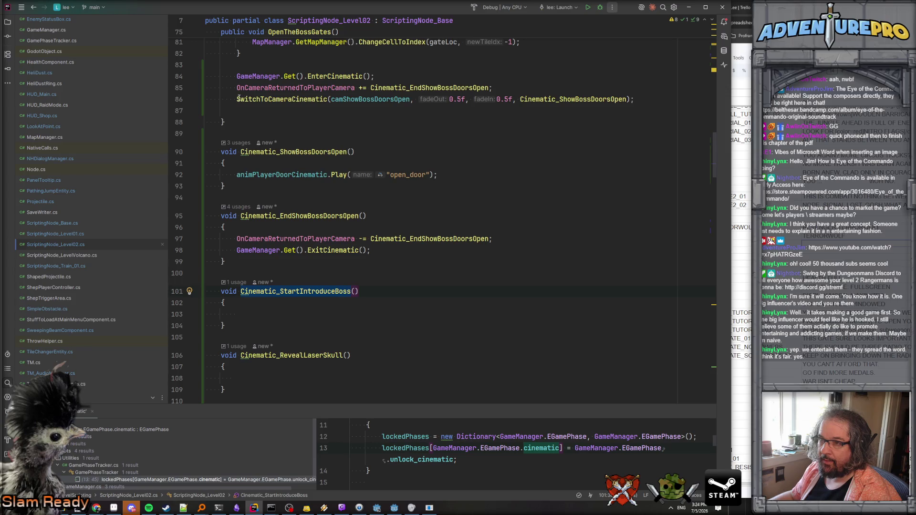
{"action": "mouse_move", "coordinate": [237, 77]}
{"action": "left_mouse_down"}
{"action": "mouse_move", "coordinate": [291, 87]}
{"action": "mouse_move", "coordinate": [656, 104]}
{"action": "left_mouse_up"}
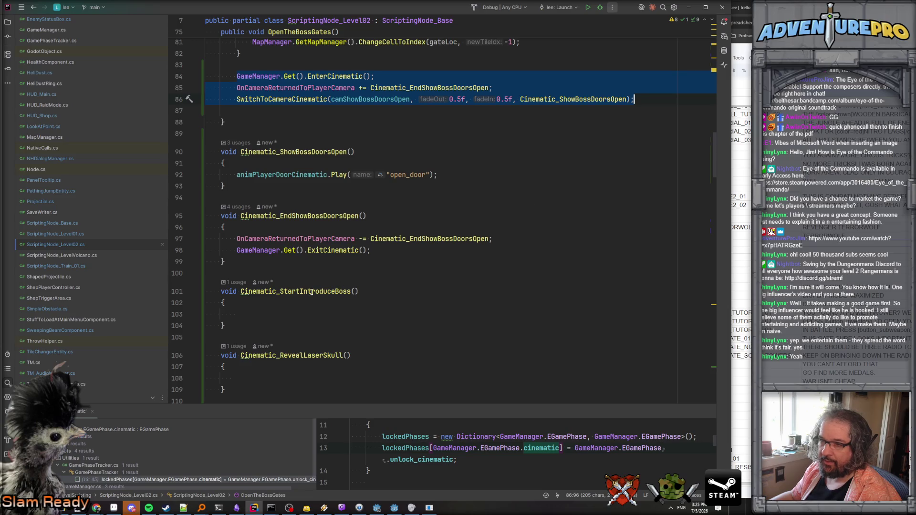
{"action": "scroll", "coordinate": [389, 226], "scroll_direction": "down", "scroll_amount": 10}
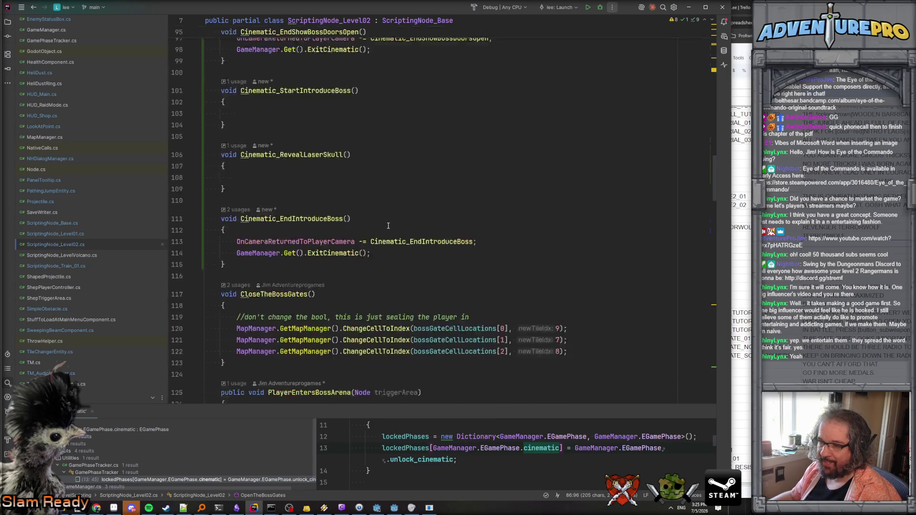
{"action": "scroll", "coordinate": [389, 227], "scroll_direction": "down", "scroll_amount": 7}
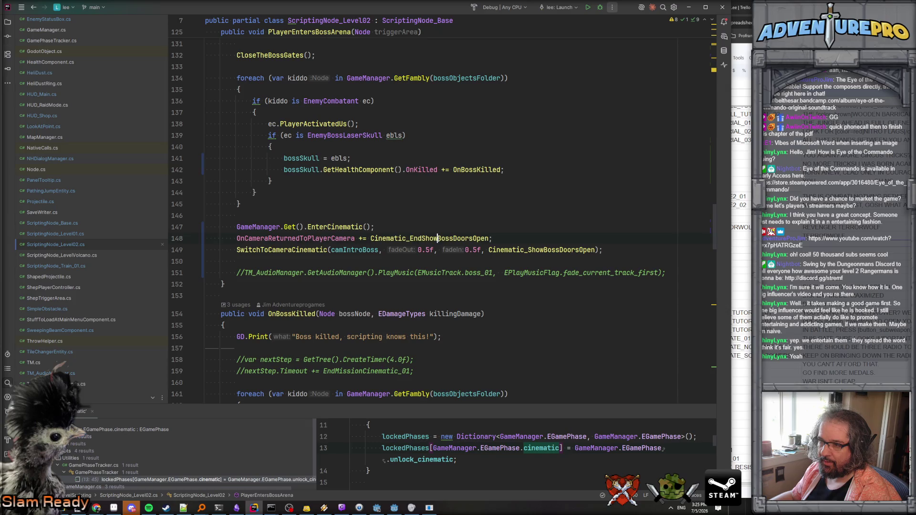
{"action": "left_click", "coordinate": [332, 237]}
{"action": "left_click", "coordinate": [407, 231]}
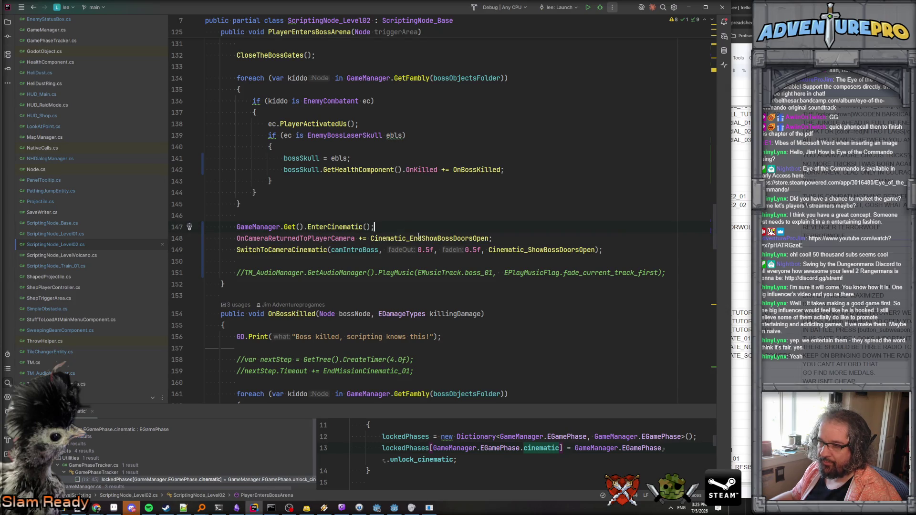
{"action": "scroll", "coordinate": [419, 236], "scroll_direction": "up", "scroll_amount": 3}
{"action": "scroll", "coordinate": [418, 237], "scroll_direction": "down", "scroll_amount": 6}
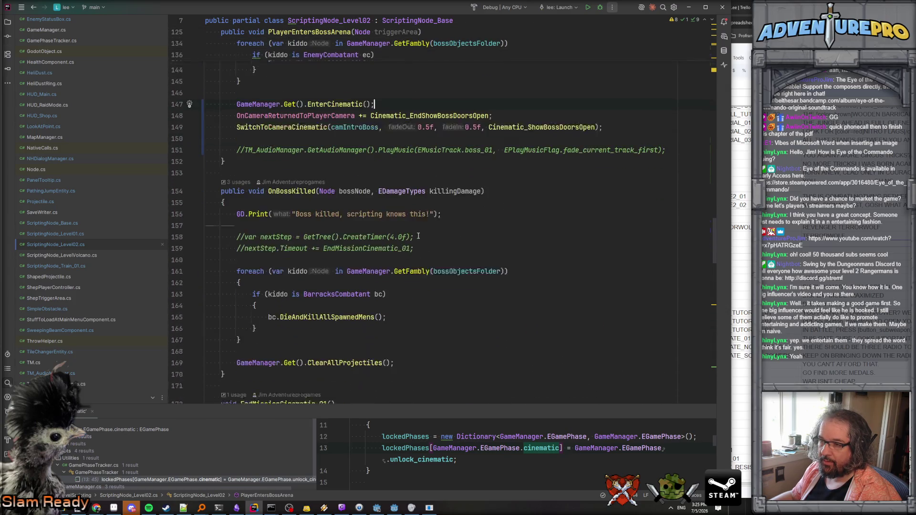
{"action": "scroll", "coordinate": [418, 236], "scroll_direction": "up", "scroll_amount": 5}
- Replace the line 148–149 handlers with Cinematic_EndIntroduceBoss and Cinematic_StartIntroduceBoss via autocomplete
{"action": "double_click", "coordinate": [425, 238]}
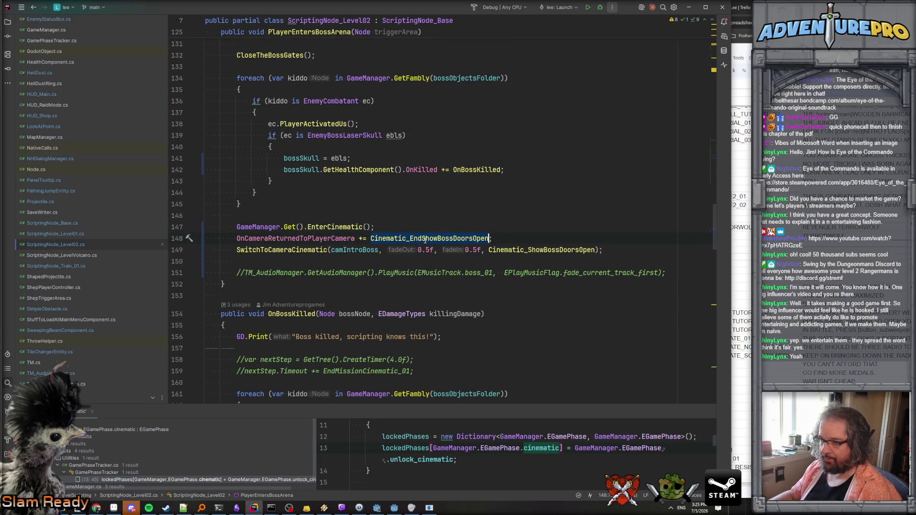
{"action": "type", "text": "Cin"}
{"action": "key", "text": "Down"}
{"action": "key", "text": "Return"}
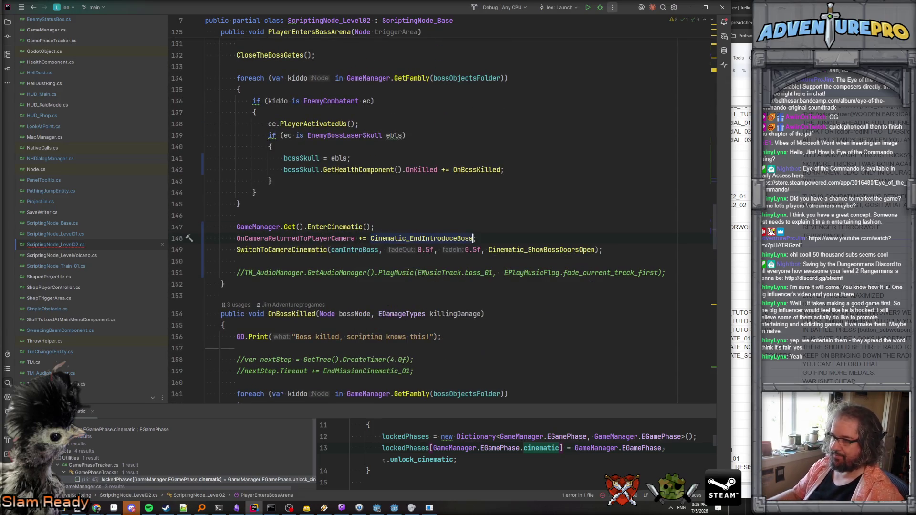
{"action": "left_click_drag", "start_coordinate": [528, 250], "coordinate": [597, 250]}
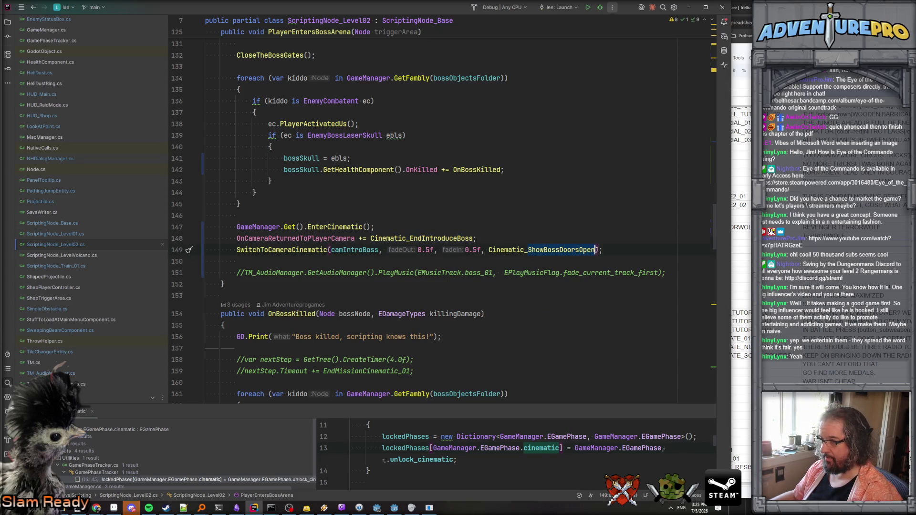
{"action": "type", "text": "In"}
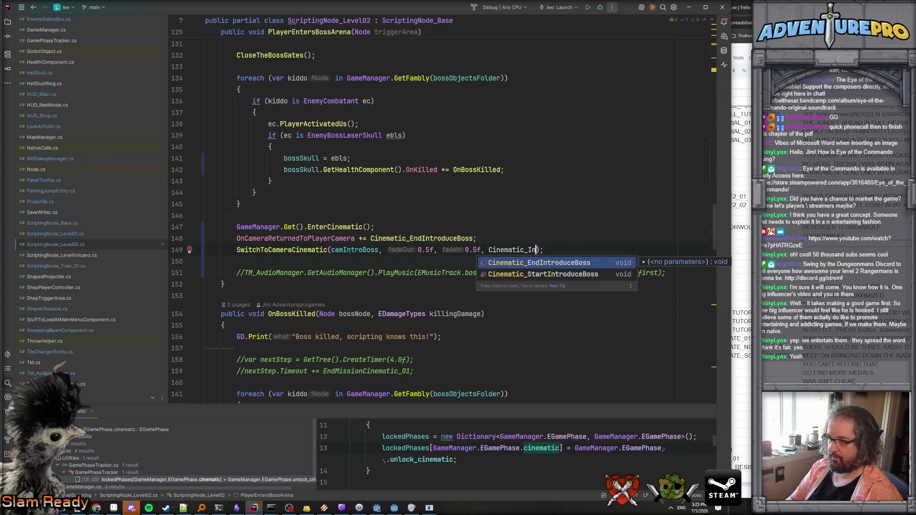
{"action": "key", "text": "Down"}
{"action": "key", "text": "Return"}
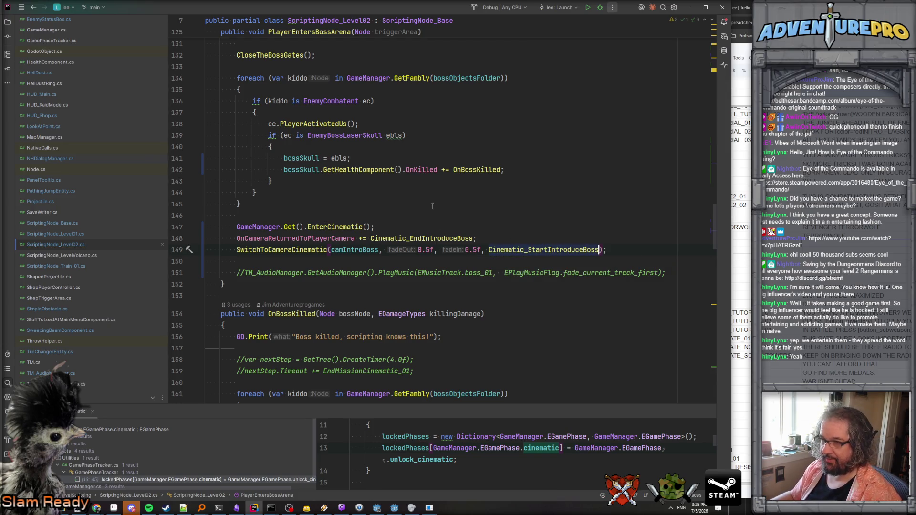
- Check the new Cinematic_EndIntroduceBoss reference and select the commented music line 151
{"action": "left_click", "coordinate": [432, 206]}
{"action": "scroll", "coordinate": [432, 207], "scroll_direction": "up", "scroll_amount": 3}
{"action": "scroll", "coordinate": [426, 262], "scroll_direction": "down", "scroll_amount": 3}
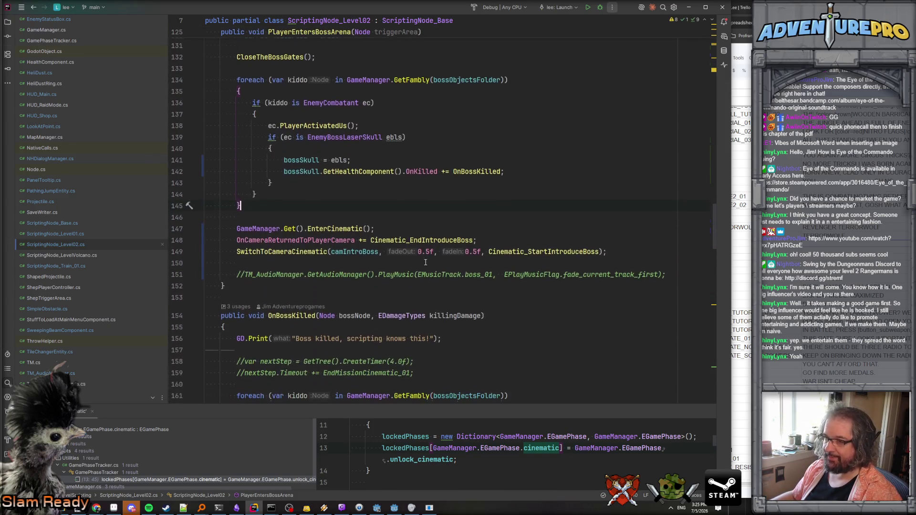
{"action": "left_click", "coordinate": [423, 239]}
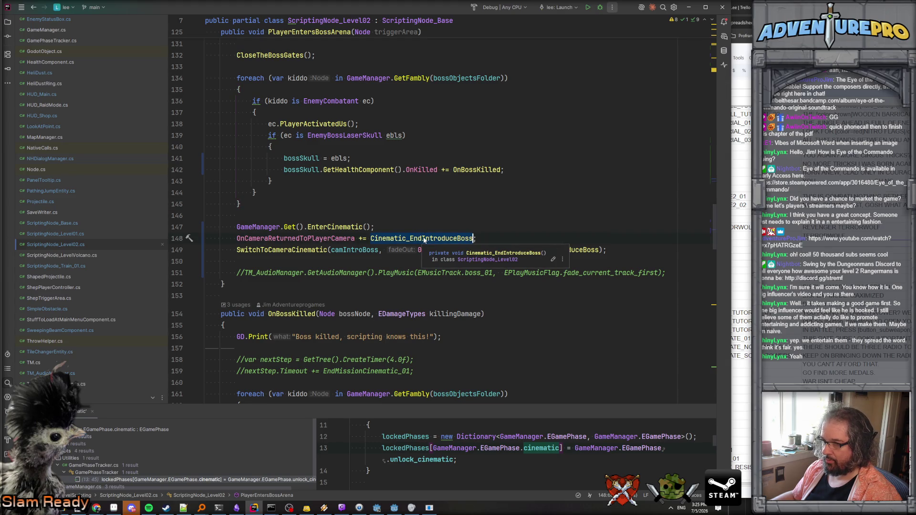
{"action": "scroll", "coordinate": [423, 237], "scroll_direction": "up", "scroll_amount": 8}
{"action": "scroll", "coordinate": [400, 225], "scroll_direction": "down", "scroll_amount": 10}
{"action": "left_click_drag", "start_coordinate": [238, 273], "coordinate": [668, 273]}
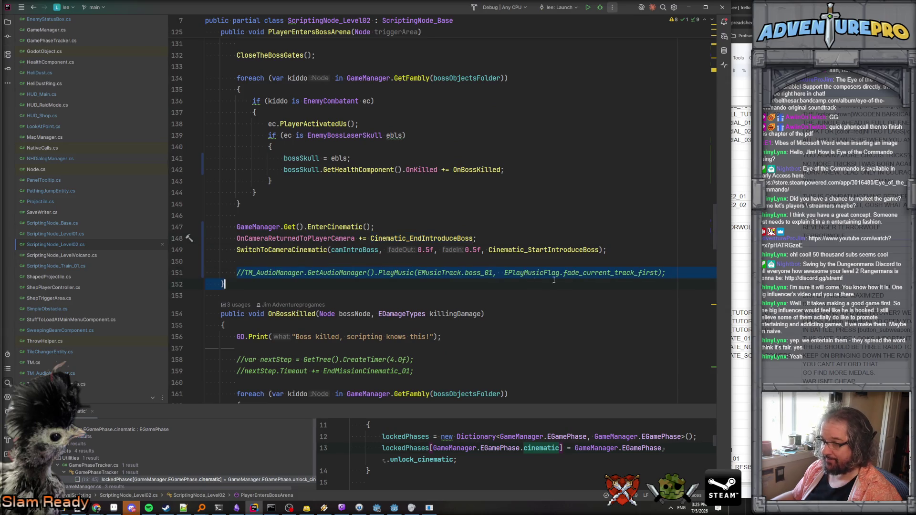
- Replace the ExitCinematic line in Cinematic_EndIntroduceBoss with the uncommented music-playing line
{"action": "key", "text": "Delete"}
{"action": "scroll", "coordinate": [537, 233], "scroll_direction": "up", "scroll_amount": 7}
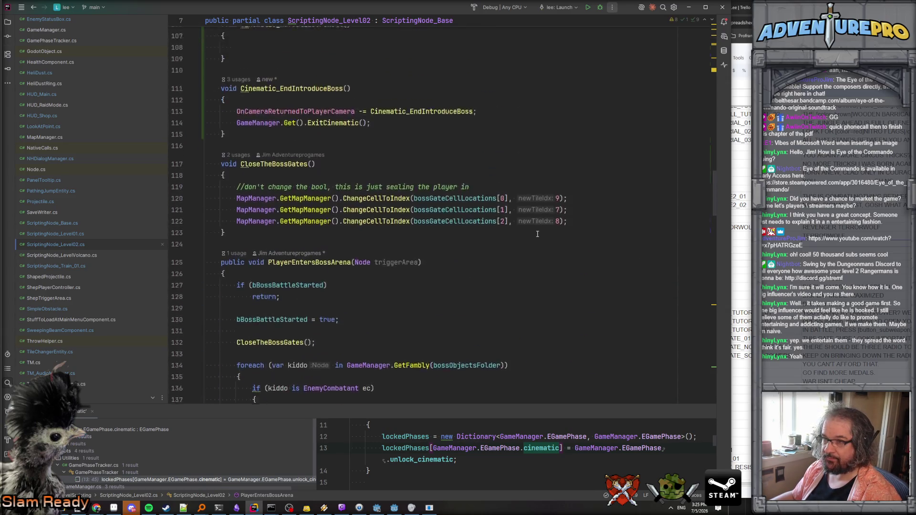
{"action": "left_click", "coordinate": [468, 177]}
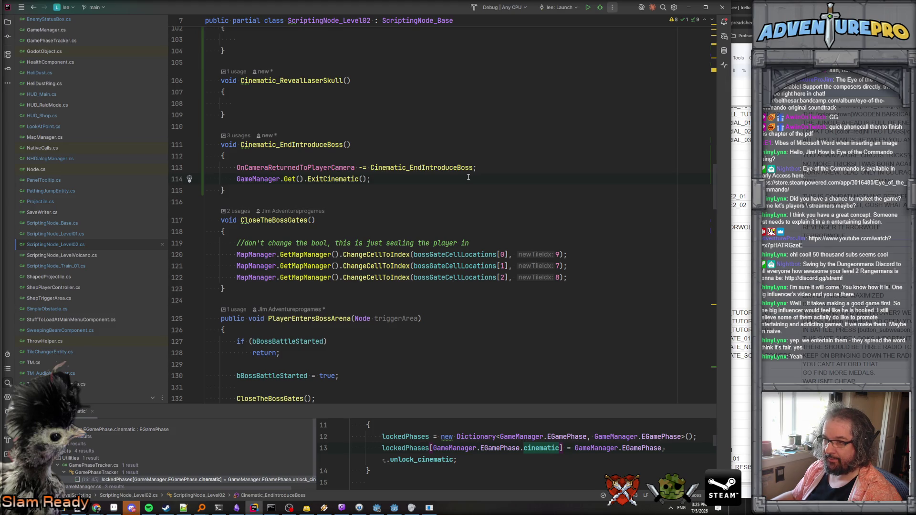
{"action": "left_click_drag", "start_coordinate": [468, 177], "coordinate": [237, 179]}
{"action": "key", "text": "Return"}
{"action": "key", "text": "Up"}
{"action": "key", "text": "Delete"}
{"action": "key", "text": "Delete"}
- Add GameManager.Get().GetHUD().StartBossEncounterDisplay(bossSkull) below the music call
{"action": "scroll", "coordinate": [244, 183], "scroll_direction": "down", "scroll_amount": 2}
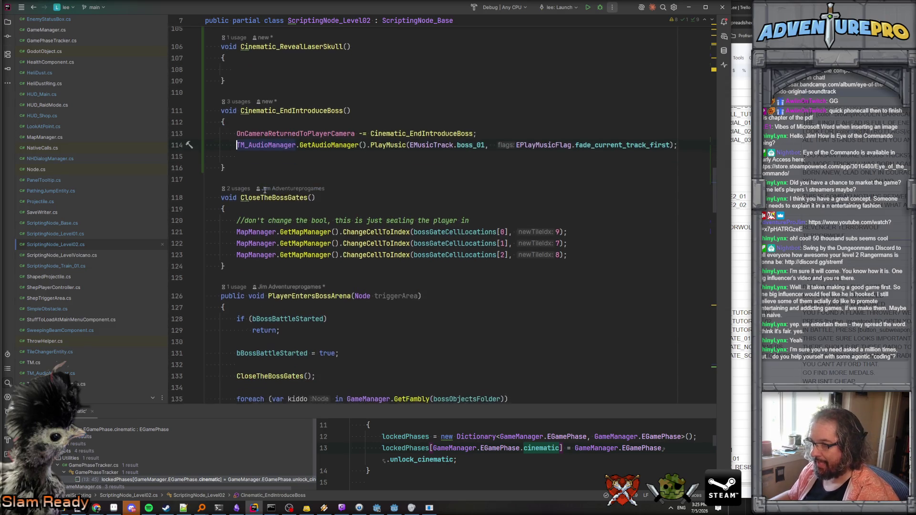
{"action": "scroll", "coordinate": [306, 171], "scroll_direction": "down", "scroll_amount": 1}
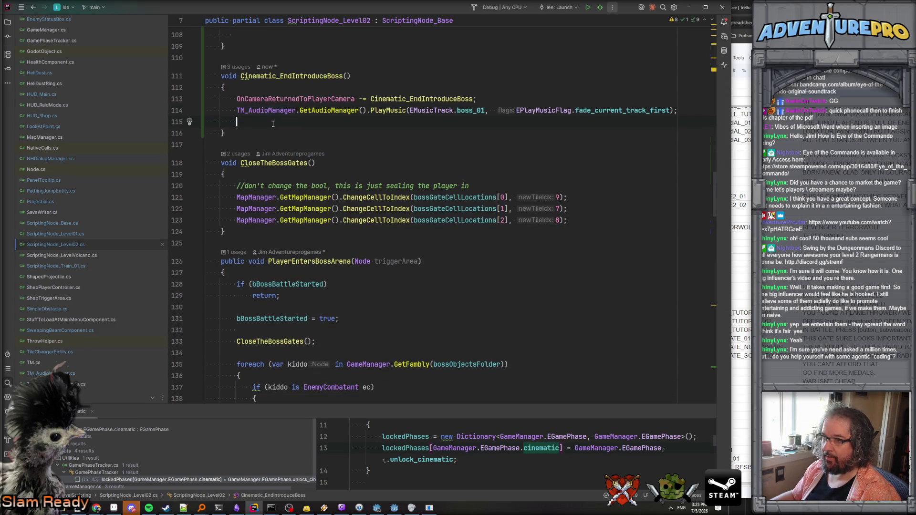
{"action": "type", "text": "Game"}
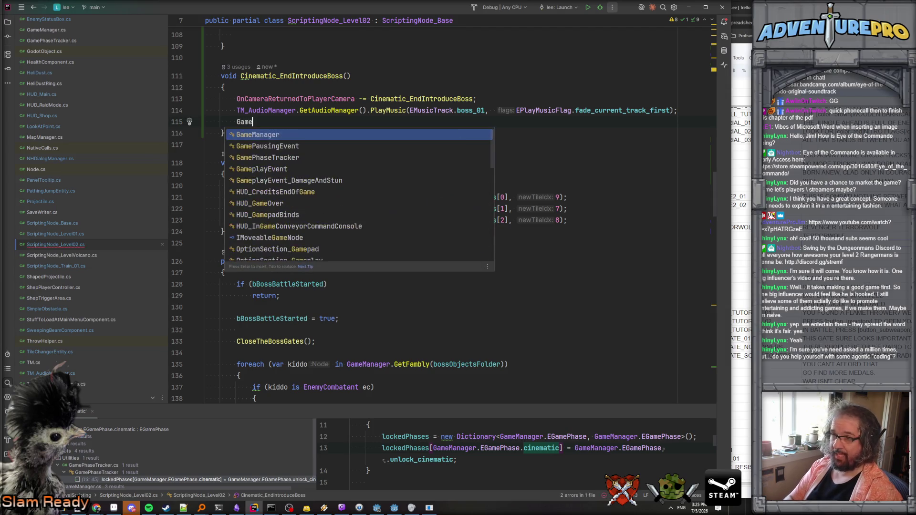
{"action": "type", "text": "Manager.Get().GetH"}
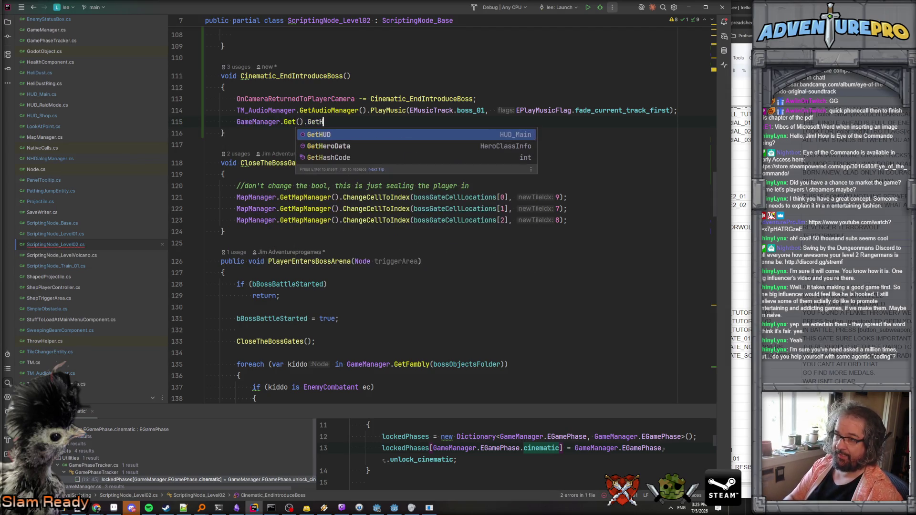
{"action": "key", "text": "Return"}
{"action": "type", "text": ".Boss"}
{"action": "key", "text": "Return"}
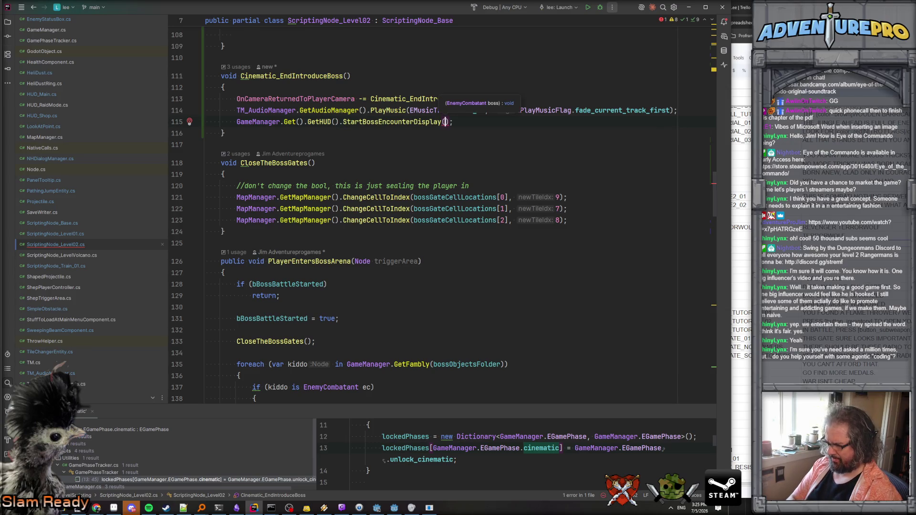
{"action": "type", "text": "boss"}
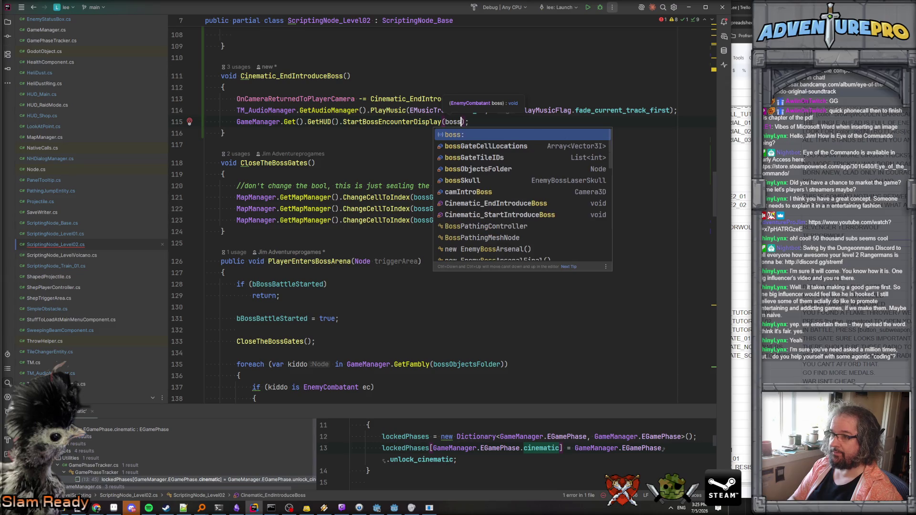
{"action": "key", "text": "Down"}
{"action": "key", "text": "Down"}
{"action": "key", "text": "Down"}
{"action": "key", "text": "Down"}
{"action": "key", "text": "Return"}
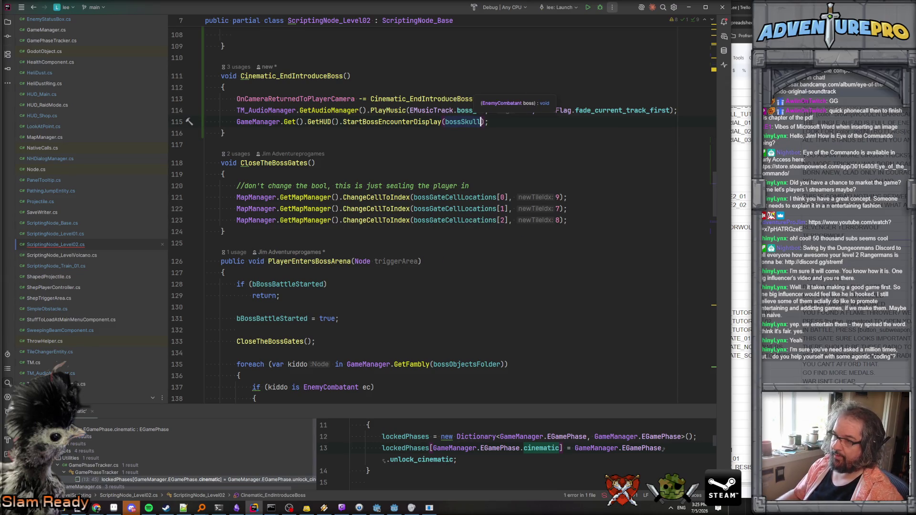
{"action": "left_click", "coordinate": [377, 131]}
- In OnBossKilled, call GameManager.Get().GetHUD().EndBossEncounterAndHideDisplay();
{"action": "left_click_drag", "start_coordinate": [237, 122], "coordinate": [343, 122]}
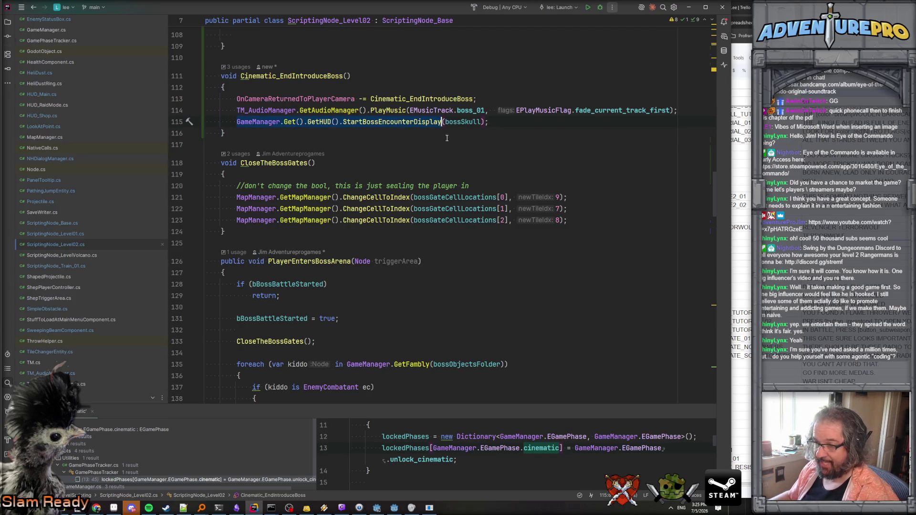
{"action": "scroll", "coordinate": [447, 138], "scroll_direction": "down", "scroll_amount": 12}
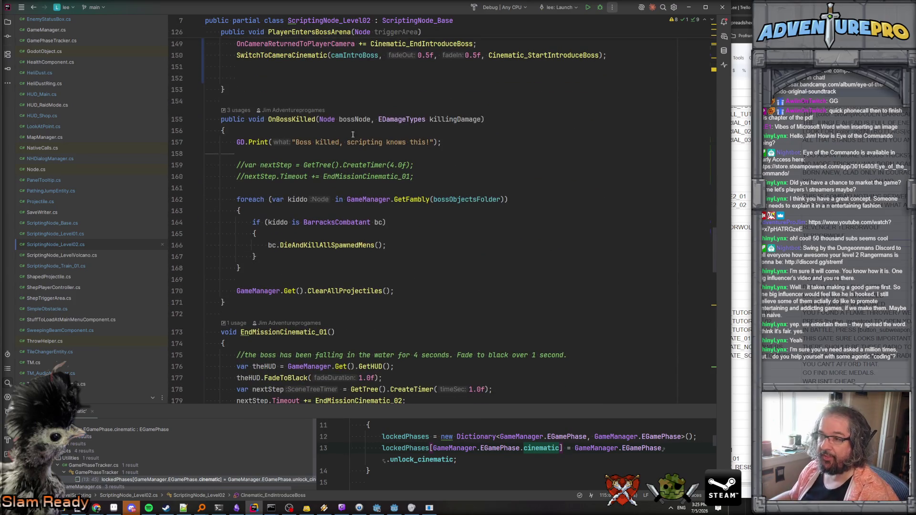
{"action": "type", "text": "GameManager.Get().GetHUD().StartBossEncounterDisplay"}
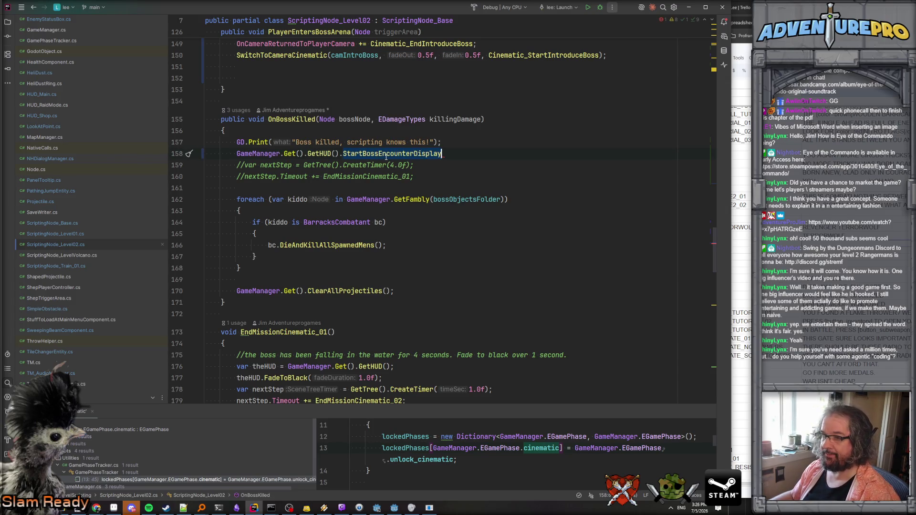
{"action": "type", "text": "End"}
{"action": "key", "text": "Return"}
{"action": "type", "text": ";"}
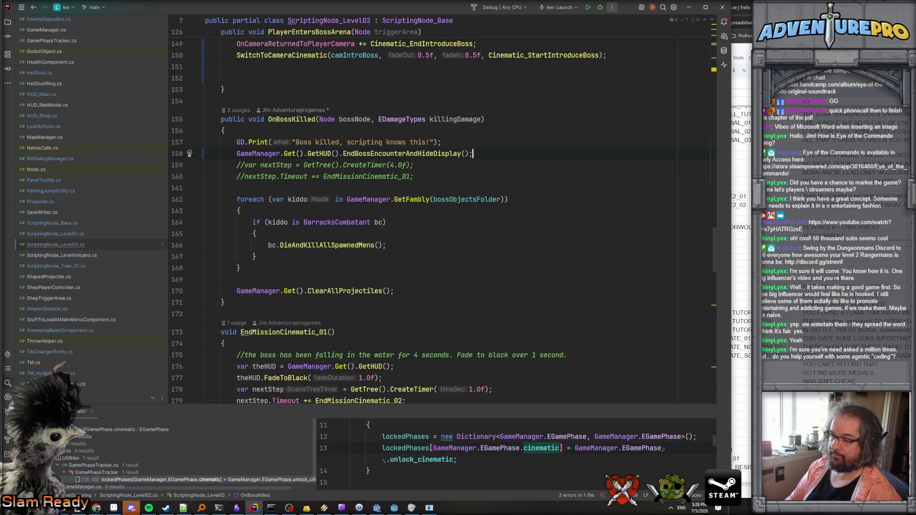
{"action": "key", "text": "Return"}
- Look over the edited boss code, then switch to the Alien Solider sound folder
{"action": "scroll", "coordinate": [436, 211], "scroll_direction": "up", "scroll_amount": 9}
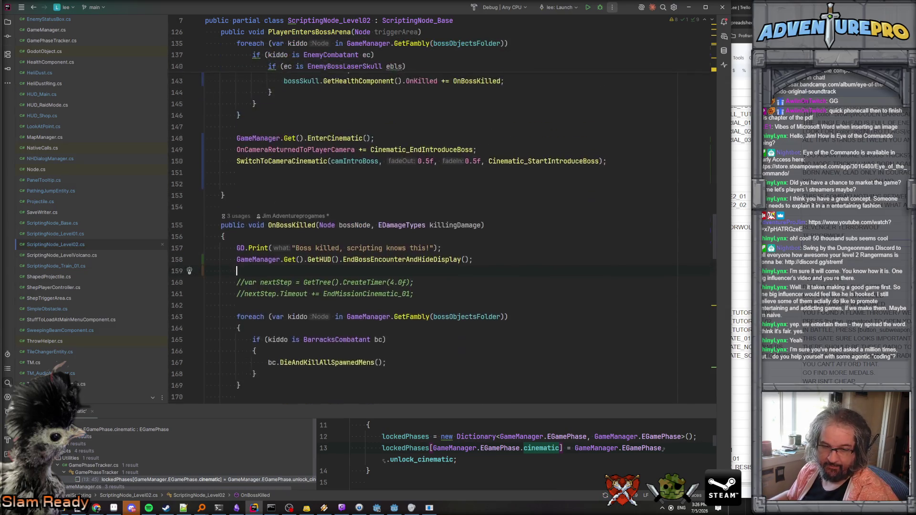
{"action": "scroll", "coordinate": [409, 183], "scroll_direction": "up", "scroll_amount": 13}
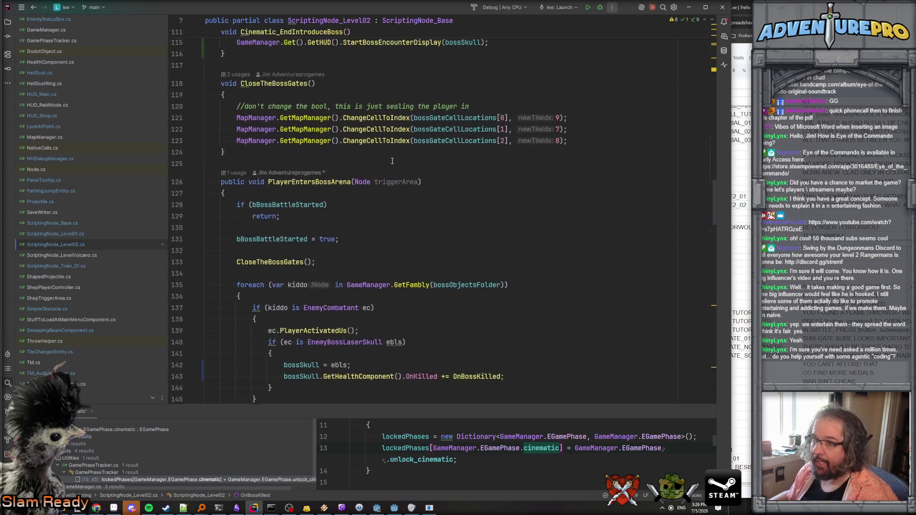
{"action": "scroll", "coordinate": [409, 183], "scroll_direction": "down", "scroll_amount": 5}
{"action": "scroll", "coordinate": [409, 184], "scroll_direction": "up", "scroll_amount": 8}
{"action": "scroll", "coordinate": [409, 183], "scroll_direction": "down", "scroll_amount": 4}
{"action": "scroll", "coordinate": [408, 183], "scroll_direction": "up", "scroll_amount": 2}
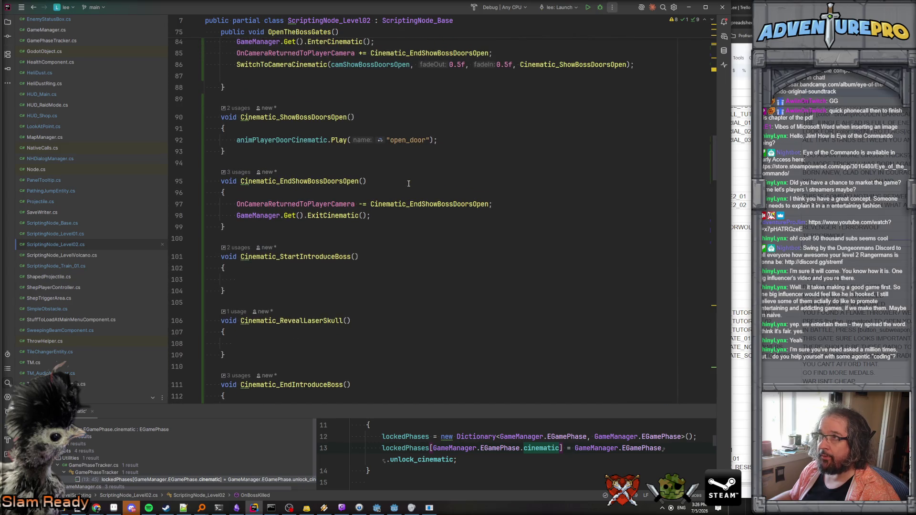
{"action": "key", "text": "alt+Tab"}
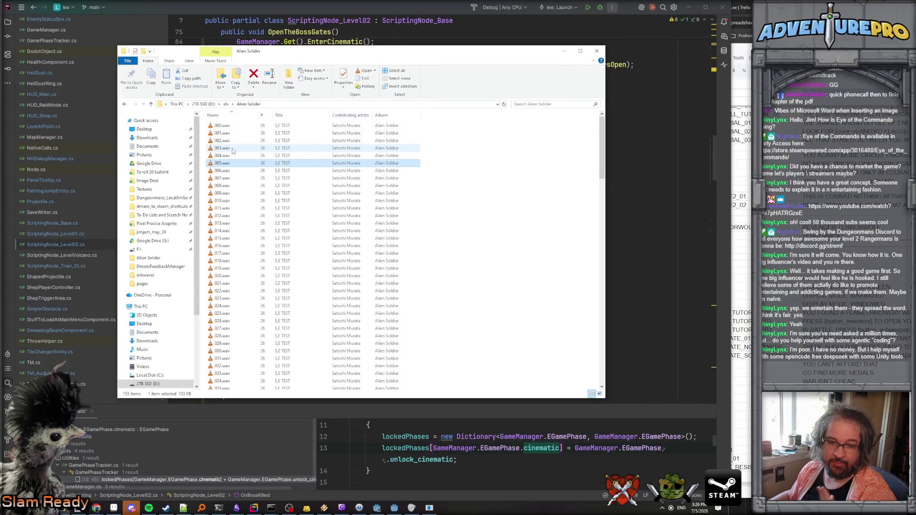
- Play 006.wav through 012.wav in the media player, skipping 010.wav
{"action": "left_click", "coordinate": [216, 172]}
{"action": "double_click", "coordinate": [216, 171]}
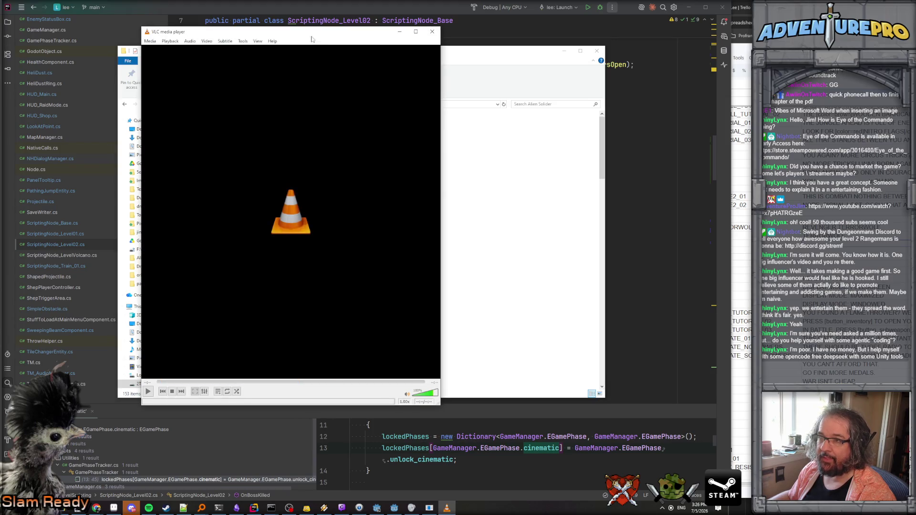
{"action": "left_click_drag", "start_coordinate": [313, 41], "coordinate": [642, 47]}
{"action": "double_click", "coordinate": [222, 178]}
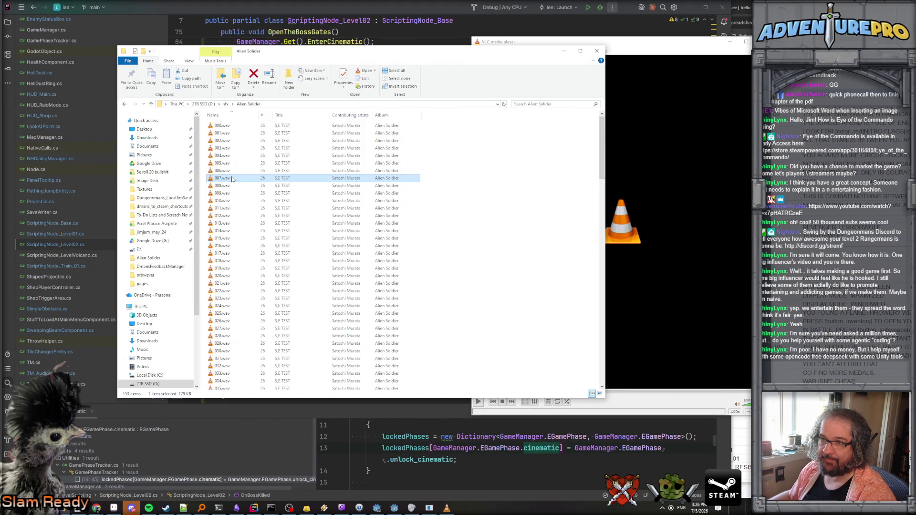
{"action": "double_click", "coordinate": [223, 186]}
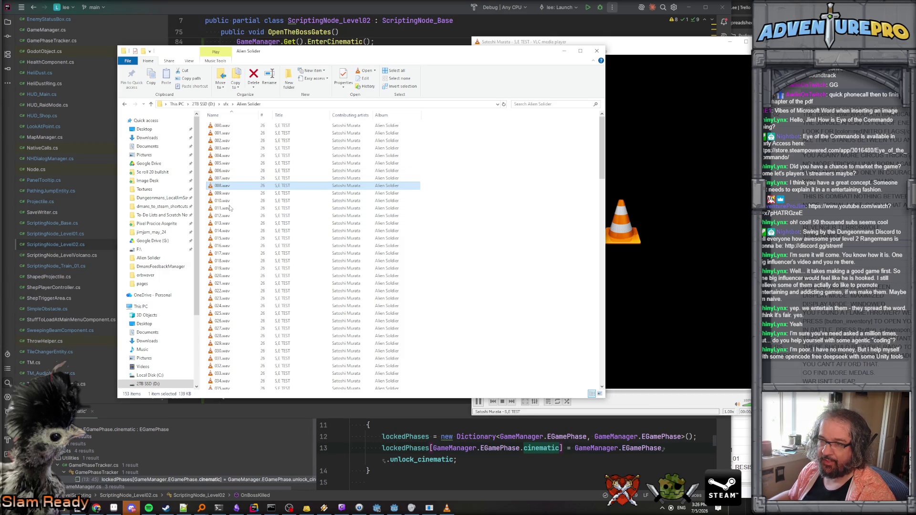
{"action": "double_click", "coordinate": [225, 194]}
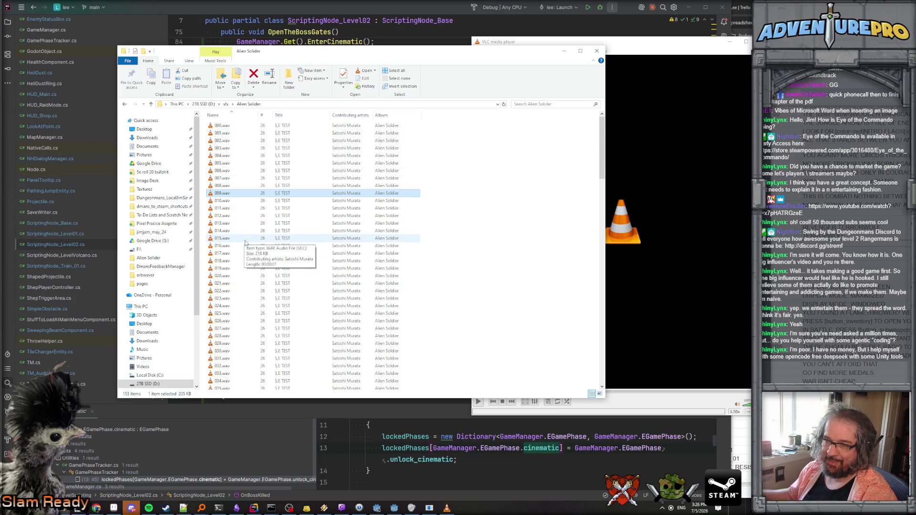
{"action": "double_click", "coordinate": [226, 210]}
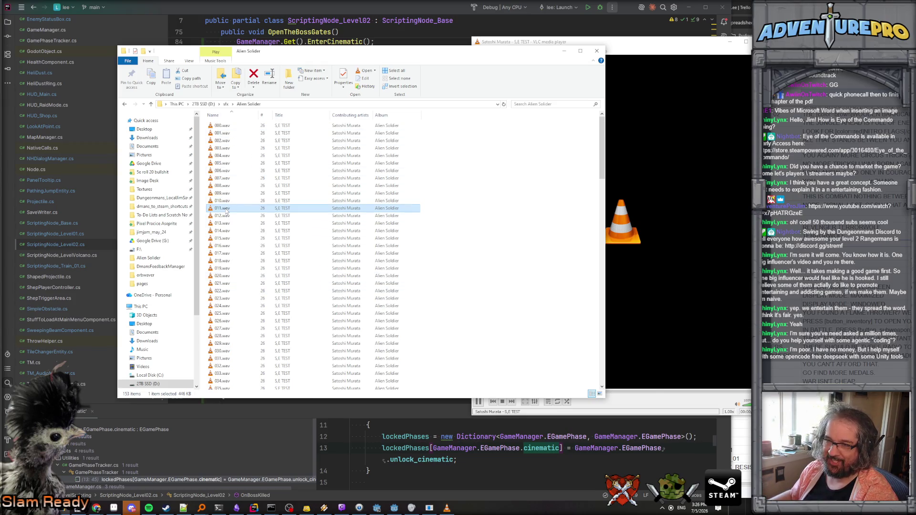
{"action": "double_click", "coordinate": [228, 216]}
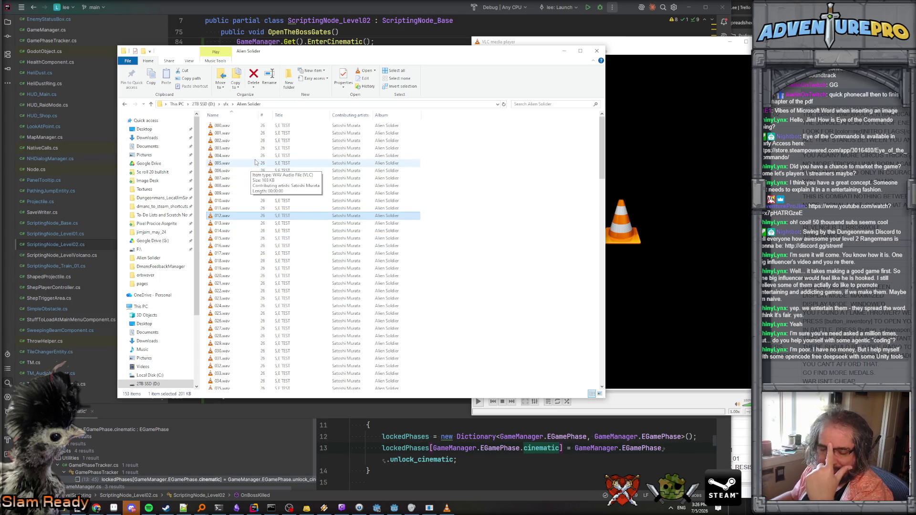
- Close the media player and bring Paint.NET to the front
{"action": "left_click", "coordinate": [763, 42]}
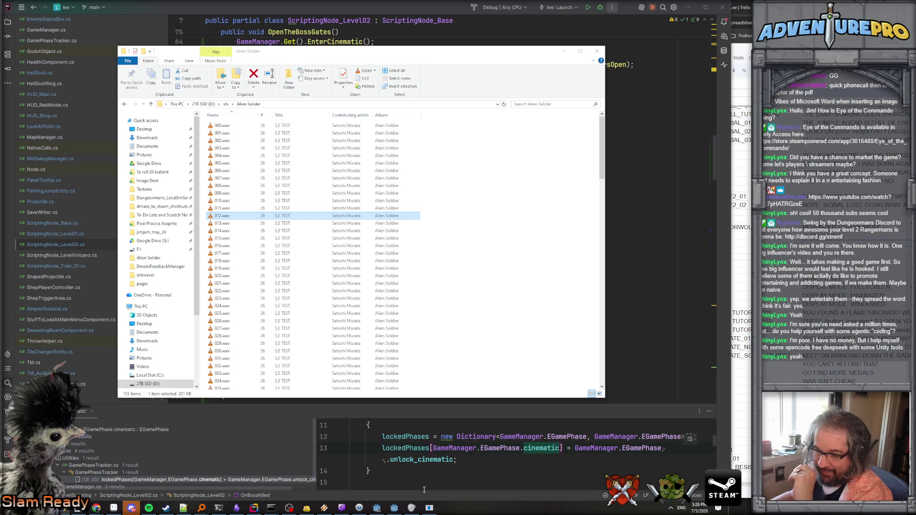
{"action": "mouse_move", "coordinate": [219, 509]}
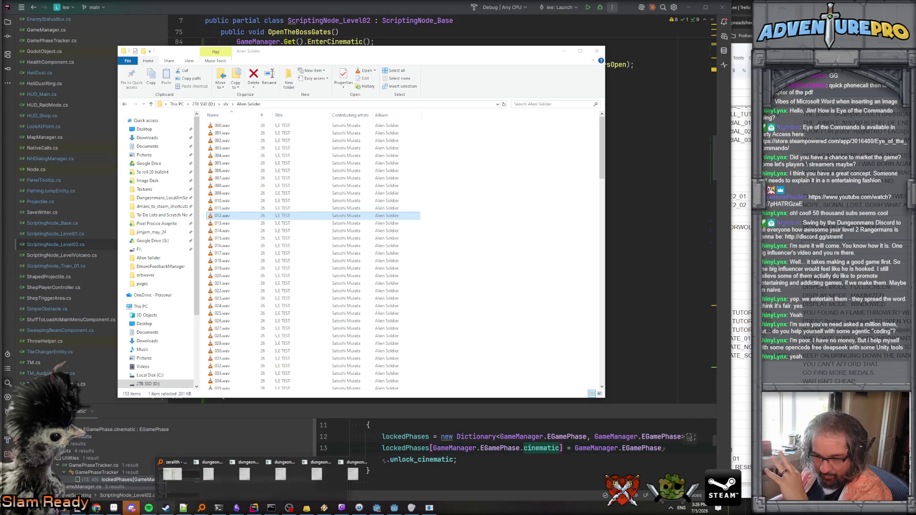
{"action": "left_click", "coordinate": [82, 480]}
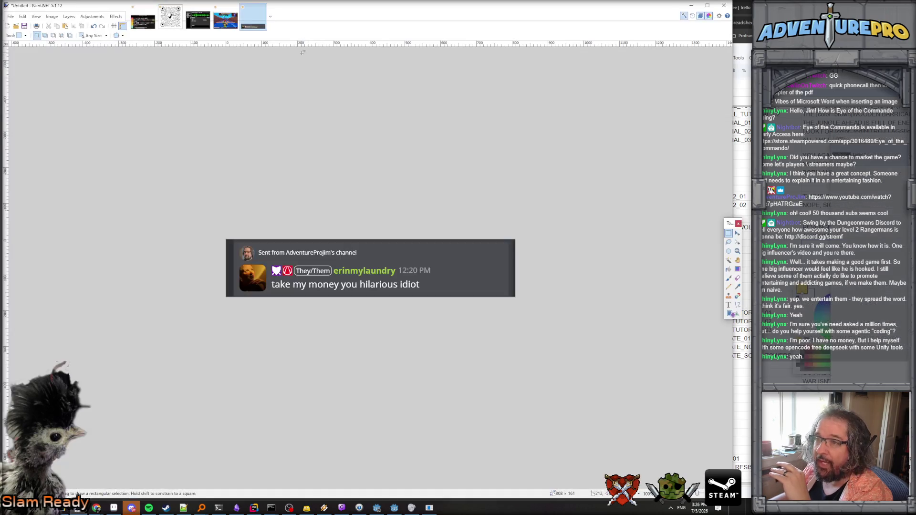
- Show the orbwaver_layout.pdn mock-up, then look over the mission notes in Notepad++
{"action": "left_click", "coordinate": [198, 17]}
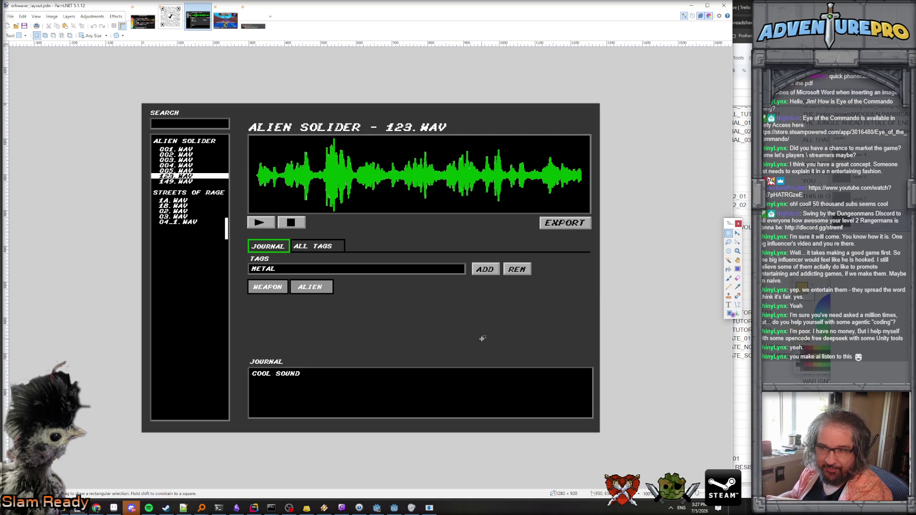
{"action": "mouse_move", "coordinate": [184, 510]}
{"action": "left_click", "coordinate": [185, 510]}
{"action": "scroll", "coordinate": [424, 242], "scroll_direction": "down", "scroll_amount": 5}
{"action": "scroll", "coordinate": [424, 229], "scroll_direction": "up", "scroll_amount": 5}
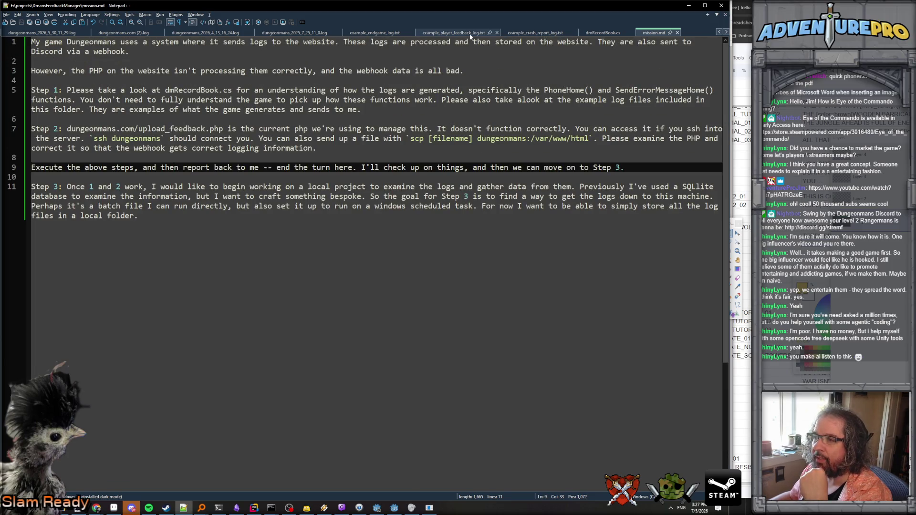
- Check the example player feedback and endgame logs, then bring Orbweaver forward
{"action": "left_click", "coordinate": [454, 32]}
{"action": "left_click", "coordinate": [374, 33]}
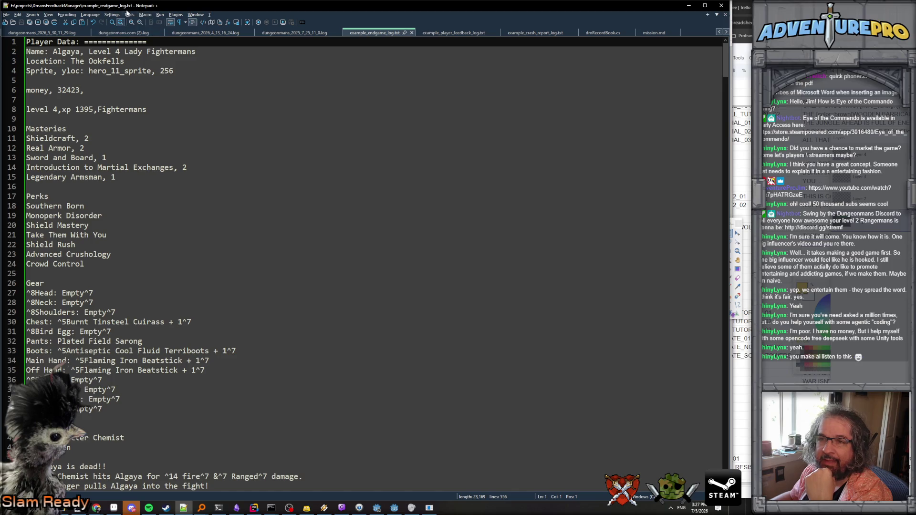
{"action": "key", "text": "alt+Tab"}
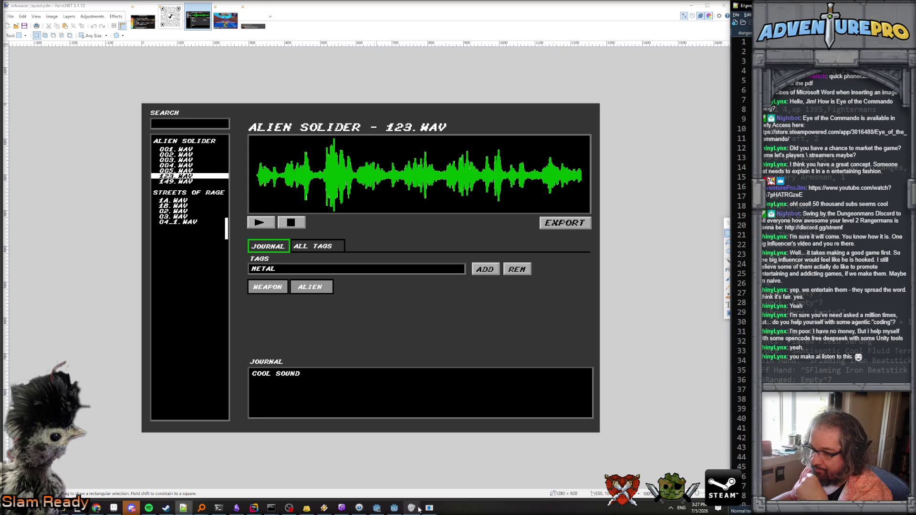
{"action": "left_click", "coordinate": [430, 507]}
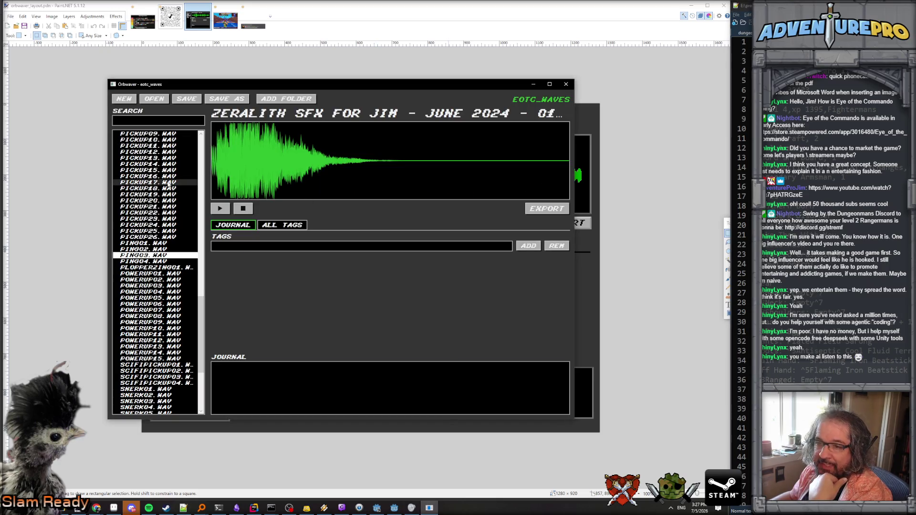
- Collapse ZERALITH SFX, expand ALIEN SOLIDER and step through its sounds from 000.WAV
{"action": "scroll", "coordinate": [162, 221], "scroll_direction": "up", "scroll_amount": 3}
{"action": "scroll", "coordinate": [162, 220], "scroll_direction": "up", "scroll_amount": 15}
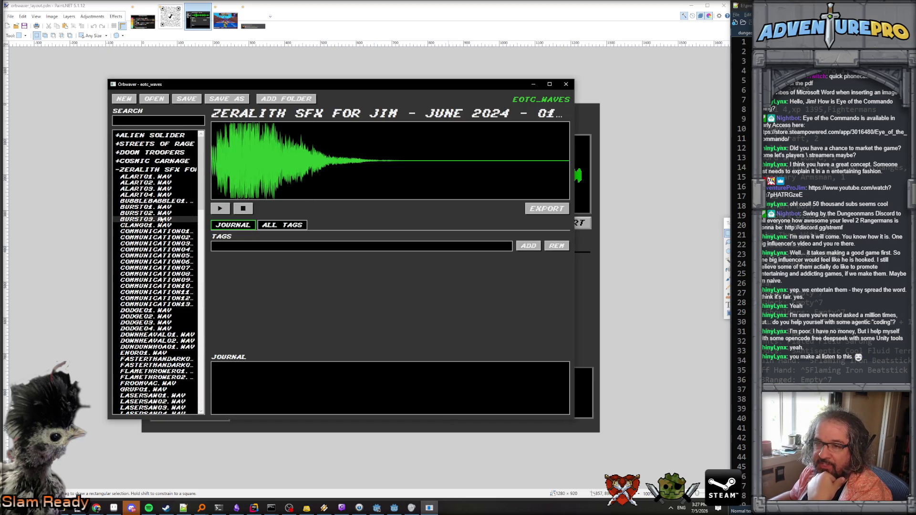
{"action": "left_click", "coordinate": [119, 171]}
{"action": "left_click", "coordinate": [135, 136]}
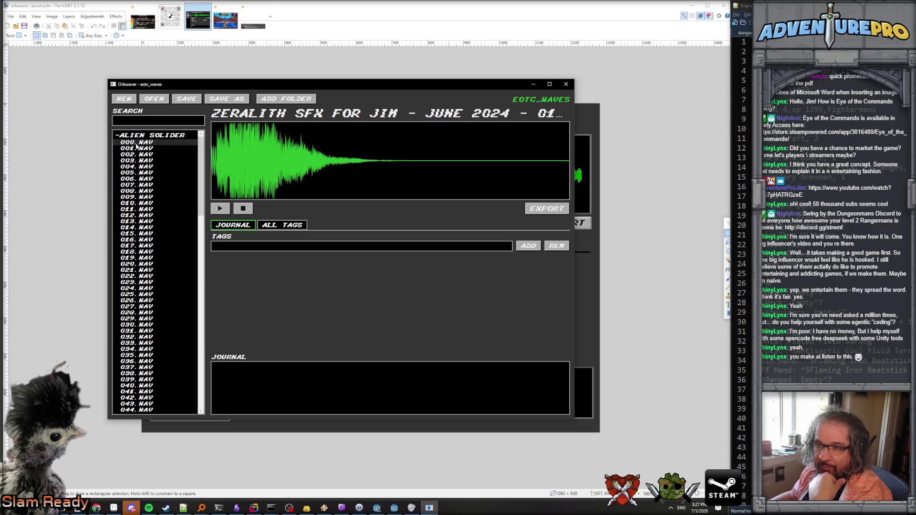
{"action": "left_click", "coordinate": [136, 142]}
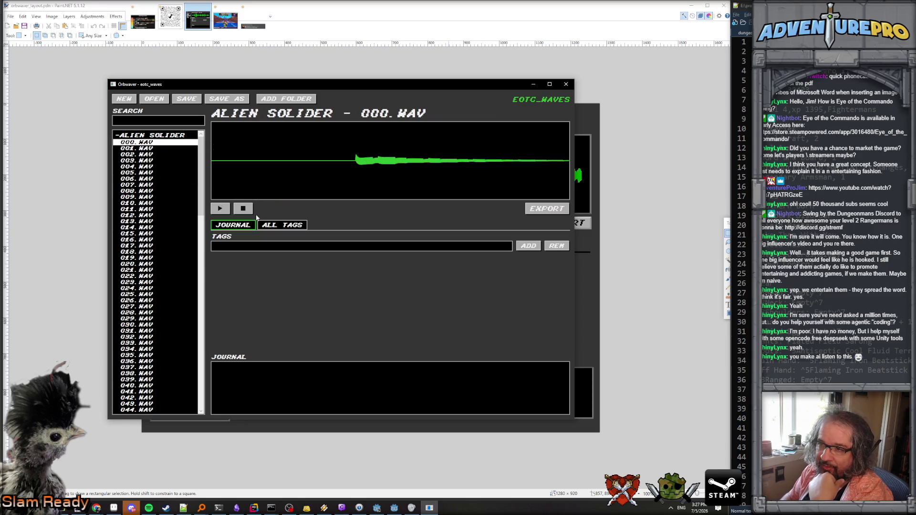
{"action": "key", "text": "Down"}
{"action": "key", "text": "Down"}
{"action": "key", "text": "Down"}
{"action": "key", "text": "Down"}
{"action": "key", "text": "Down"}
{"action": "key", "text": "Down"}
{"action": "key", "text": "Up"}
{"action": "key", "text": "Up"}
{"action": "key", "text": "Up"}
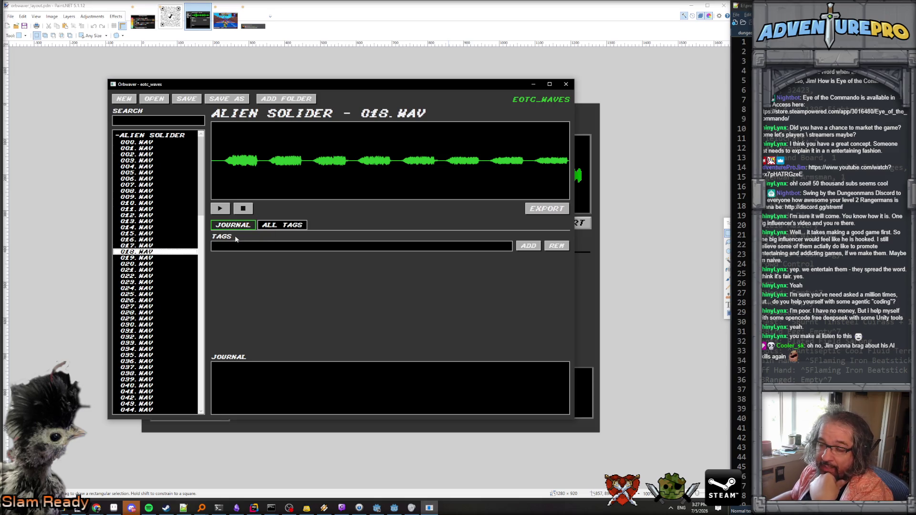
- Play 017.WAV and 009.WAV, then filter the library to the UI tag
{"action": "left_click", "coordinate": [150, 245]}
{"action": "key", "text": "Up"}
{"action": "key", "text": "Up"}
{"action": "key", "text": "Up"}
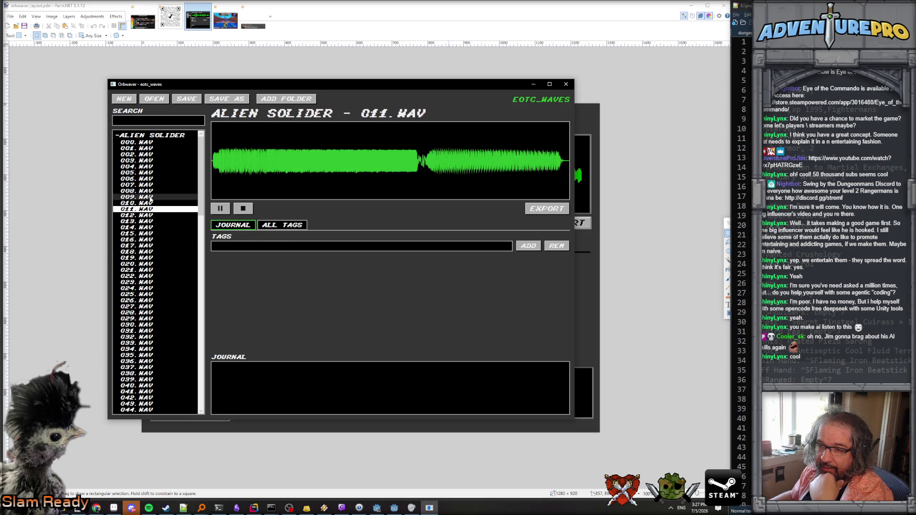
{"action": "left_click", "coordinate": [150, 198]}
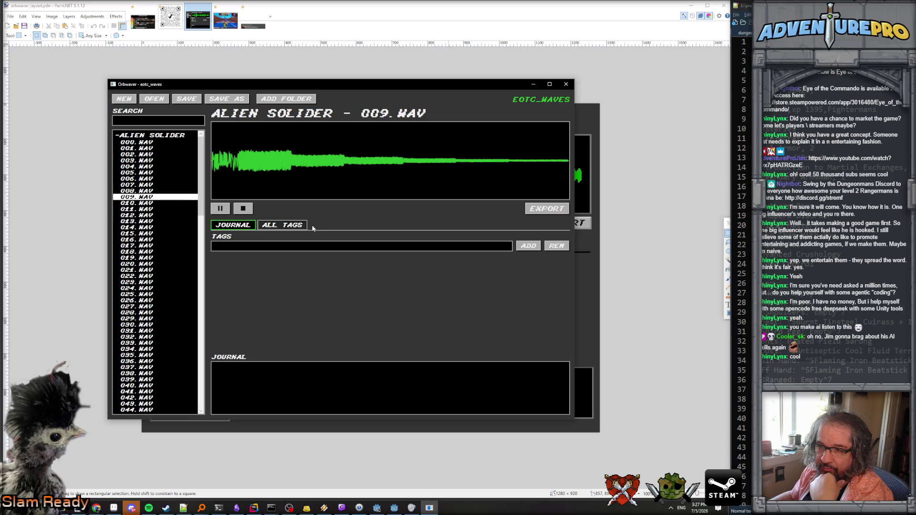
{"action": "left_click", "coordinate": [289, 225]}
{"action": "left_click", "coordinate": [237, 253]}
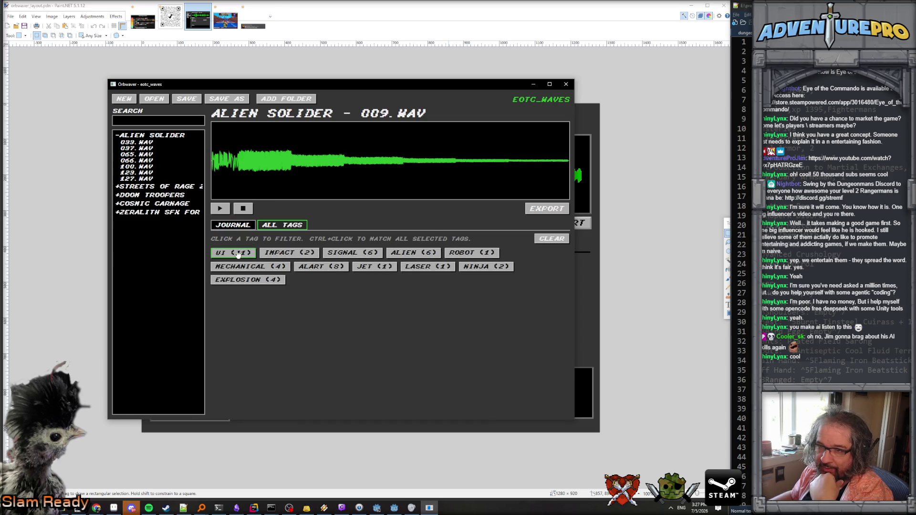
- Expand the UI-filtered folders and play Cosmic Carnage 17, 16, 15 and Alien Solider 100, 037, 033
{"action": "left_click", "coordinate": [117, 203]}
{"action": "left_click", "coordinate": [117, 195]}
{"action": "left_click", "coordinate": [118, 187]}
{"action": "left_click", "coordinate": [139, 223]}
{"action": "left_click", "coordinate": [139, 217]}
{"action": "left_click", "coordinate": [138, 210]}
{"action": "left_click", "coordinate": [137, 167]}
{"action": "left_click", "coordinate": [136, 149]}
{"action": "left_click", "coordinate": [136, 143]}
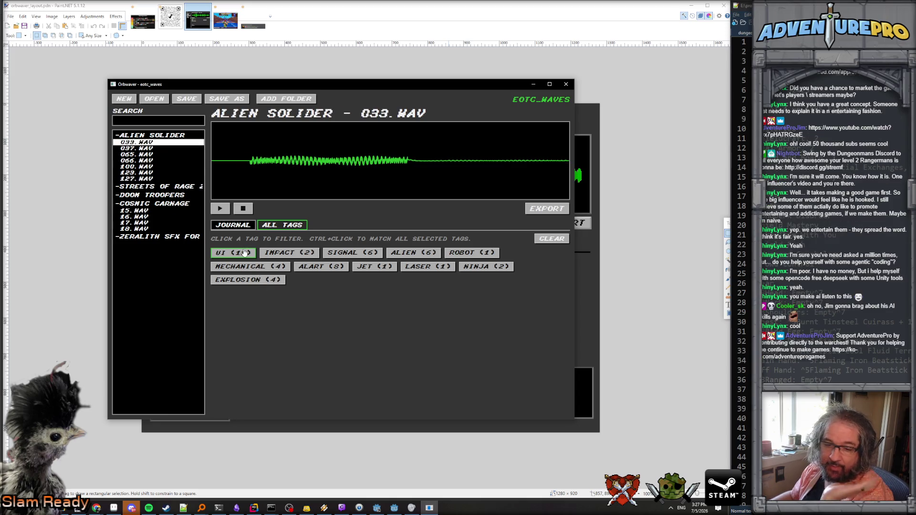
- Audition IMPACT sounds 065, 026 and SIGNAL sounds 052, 047, 036, 100
{"action": "left_click", "coordinate": [279, 253]}
{"action": "left_click", "coordinate": [139, 149]}
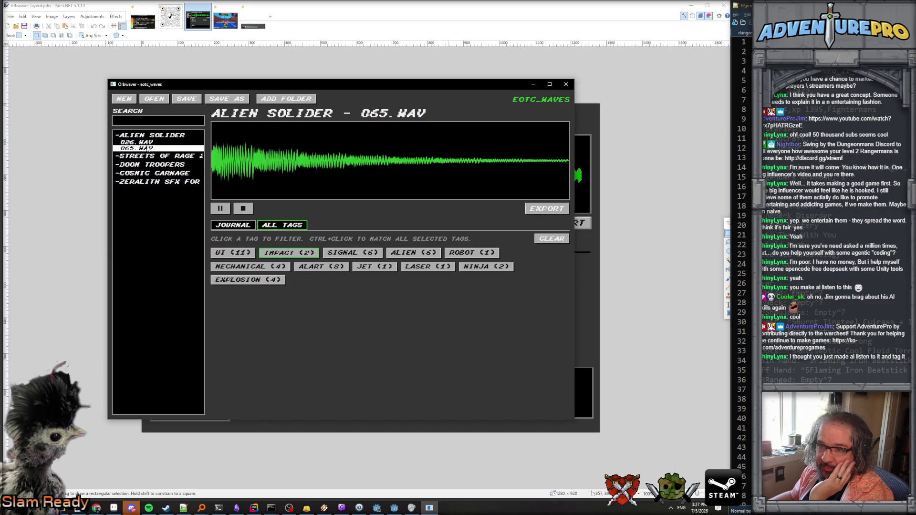
{"action": "left_click", "coordinate": [141, 142]}
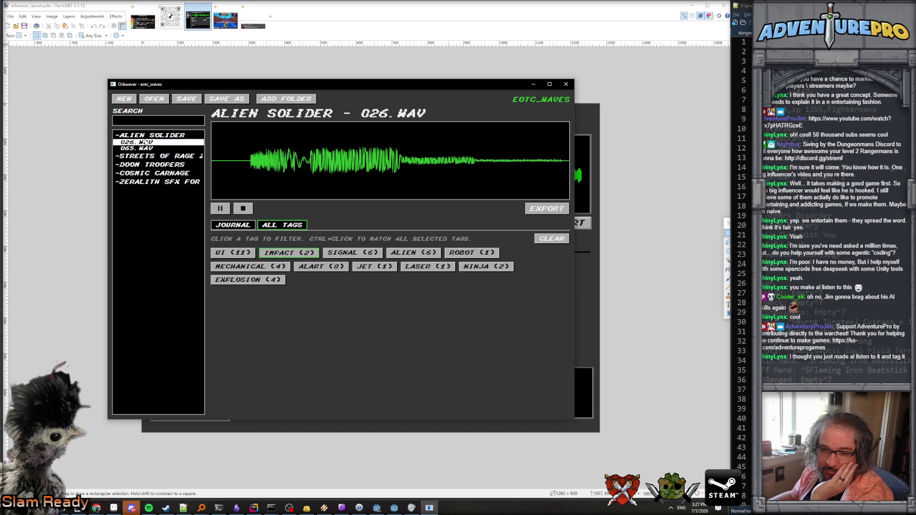
{"action": "left_click", "coordinate": [348, 253]}
{"action": "left_click", "coordinate": [137, 161]}
{"action": "left_click", "coordinate": [137, 154]}
{"action": "left_click", "coordinate": [141, 149]}
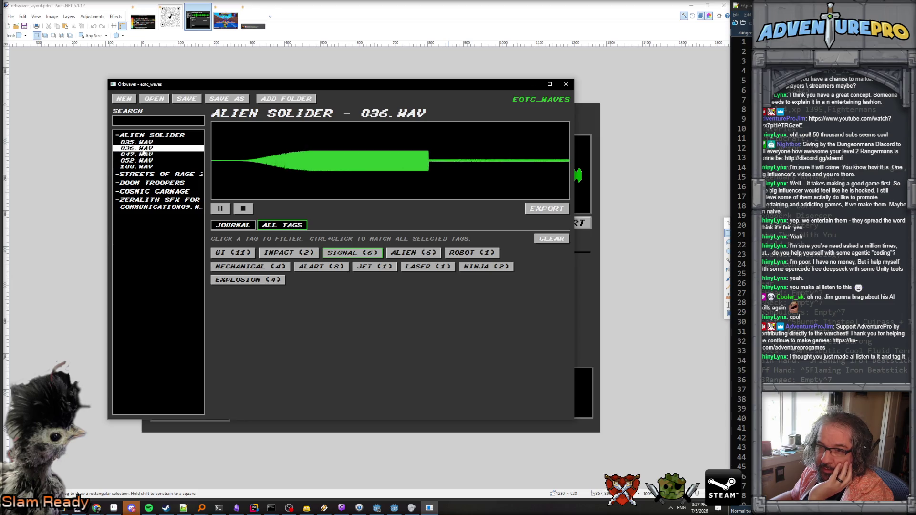
{"action": "left_click", "coordinate": [146, 167]}
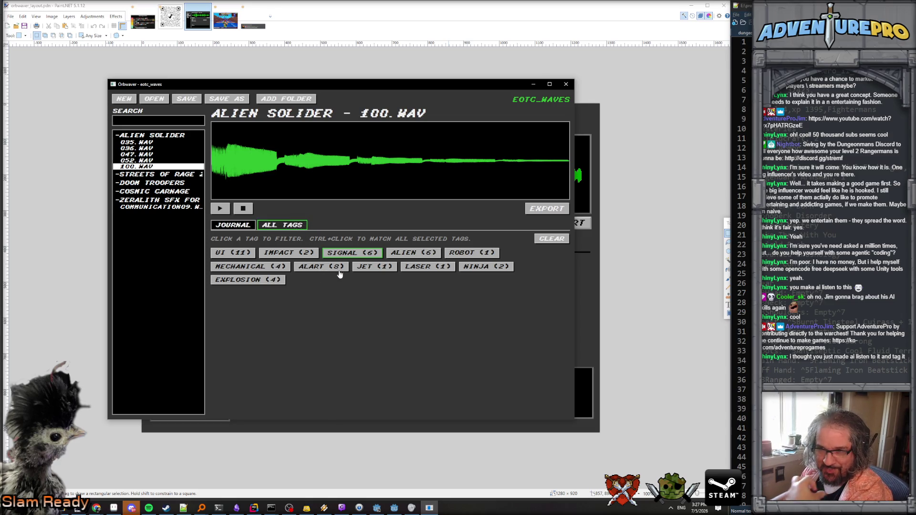
- Audition NINJA sounds (Cosmic Carnage 20, Streets of Rage 2 V49) and EXPLOSION sounds 0E, 08, 092, 091
{"action": "left_click", "coordinate": [482, 266]}
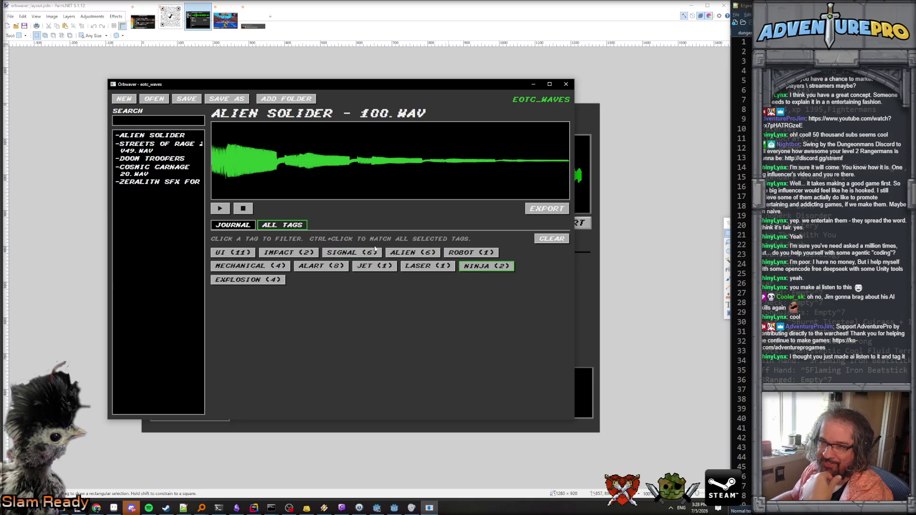
{"action": "left_click", "coordinate": [135, 173]}
{"action": "left_click", "coordinate": [138, 151]}
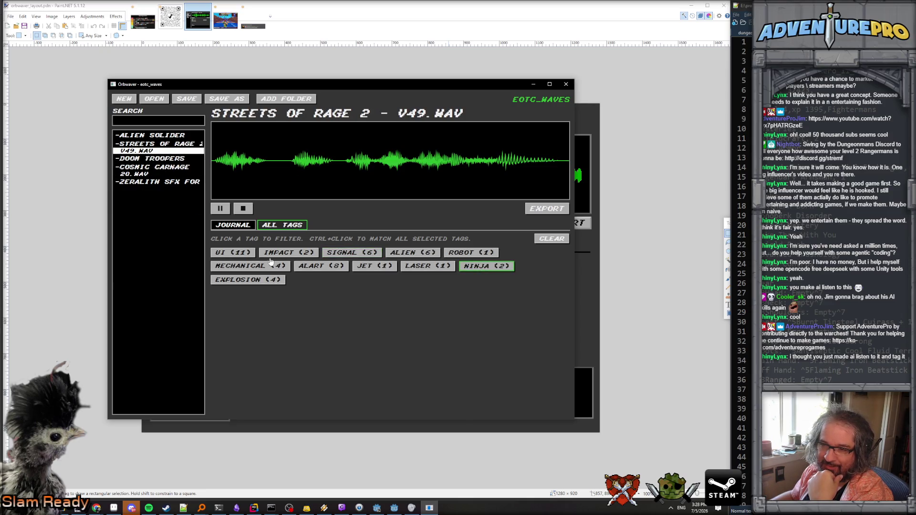
{"action": "left_click", "coordinate": [242, 280]}
{"action": "left_click", "coordinate": [135, 186]}
{"action": "left_click", "coordinate": [135, 180]}
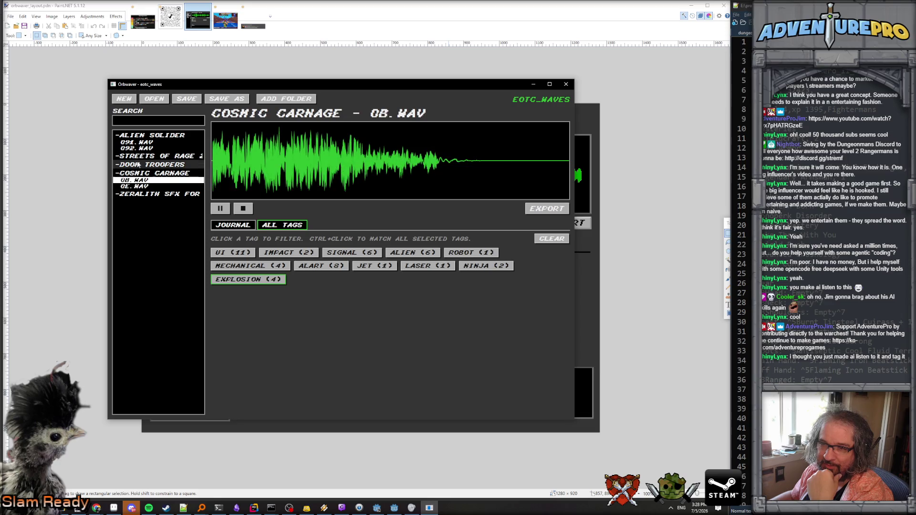
{"action": "left_click", "coordinate": [136, 148]}
{"action": "left_click", "coordinate": [135, 142]}
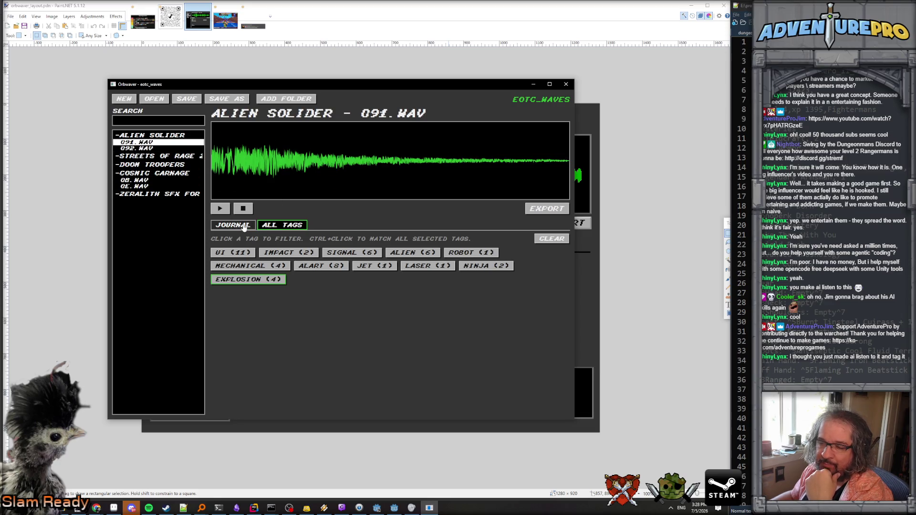
- Clear the tag filter, play Alien Solider 047.WAV, and expand the Zeralith SFX group
{"action": "left_click", "coordinate": [553, 239]}
{"action": "scroll", "coordinate": [179, 217], "scroll_direction": "down", "scroll_amount": 9}
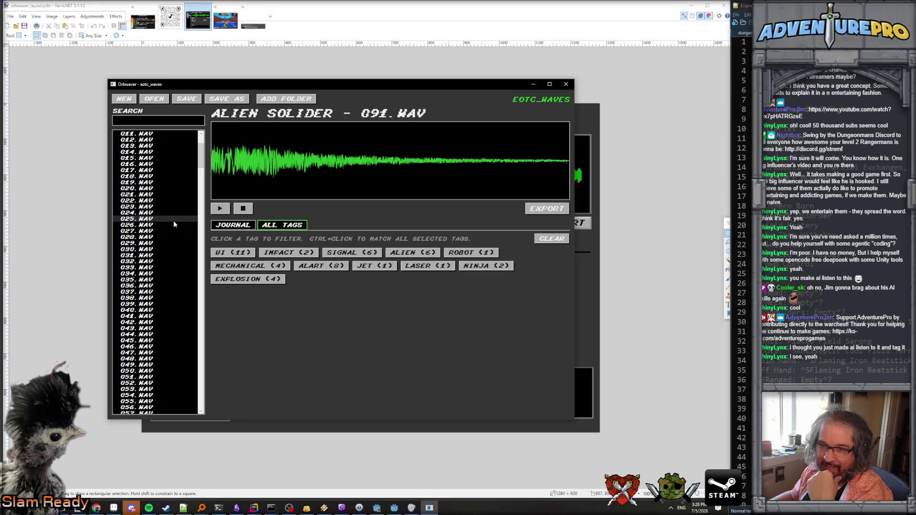
{"action": "left_click", "coordinate": [165, 262]}
{"action": "scroll", "coordinate": [160, 271], "scroll_direction": "up", "scroll_amount": 7}
{"action": "scroll", "coordinate": [160, 272], "scroll_direction": "up", "scroll_amount": 2}
{"action": "left_click", "coordinate": [117, 136]}
{"action": "left_click", "coordinate": [118, 153]}
{"action": "left_click", "coordinate": [117, 153]}
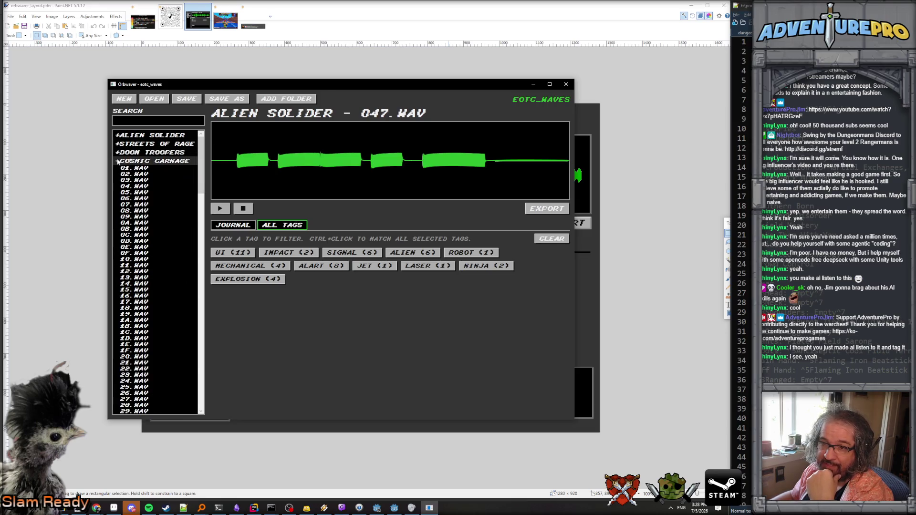
{"action": "left_click", "coordinate": [118, 170]}
- Audition the ALART sounds and the COMMUNICATION sounds, including COMMUNICATION08.WAV
{"action": "left_click", "coordinate": [157, 183]}
{"action": "left_click", "coordinate": [162, 189]}
{"action": "left_click", "coordinate": [164, 195]}
{"action": "left_click", "coordinate": [158, 177]}
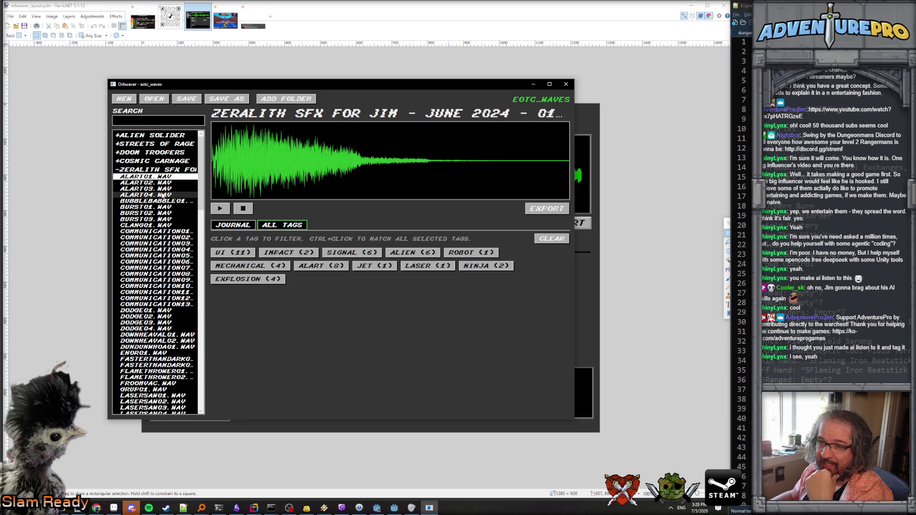
{"action": "left_click", "coordinate": [163, 256]}
{"action": "left_click", "coordinate": [167, 274]}
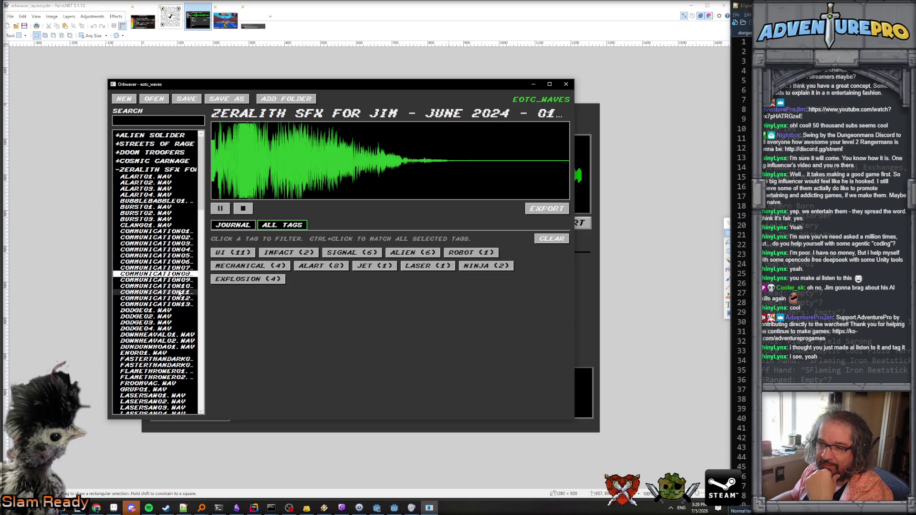
- Show the Journal tags for ALART01.WAV and play ALART02, ALART03 and BUBBLEBABBLE01
{"action": "left_click", "coordinate": [233, 225]}
{"action": "left_click", "coordinate": [152, 177]}
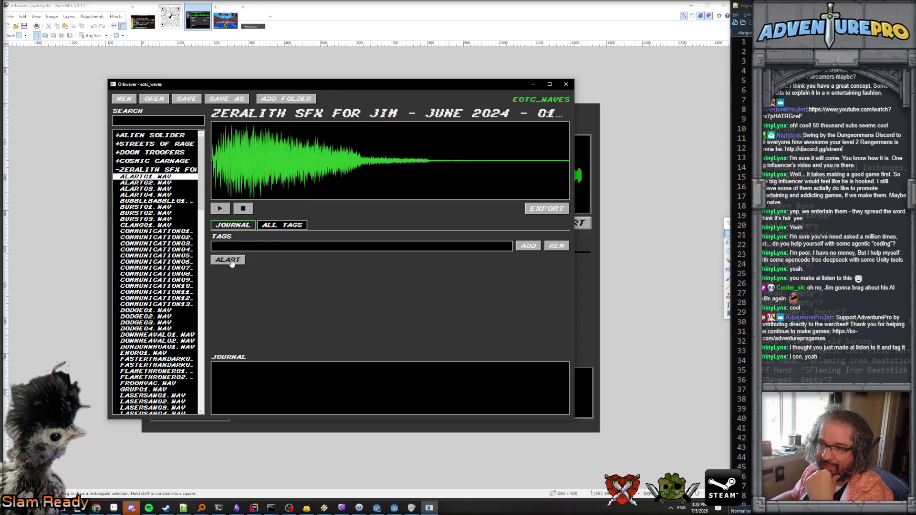
{"action": "left_click", "coordinate": [167, 183]}
{"action": "left_click", "coordinate": [162, 190]}
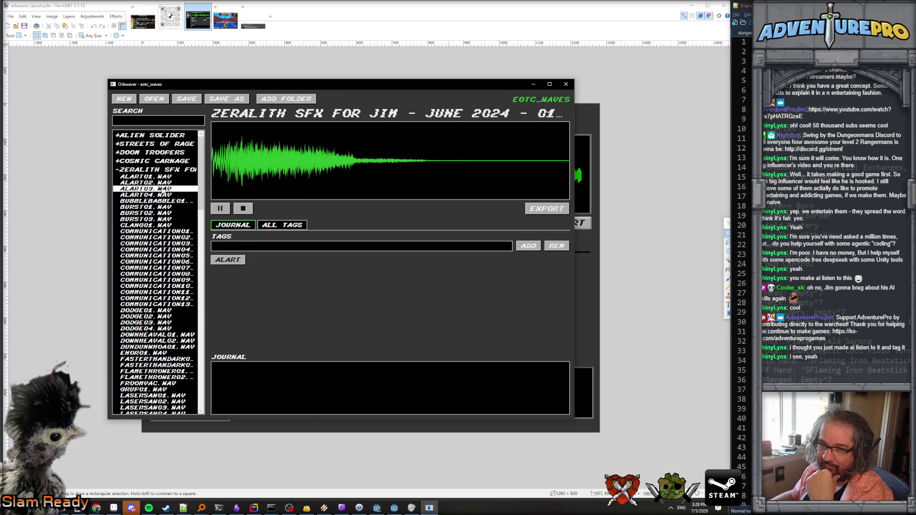
{"action": "left_click", "coordinate": [162, 202]}
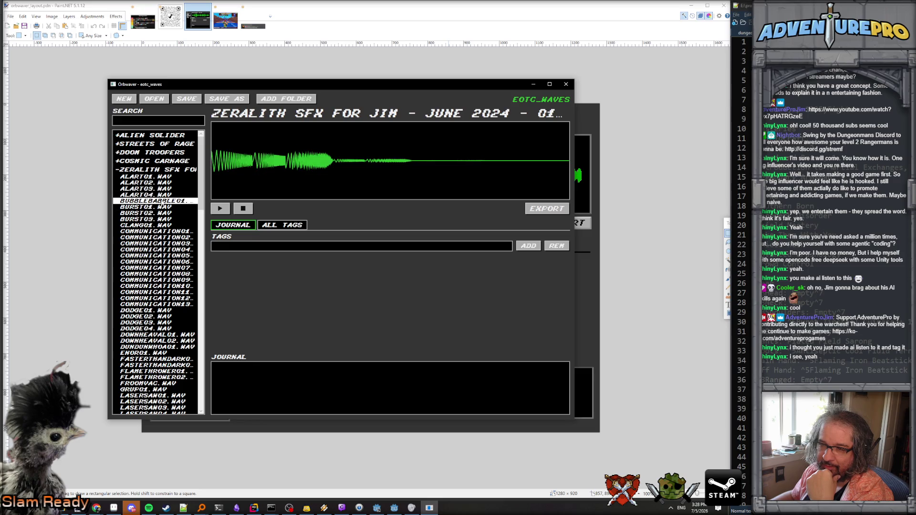
- Audition BURST01.WAV, BURST02.WAV and BURST03.WAV, settling on BURST02
{"action": "left_click", "coordinate": [164, 207]}
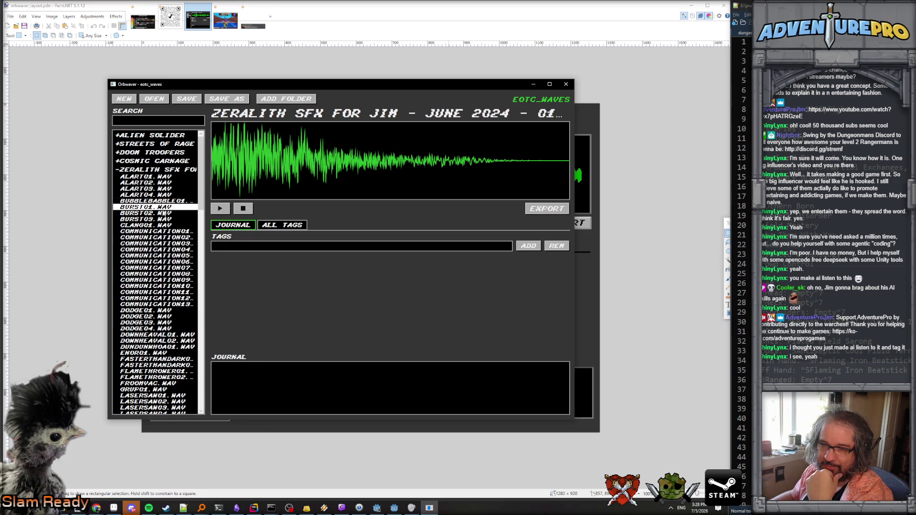
{"action": "left_click", "coordinate": [163, 214]}
{"action": "left_click", "coordinate": [163, 222]}
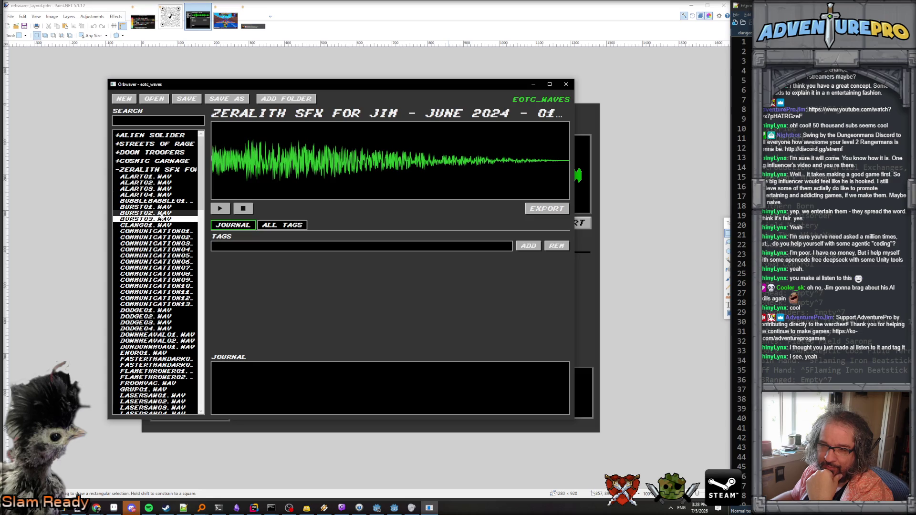
{"action": "left_click", "coordinate": [163, 215]}
{"action": "left_click", "coordinate": [162, 214]}
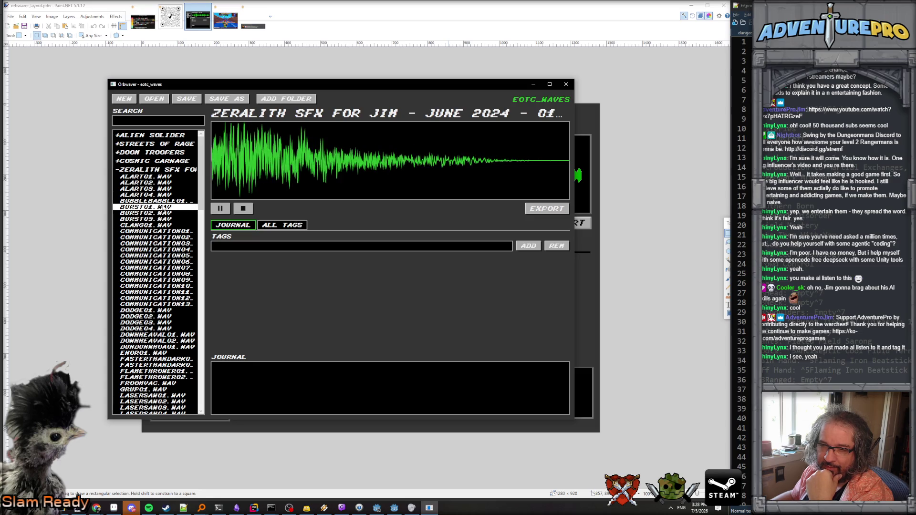
- Add the WEAPON tag to BURST02.WAV and then to BURST01.WAV
{"action": "left_click", "coordinate": [237, 247]}
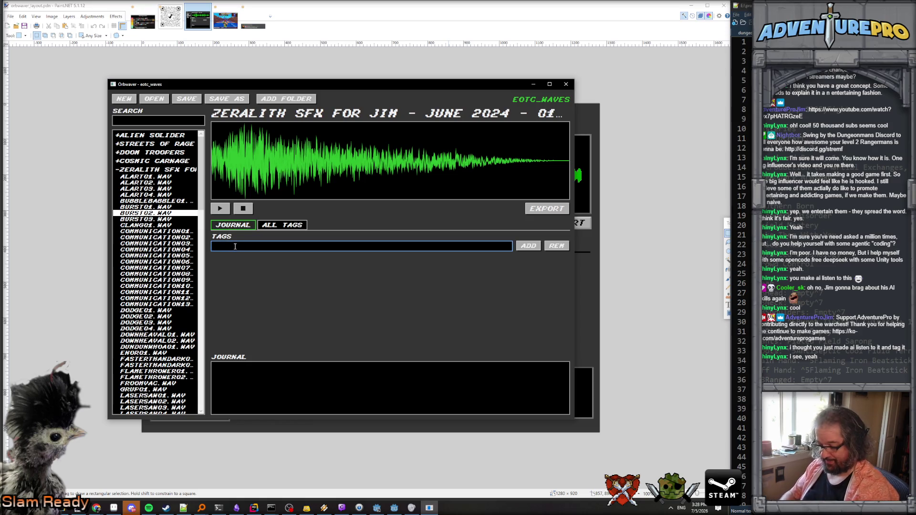
{"action": "type", "text": "WEAPON"}
{"action": "key", "text": "Return"}
{"action": "left_click", "coordinate": [145, 207]}
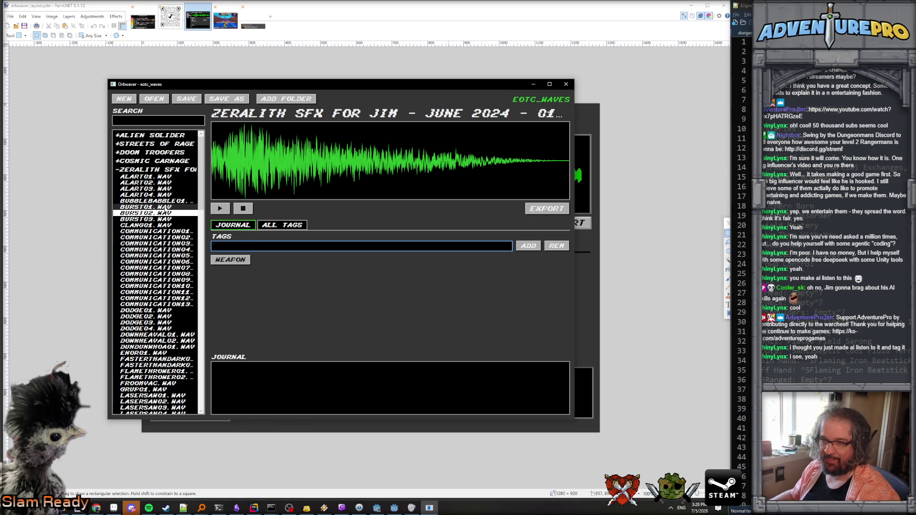
{"action": "left_click", "coordinate": [230, 246]}
{"action": "type", "text": "WEAPON"}
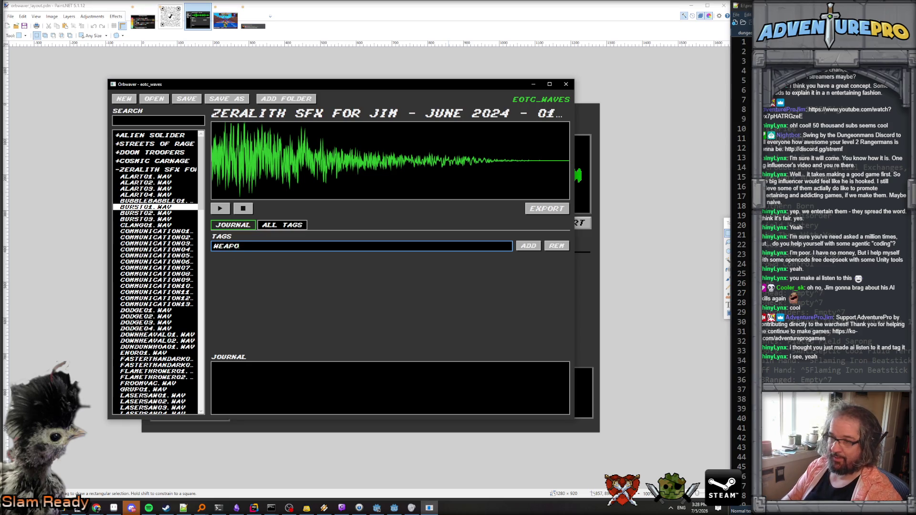
{"action": "key", "text": "Return"}
- Play BURST02, COMMUNICATION05, COMMUNICATION01, LASERSAW04 and LASERSAW03, then close Orbweaver and minimize Paint.NET
{"action": "left_click", "coordinate": [165, 213]}
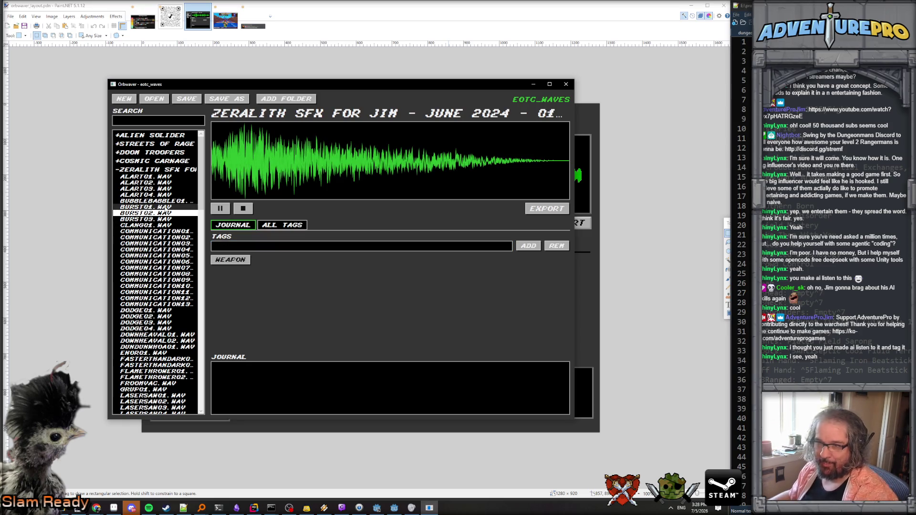
{"action": "left_click", "coordinate": [177, 257]}
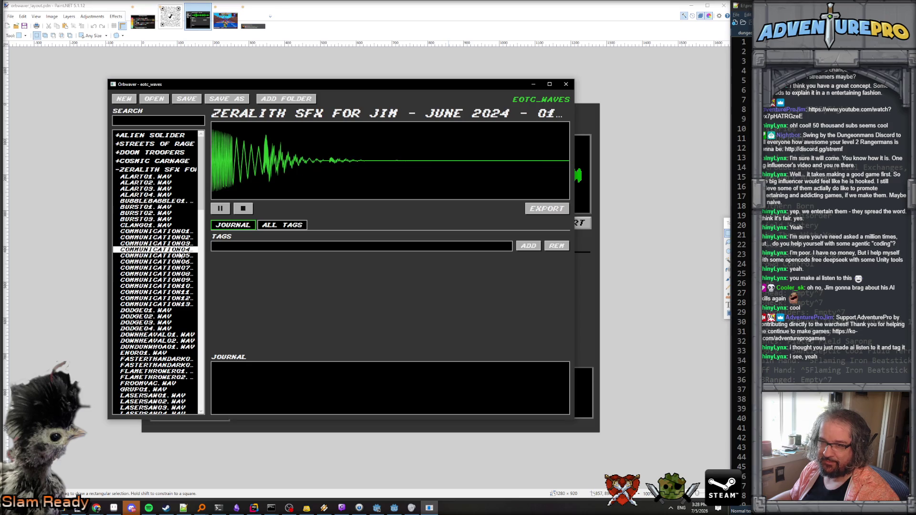
{"action": "left_click", "coordinate": [181, 232]}
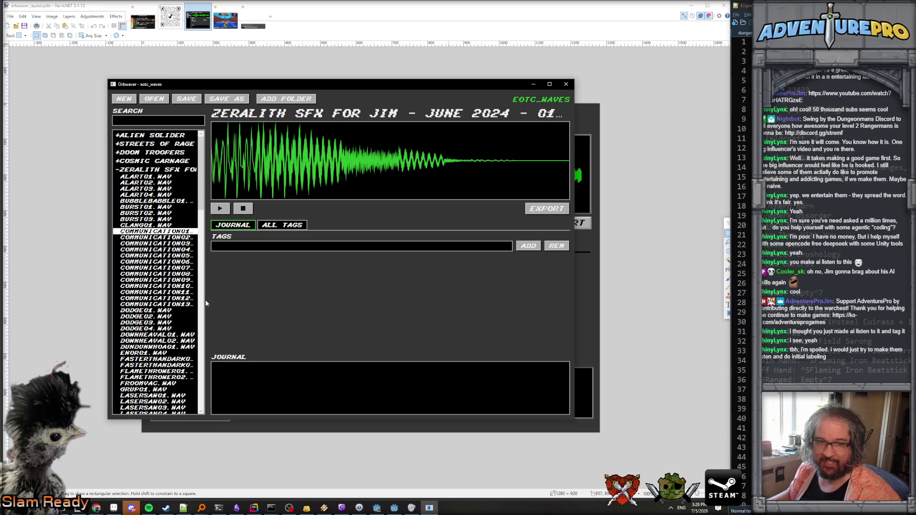
{"action": "scroll", "coordinate": [143, 248], "scroll_direction": "down", "scroll_amount": 5}
{"action": "left_click", "coordinate": [162, 275]}
{"action": "left_click", "coordinate": [163, 268]}
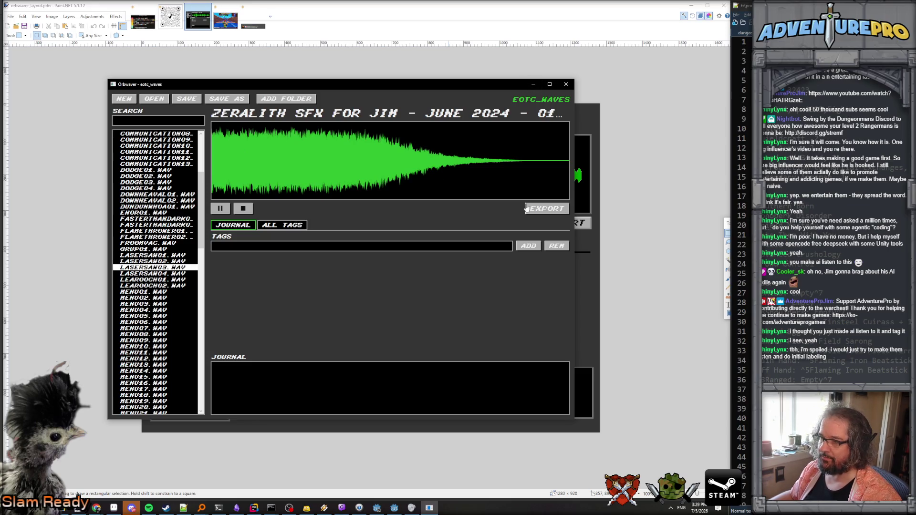
{"action": "key", "text": "alt+F4"}
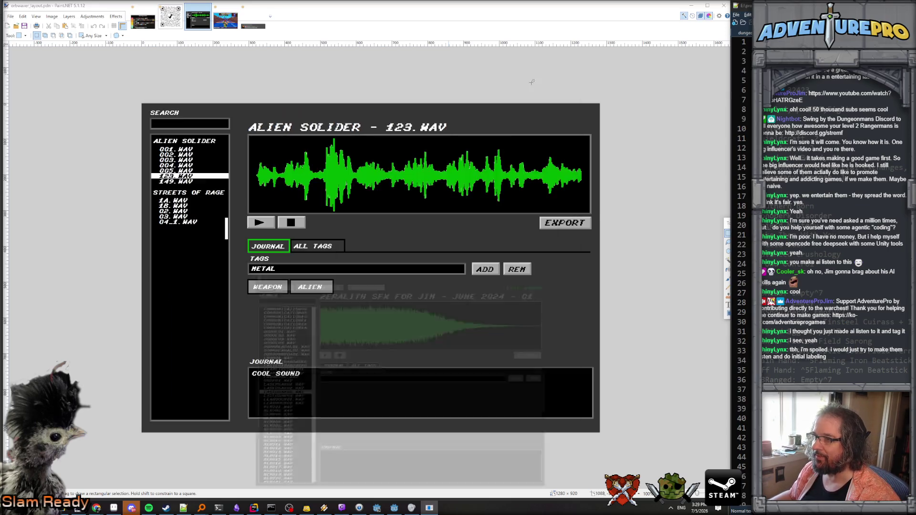
{"action": "left_click", "coordinate": [692, 6]}
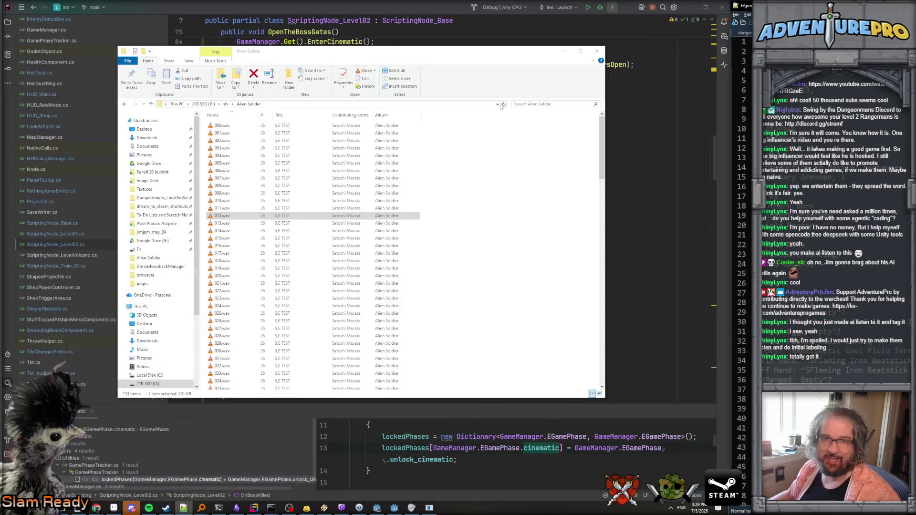
- Look over the cinematic methods in the script, checking where SwitchToCameraCinematic is used
{"action": "left_click", "coordinate": [564, 50]}
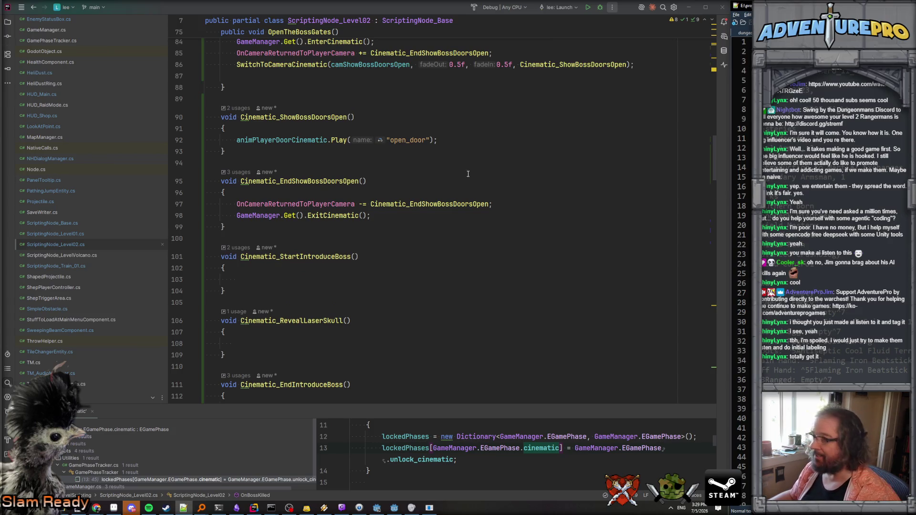
{"action": "left_click", "coordinate": [387, 238]}
{"action": "scroll", "coordinate": [387, 239], "scroll_direction": "down", "scroll_amount": 4}
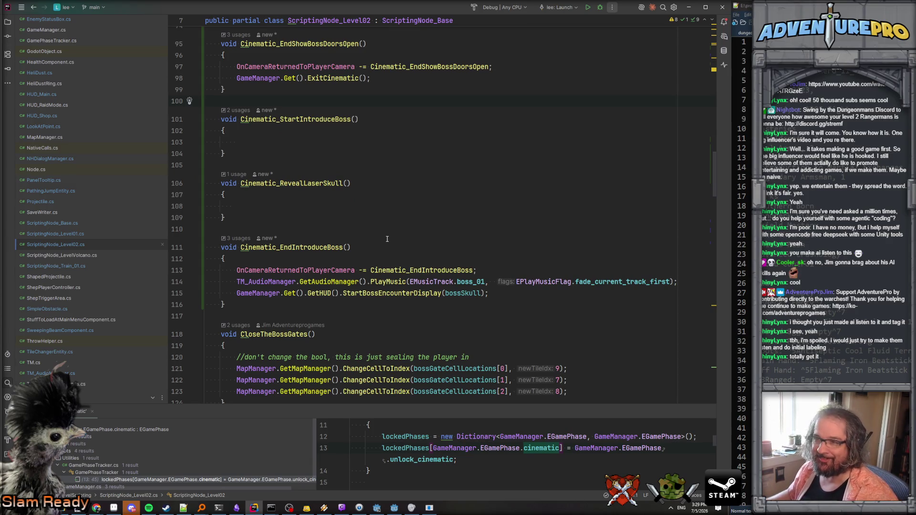
{"action": "scroll", "coordinate": [387, 239], "scroll_direction": "up", "scroll_amount": 4}
{"action": "scroll", "coordinate": [387, 239], "scroll_direction": "down", "scroll_amount": 5}
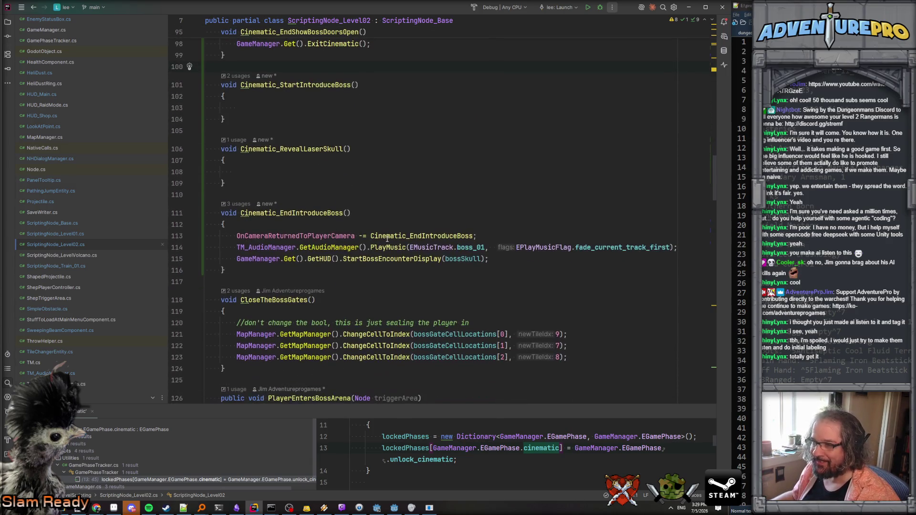
{"action": "scroll", "coordinate": [387, 239], "scroll_direction": "up", "scroll_amount": 12}
{"action": "scroll", "coordinate": [383, 229], "scroll_direction": "up", "scroll_amount": 8}
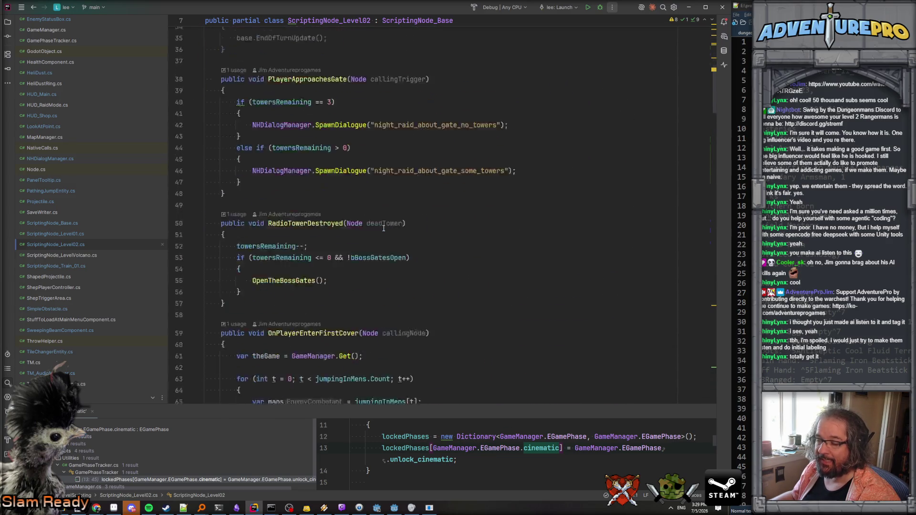
{"action": "scroll", "coordinate": [384, 229], "scroll_direction": "down", "scroll_amount": 14}
{"action": "double_click", "coordinate": [298, 134]}
{"action": "scroll", "coordinate": [486, 224], "scroll_direction": "up", "scroll_amount": 3}
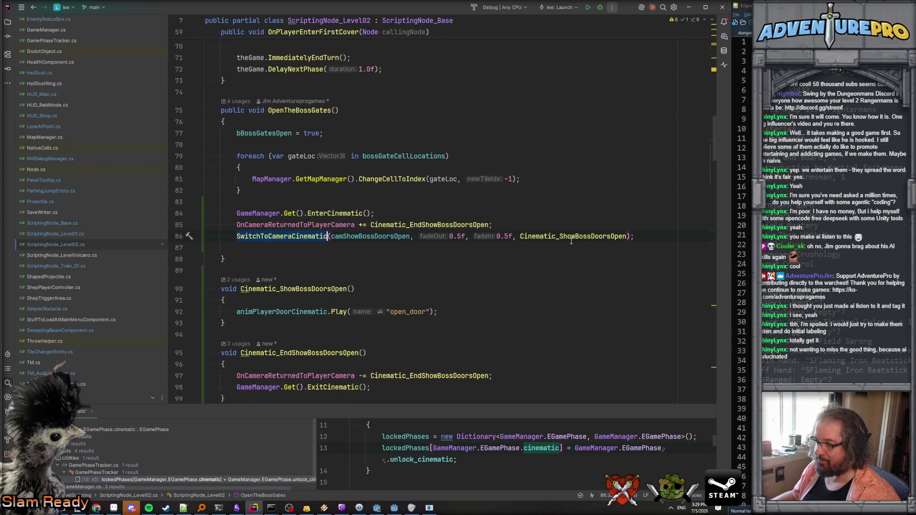
{"action": "scroll", "coordinate": [572, 241], "scroll_direction": "up", "scroll_amount": 12}
{"action": "scroll", "coordinate": [556, 246], "scroll_direction": "down", "scroll_amount": 14}
- Copy the open_door Play line into Cinematic_StartIntroduceBoss and rename the animation to intro_boss
{"action": "left_click", "coordinate": [575, 168], "text": "ctrl"}
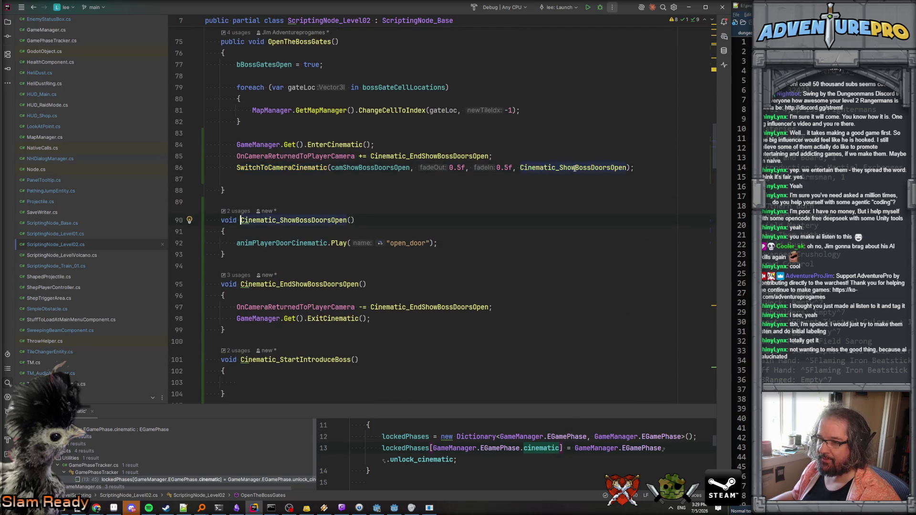
{"action": "left_click_drag", "start_coordinate": [236, 243], "coordinate": [468, 244]}
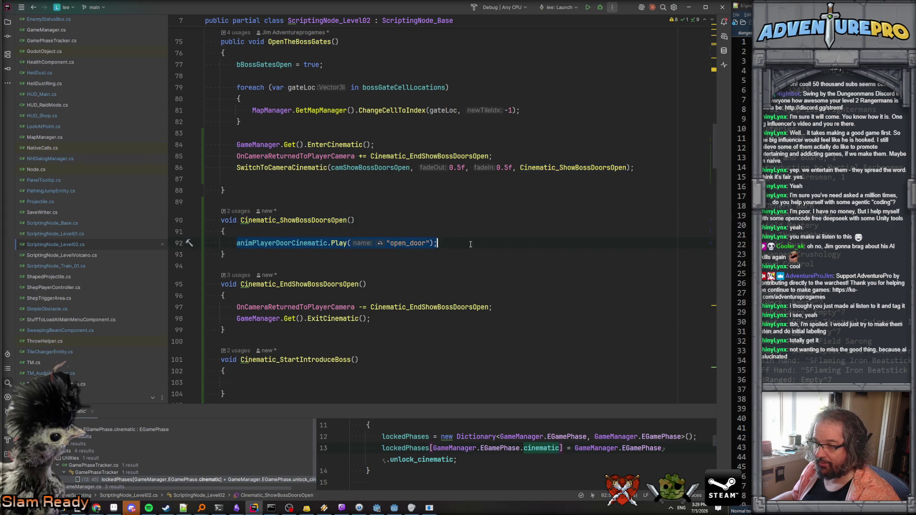
{"action": "key", "text": "ctrl+c"}
{"action": "scroll", "coordinate": [471, 244], "scroll_direction": "down", "scroll_amount": 6}
{"action": "left_click", "coordinate": [373, 177]}
{"action": "key", "text": "ctrl+v"}
{"action": "double_click", "coordinate": [373, 177]}
{"action": "type", "text": "intro"}
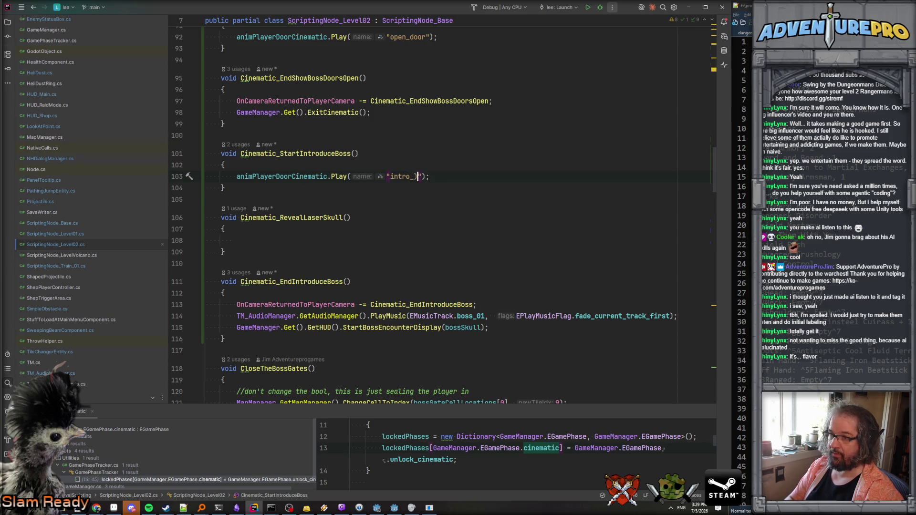
{"action": "key", "text": "BackSpace"}
{"action": "key", "text": "BackSpace"}
{"action": "key", "text": "BackSpace"}
{"action": "type", "text": "boss"}
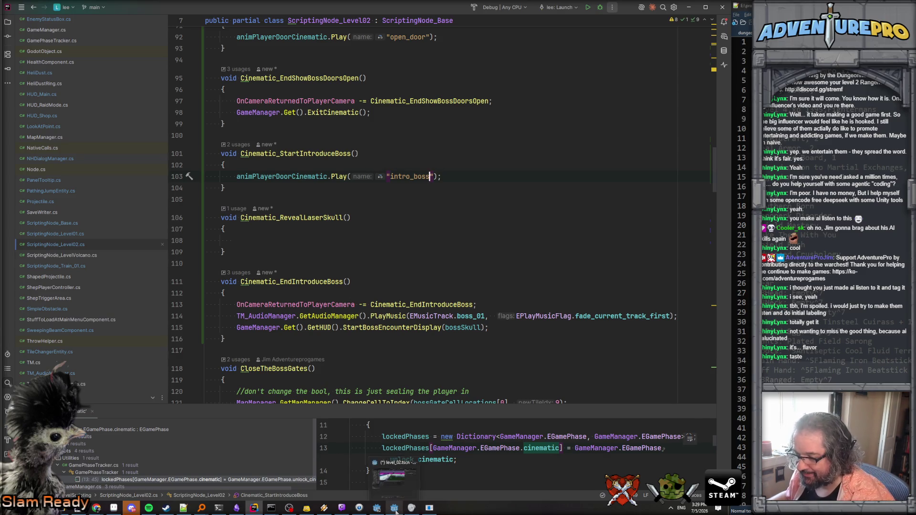
{"action": "left_click", "coordinate": [395, 508]}
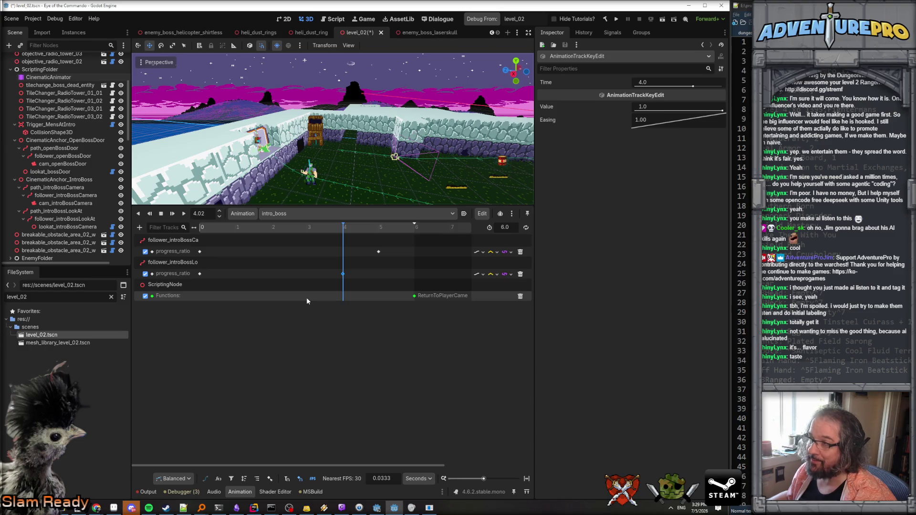
- Save level_02, select ScriptingNode and rebuild the C# project to refresh its exported fields
{"action": "key", "text": "ctrl+s"}
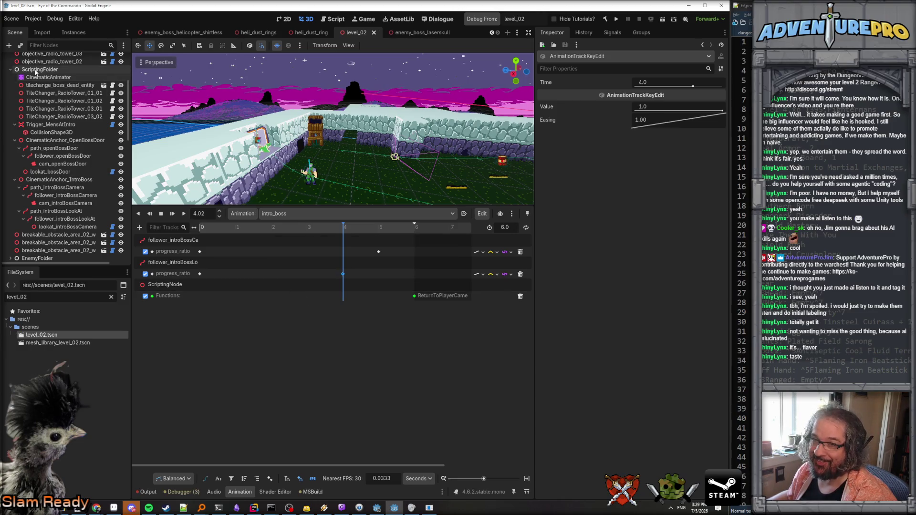
{"action": "left_click", "coordinate": [35, 72]}
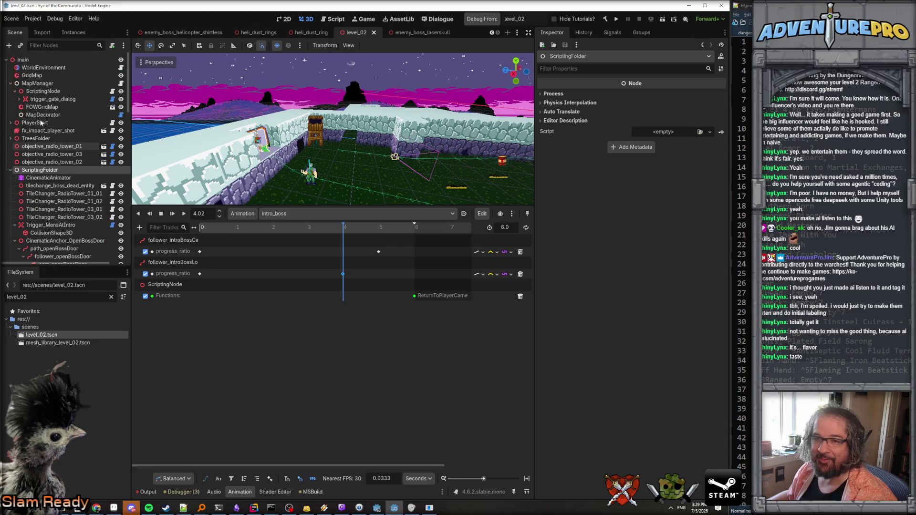
{"action": "left_click", "coordinate": [43, 91]}
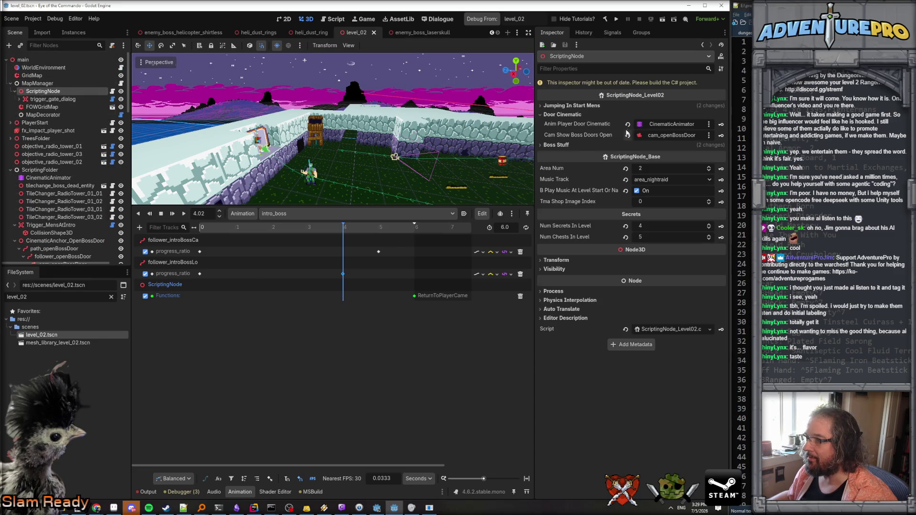
{"action": "left_click", "coordinate": [606, 20]}
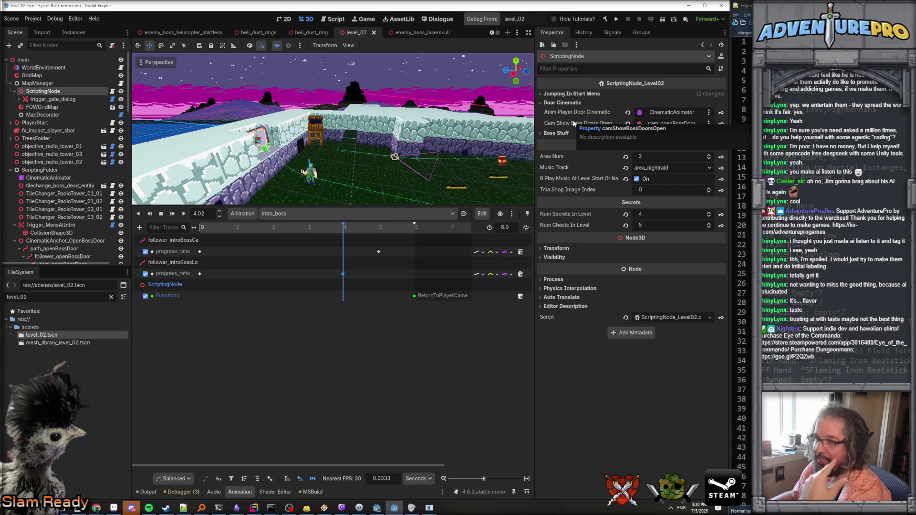
{"action": "left_click", "coordinate": [540, 93]}
{"action": "left_click", "coordinate": [540, 93]}
{"action": "left_click", "coordinate": [543, 134]}
{"action": "left_click", "coordinate": [543, 134]}
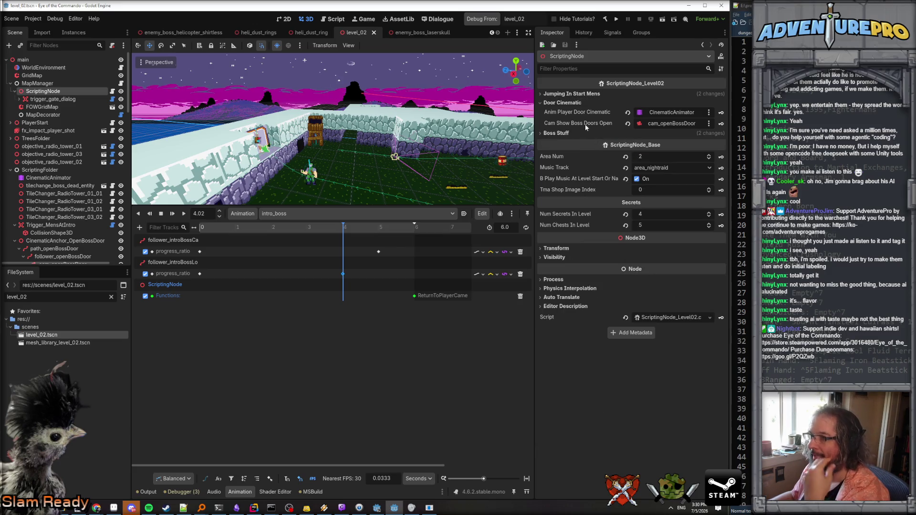
- Check the top of the scripting script in Rider before returning to Godot
{"action": "key", "text": "alt+Tab"}
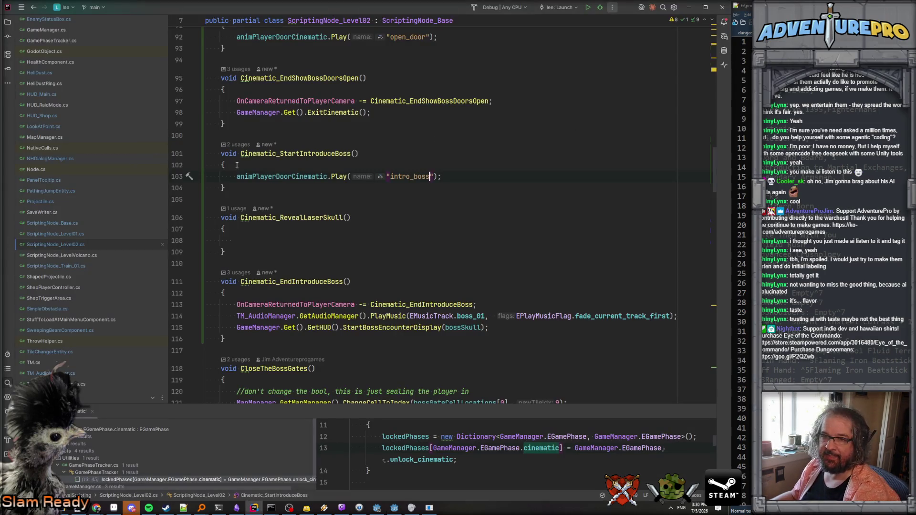
{"action": "left_click", "coordinate": [234, 241]}
{"action": "key", "text": "ctrl+Home"}
{"action": "scroll", "coordinate": [313, 245], "scroll_direction": "down", "scroll_amount": 2}
{"action": "key", "text": "alt+Tab"}
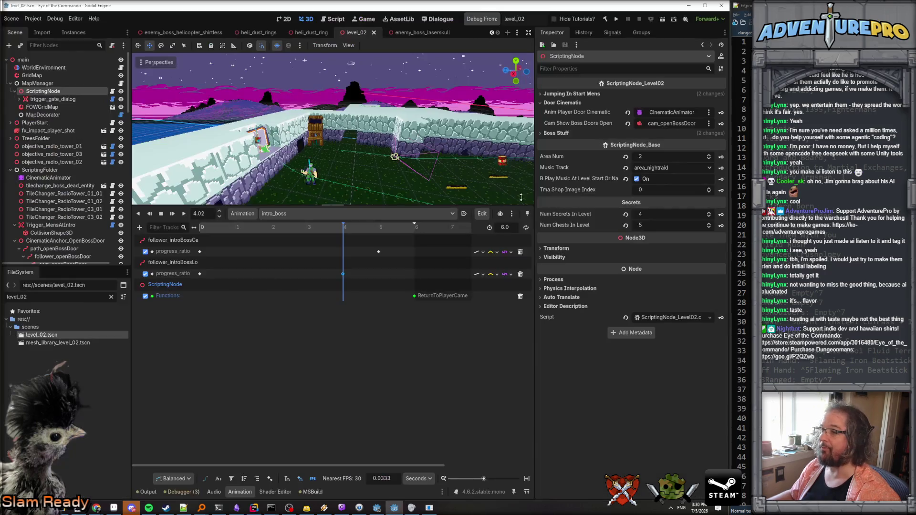
- Under Boss Stuff, assign cam_introBossCamera to Cam Intro Boss and save the scene
{"action": "left_click", "coordinate": [553, 133]}
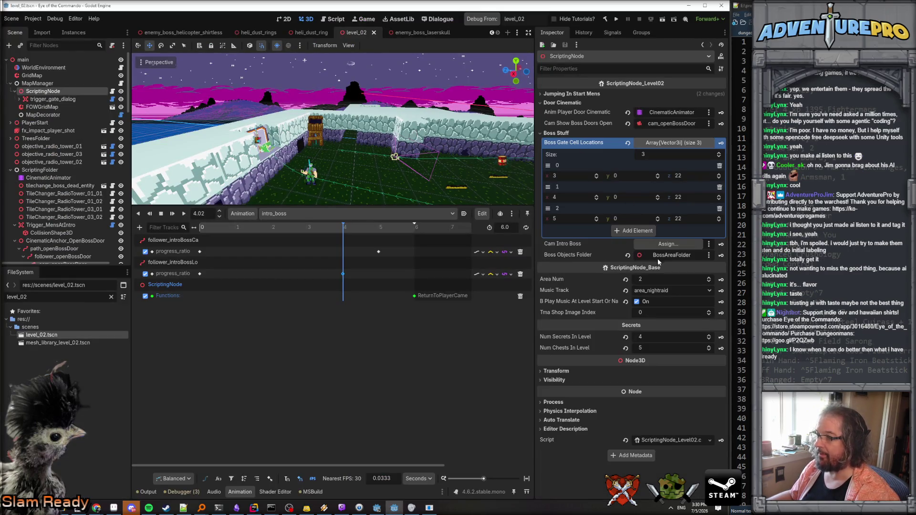
{"action": "scroll", "coordinate": [50, 182], "scroll_direction": "down", "scroll_amount": 3}
{"action": "scroll", "coordinate": [50, 182], "scroll_direction": "down", "scroll_amount": 1}
{"action": "left_click_drag", "start_coordinate": [53, 205], "coordinate": [658, 245]}
{"action": "key", "text": "ctrl+s"}
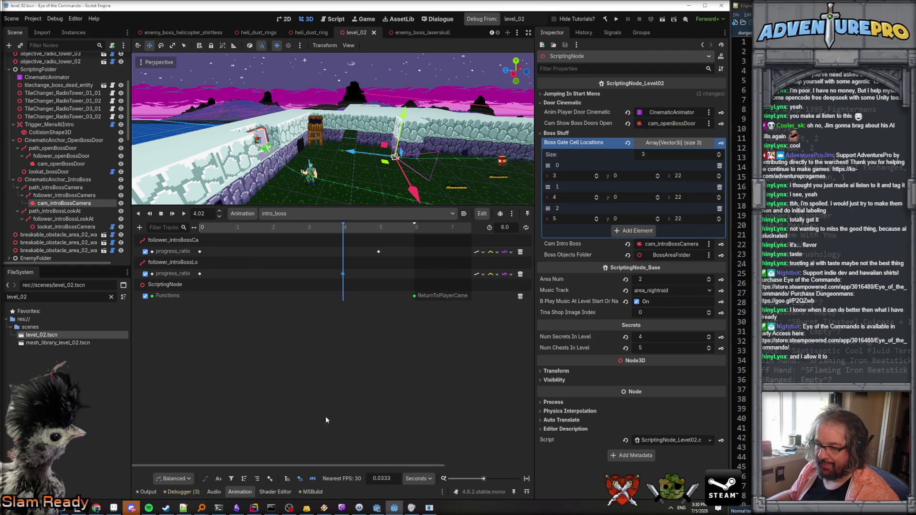
{"action": "left_click", "coordinate": [254, 508]}
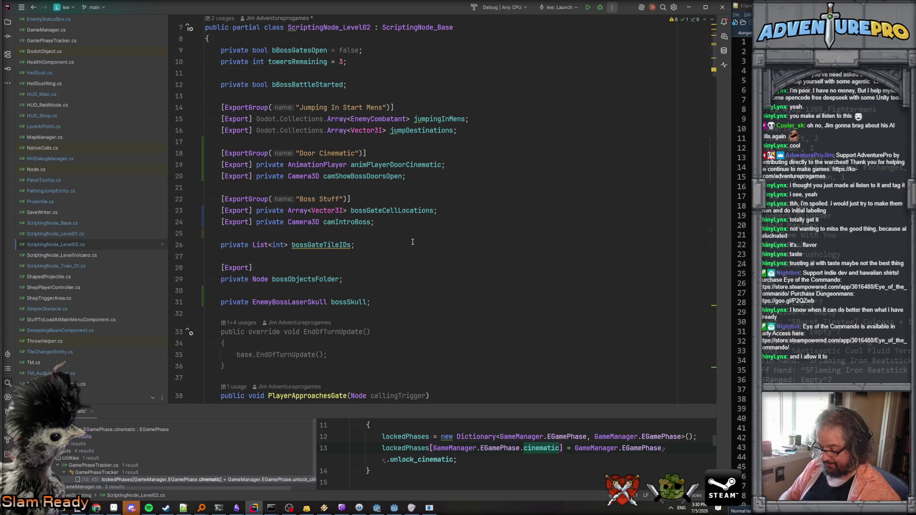
- Search the project for 'l2bo' to open Commandory_ConsoleParser.cs at the l2bossgates registration
{"action": "key", "text": "ctrl+shift+f"}
{"action": "type", "text": "l2bo"}
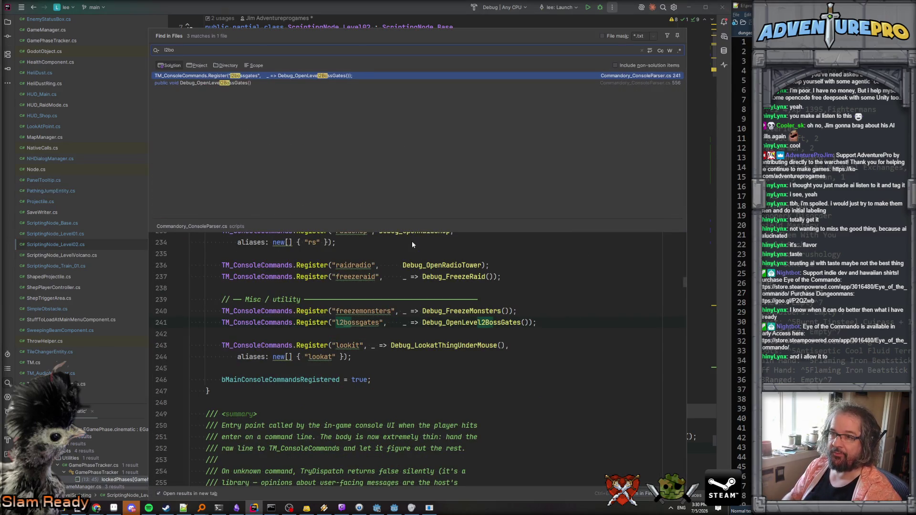
{"action": "key", "text": "Return"}
- Duplicate the l2bossgates registration line, then delete the duplicate again
{"action": "left_click", "coordinate": [588, 144]}
{"action": "key", "text": "Down"}
{"action": "key", "text": "ctrl+c"}
{"action": "key", "text": "Down"}
{"action": "key", "text": "ctrl+v"}
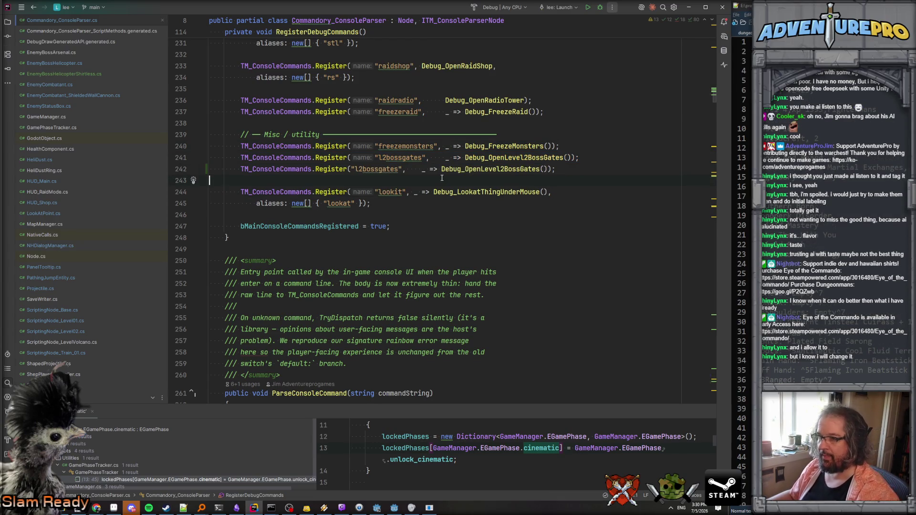
{"action": "left_click", "coordinate": [422, 169]}
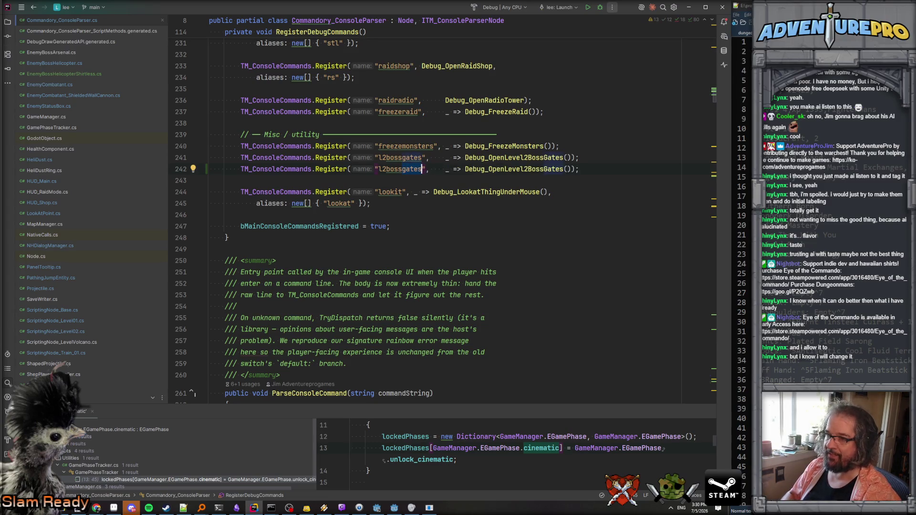
{"action": "key", "text": "shift+Up"}
{"action": "key", "text": "BackSpace"}
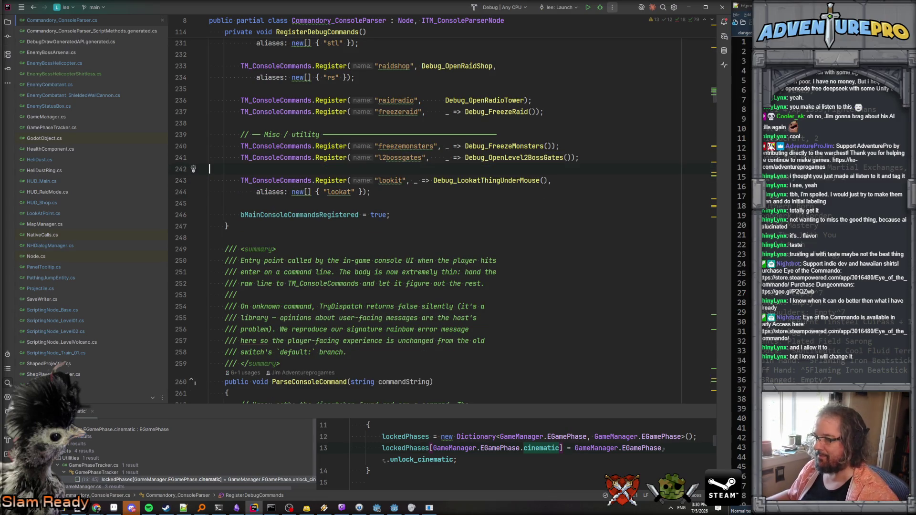
- Move the Godot viewport above the corridor wall, then return to Rider
{"action": "key", "text": "alt+Tab"}
{"action": "left_click_drag", "start_coordinate": [349, 161], "coordinate": [349, 161]}
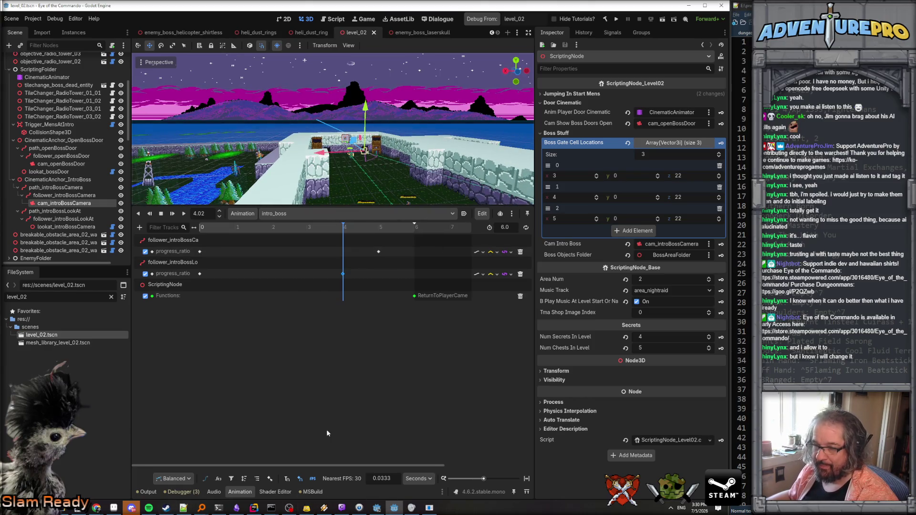
{"action": "key", "text": "alt+Tab"}
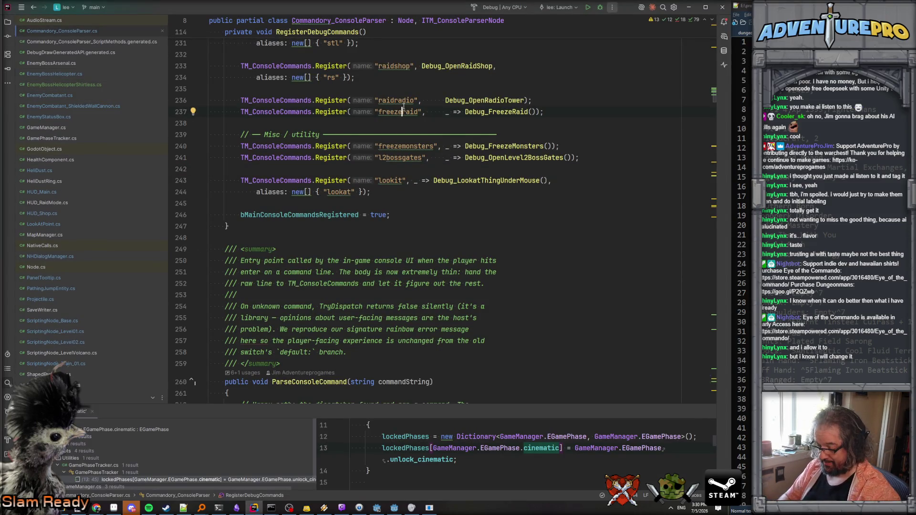
{"action": "key", "text": "ctrl+t"}
{"action": "type", "text": "enemyboss"}
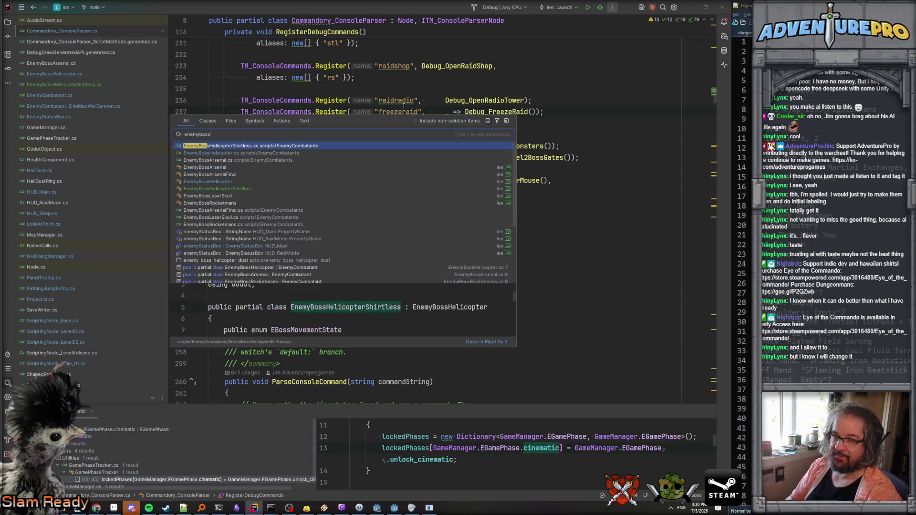
{"action": "type", "text": "l"}
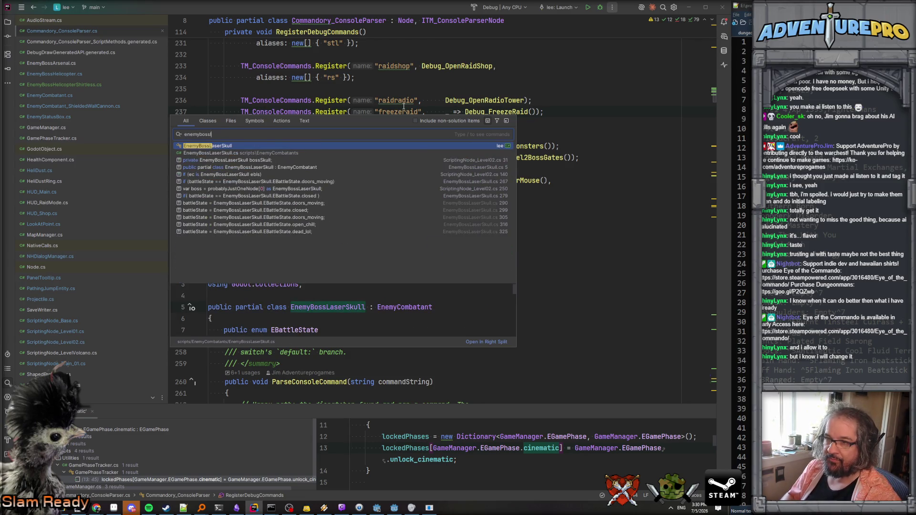
{"action": "key", "text": "Return"}
{"action": "scroll", "coordinate": [299, 199], "scroll_direction": "down", "scroll_amount": 2}
{"action": "scroll", "coordinate": [299, 199], "scroll_direction": "down", "scroll_amount": 8}
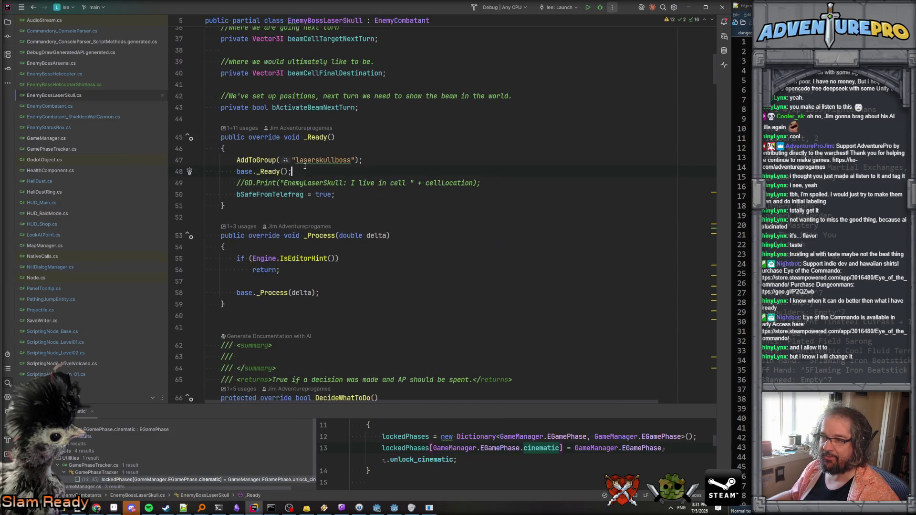
{"action": "scroll", "coordinate": [351, 201], "scroll_direction": "up", "scroll_amount": 12}
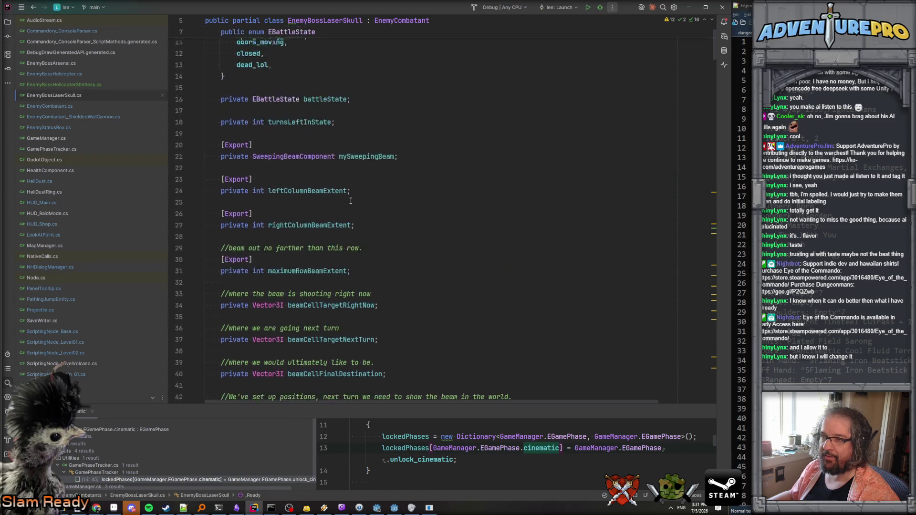
{"action": "scroll", "coordinate": [350, 201], "scroll_direction": "down", "scroll_amount": 15}
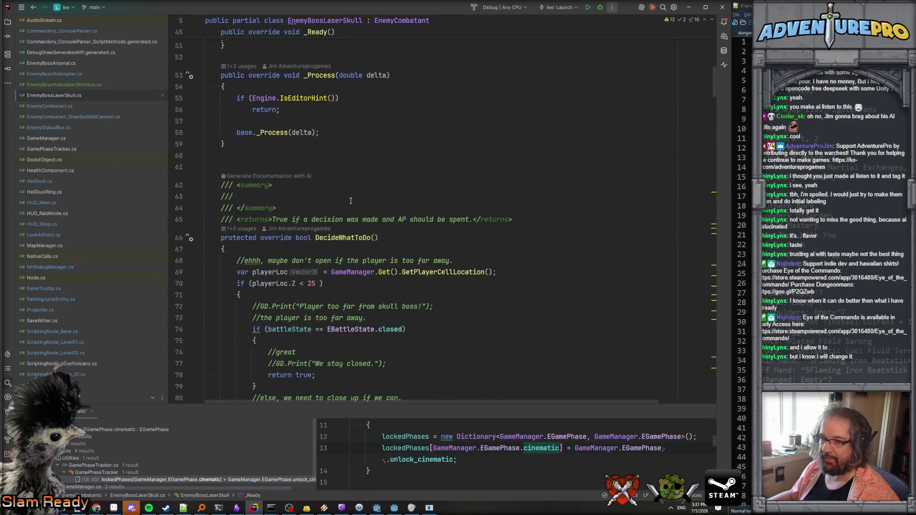
{"action": "scroll", "coordinate": [351, 210], "scroll_direction": "down", "scroll_amount": 3}
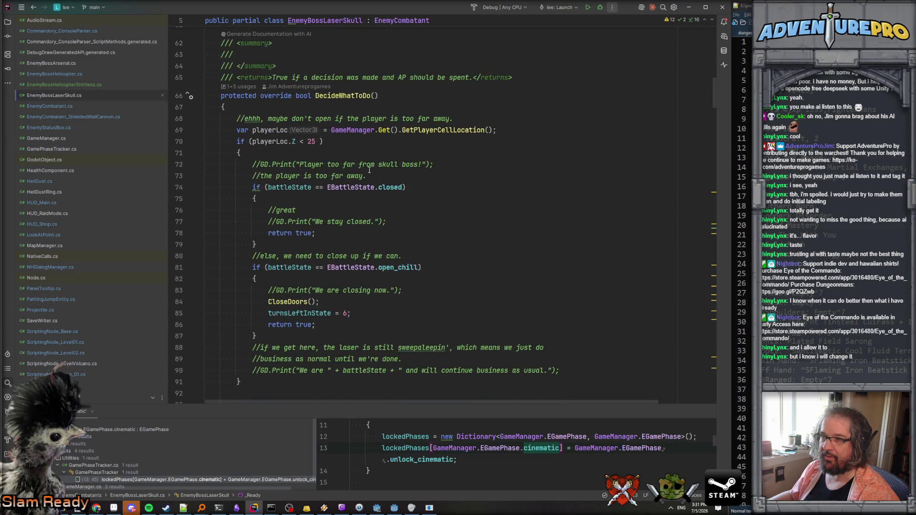
{"action": "scroll", "coordinate": [369, 170], "scroll_direction": "down", "scroll_amount": 1}
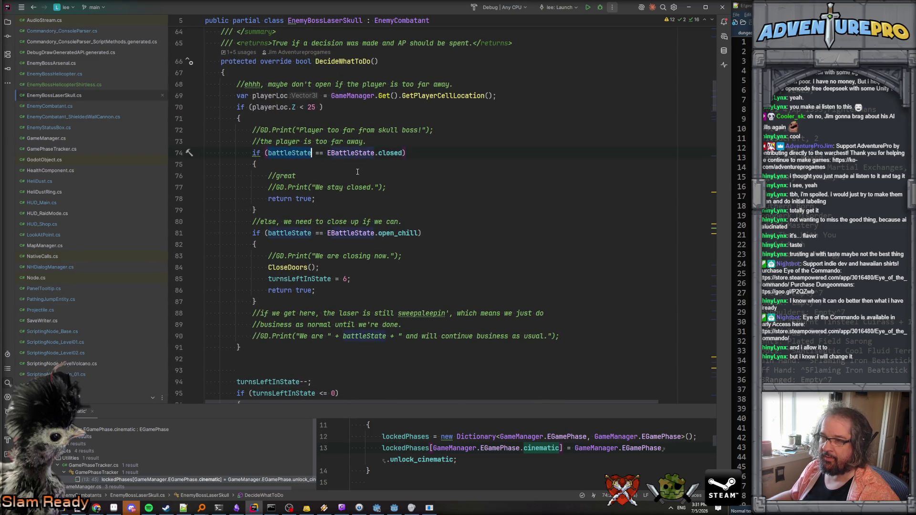
{"action": "left_click_drag", "start_coordinate": [268, 153], "coordinate": [395, 152]}
{"action": "scroll", "coordinate": [390, 223], "scroll_direction": "up", "scroll_amount": 12}
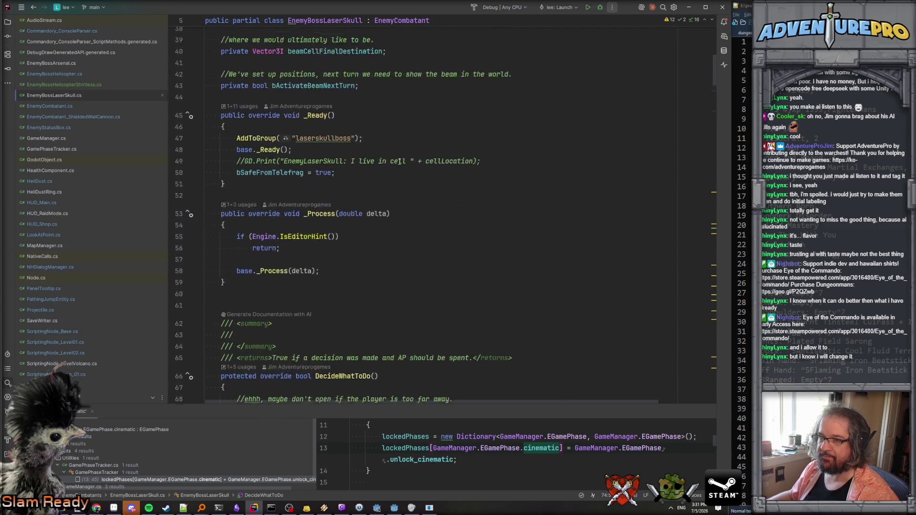
{"action": "scroll", "coordinate": [341, 292], "scroll_direction": "down", "scroll_amount": 20}
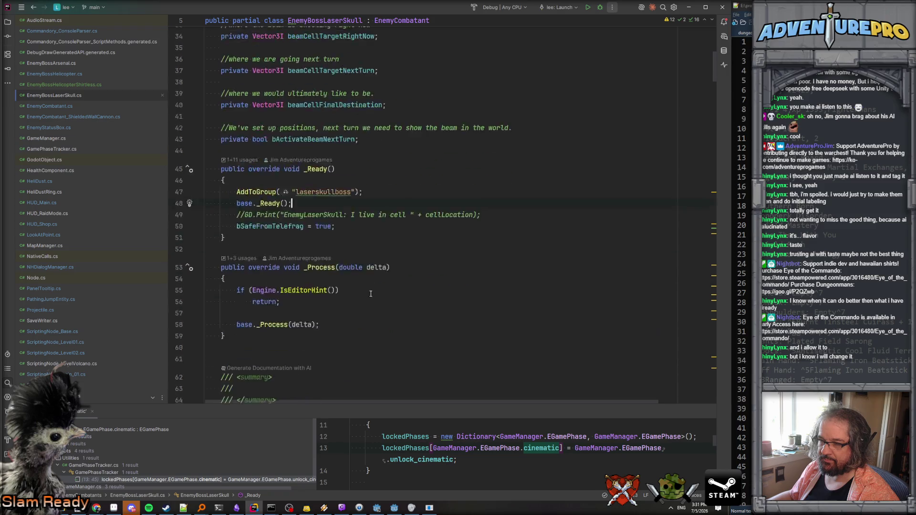
{"action": "scroll", "coordinate": [367, 292], "scroll_direction": "down", "scroll_amount": 20}
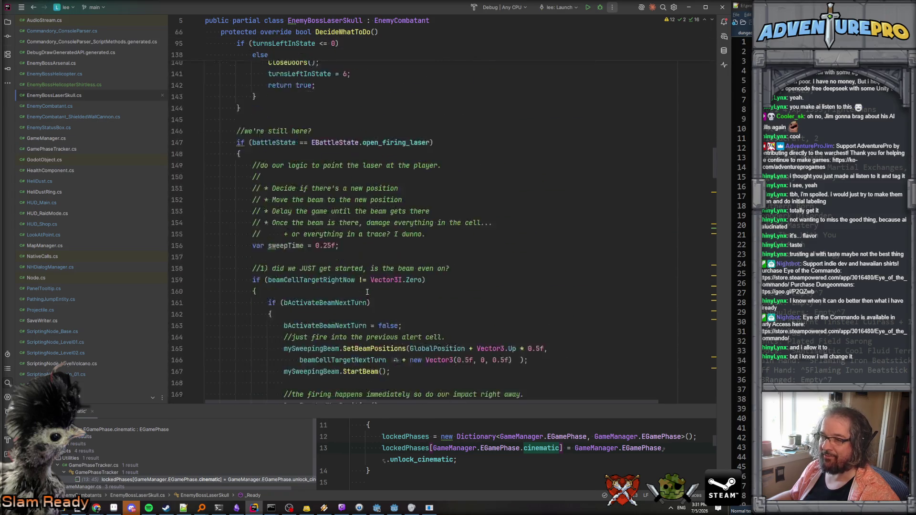
{"action": "scroll", "coordinate": [367, 292], "scroll_direction": "down", "scroll_amount": 9}
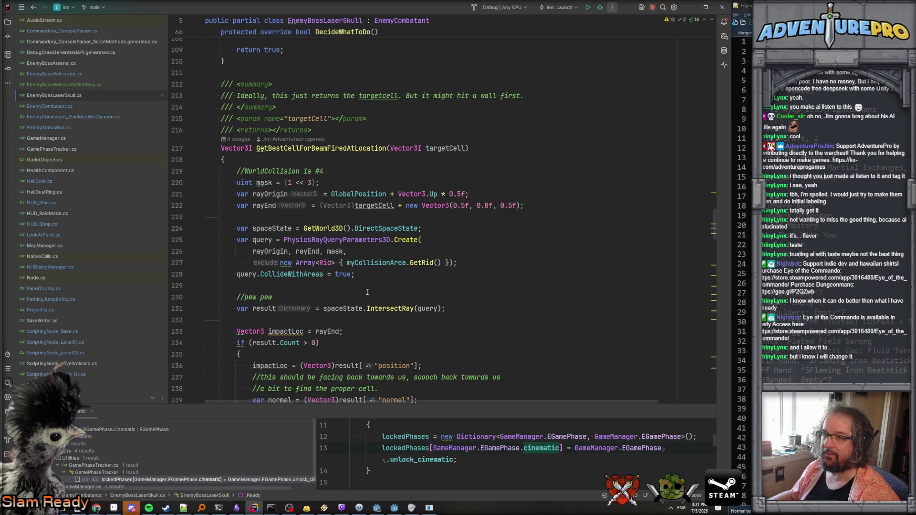
{"action": "scroll", "coordinate": [367, 292], "scroll_direction": "down", "scroll_amount": 12}
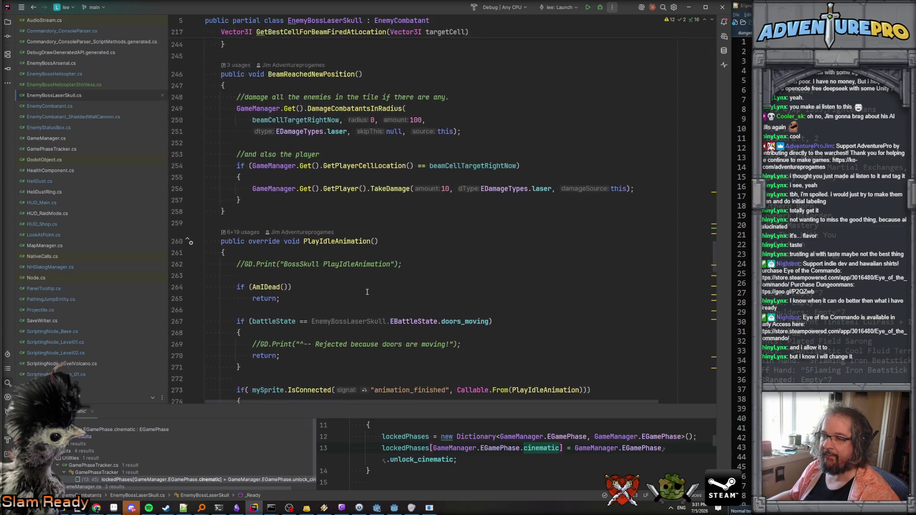
{"action": "scroll", "coordinate": [367, 292], "scroll_direction": "down", "scroll_amount": 14}
{"action": "scroll", "coordinate": [367, 292], "scroll_direction": "down", "scroll_amount": 8}
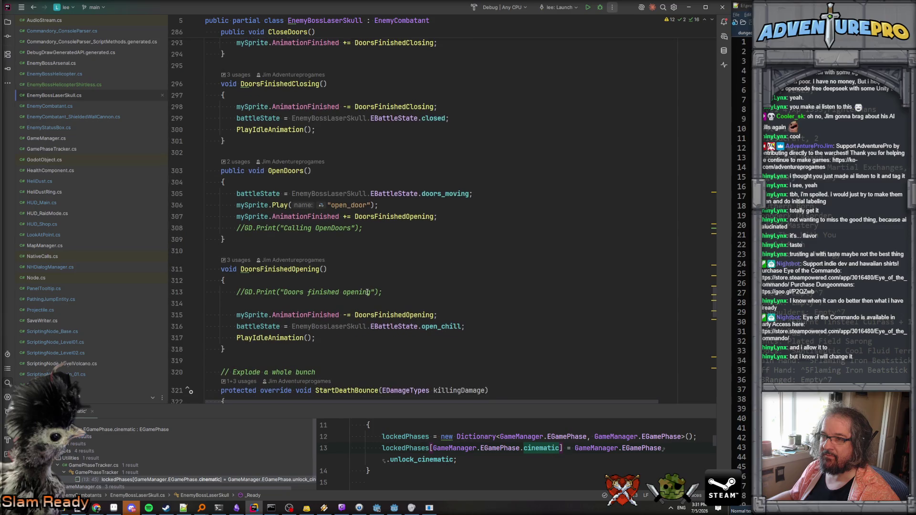
{"action": "scroll", "coordinate": [367, 292], "scroll_direction": "down", "scroll_amount": 16}
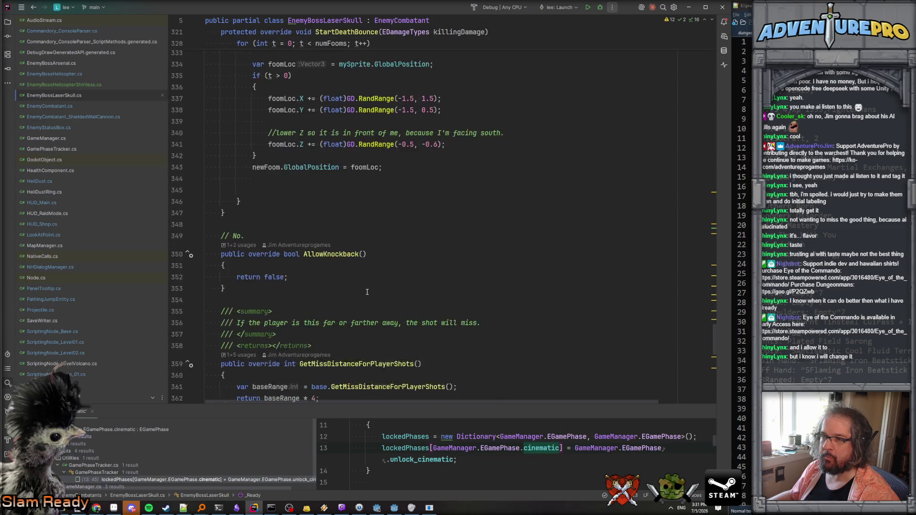
{"action": "scroll", "coordinate": [367, 292], "scroll_direction": "down", "scroll_amount": 6}
{"action": "scroll", "coordinate": [367, 292], "scroll_direction": "up", "scroll_amount": 11}
{"action": "scroll", "coordinate": [367, 292], "scroll_direction": "down", "scroll_amount": 13}
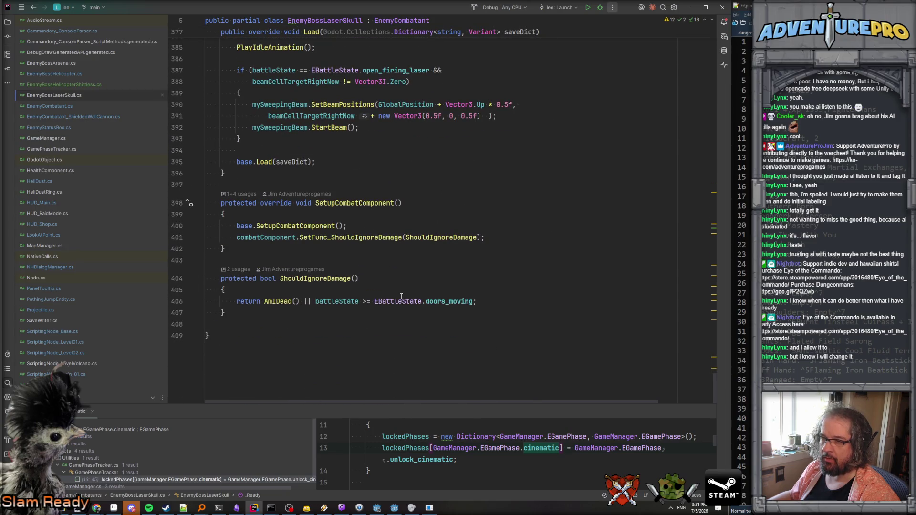
{"action": "left_click", "coordinate": [401, 296], "text": "ctrl"}
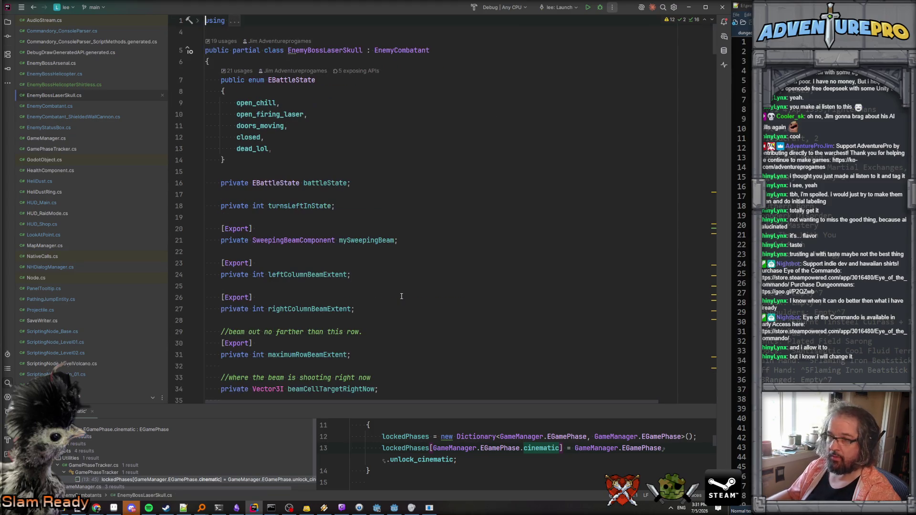
{"action": "scroll", "coordinate": [387, 290], "scroll_direction": "down", "scroll_amount": 9}
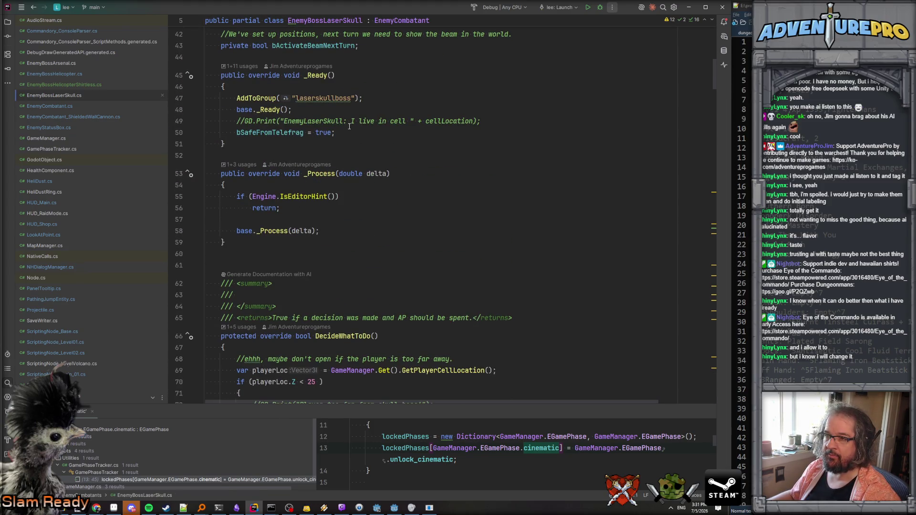
{"action": "left_click", "coordinate": [350, 132]}
{"action": "key", "text": "Return"}
{"action": "type", "text": "battleState == EBattleState.closed"}
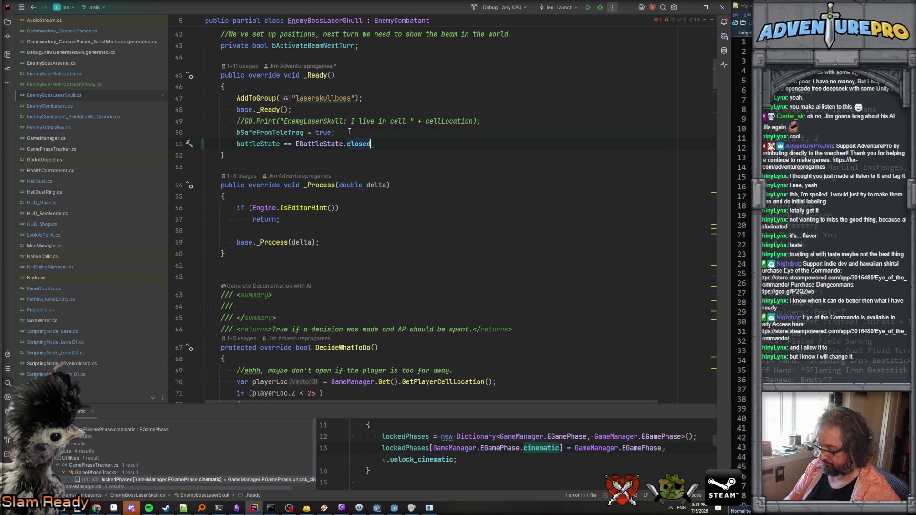
- Change '==' to '=' so _Ready assigns battleState = EBattleState.closed
{"action": "left_click", "coordinate": [292, 143]}
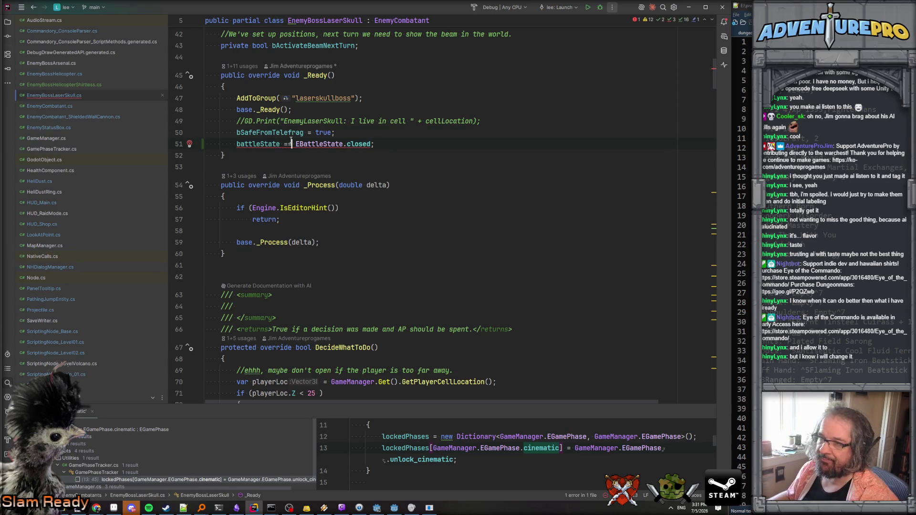
{"action": "key", "text": "BackSpace"}
{"action": "scroll", "coordinate": [292, 143], "scroll_direction": "down", "scroll_amount": 8}
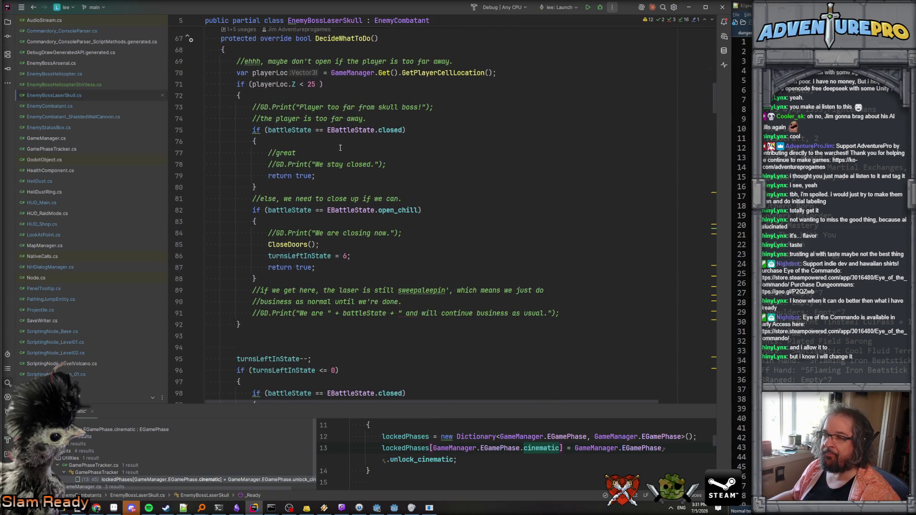
{"action": "scroll", "coordinate": [343, 147], "scroll_direction": "down", "scroll_amount": 9}
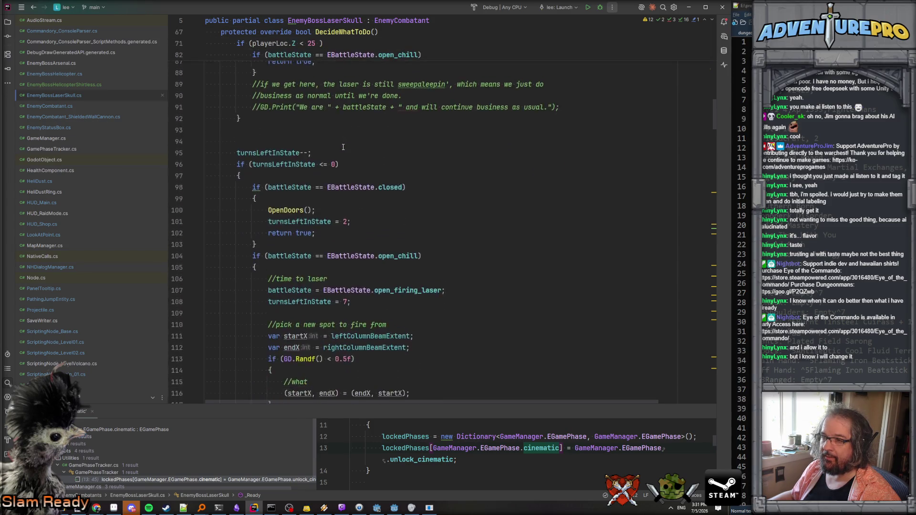
{"action": "scroll", "coordinate": [343, 147], "scroll_direction": "down", "scroll_amount": 20}
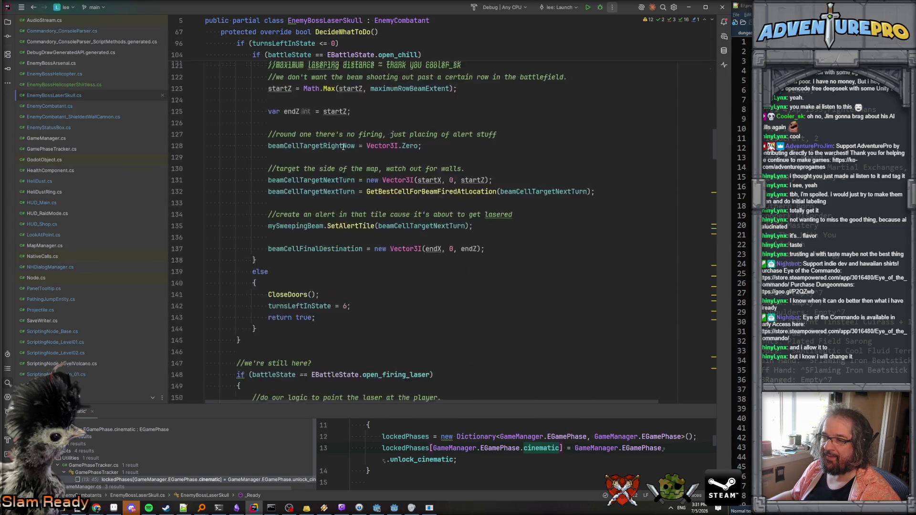
{"action": "scroll", "coordinate": [343, 147], "scroll_direction": "down", "scroll_amount": 20}
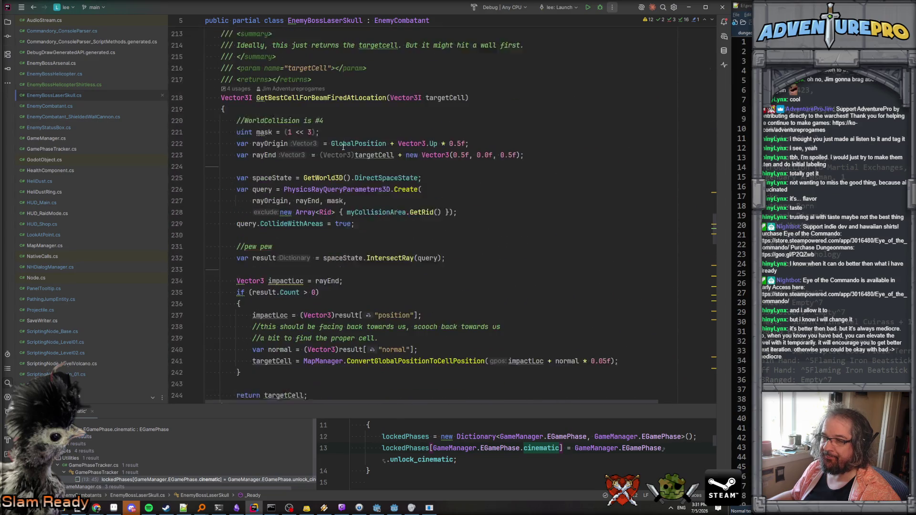
{"action": "scroll", "coordinate": [343, 147], "scroll_direction": "down", "scroll_amount": 10}
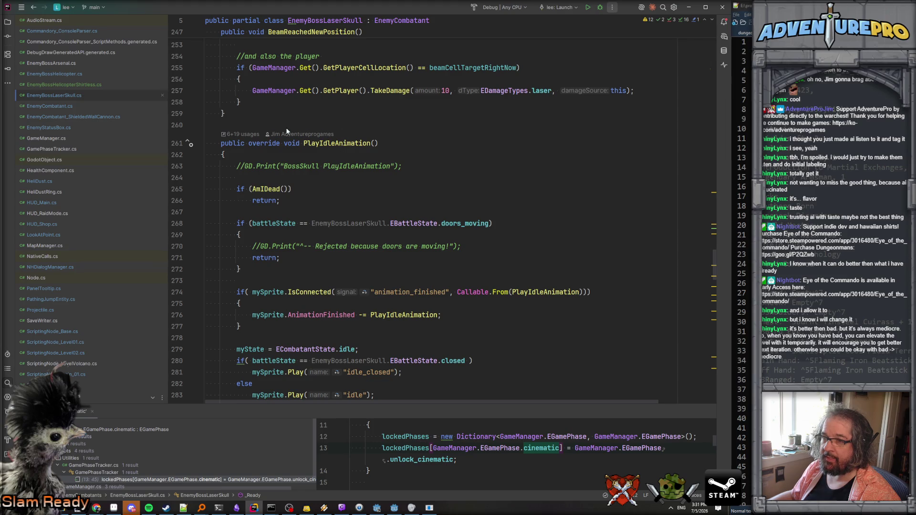
{"action": "key", "text": "Return"}
{"action": "key", "text": "Return"}
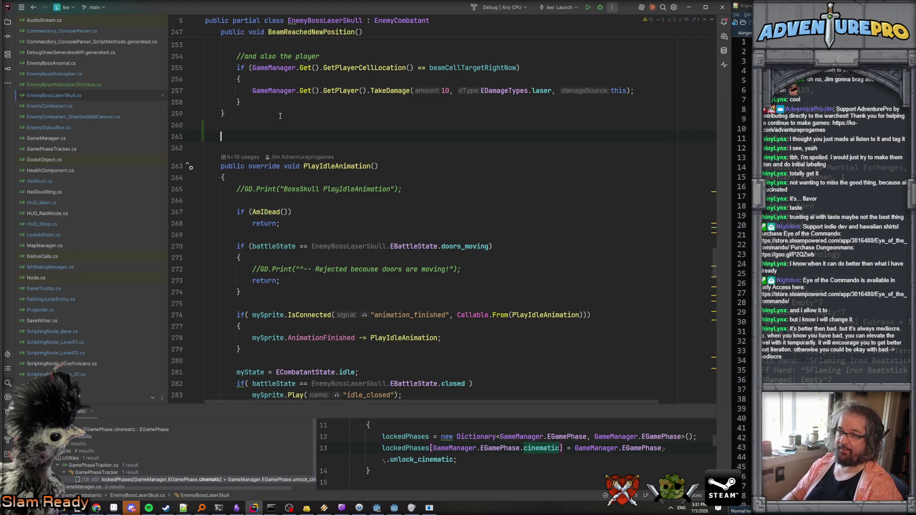
- Declare public void CinematicOpenDoors() with an empty body after BeamReachedNewPosition
{"action": "type", "text": "public void CinematicOpenDoors"}
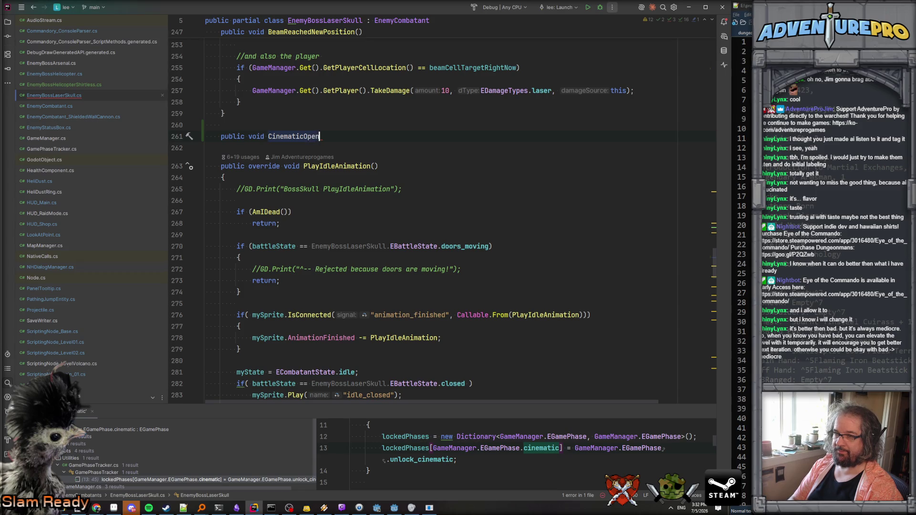
{"action": "type", "text": "()"}
{"action": "key", "text": "Return"}
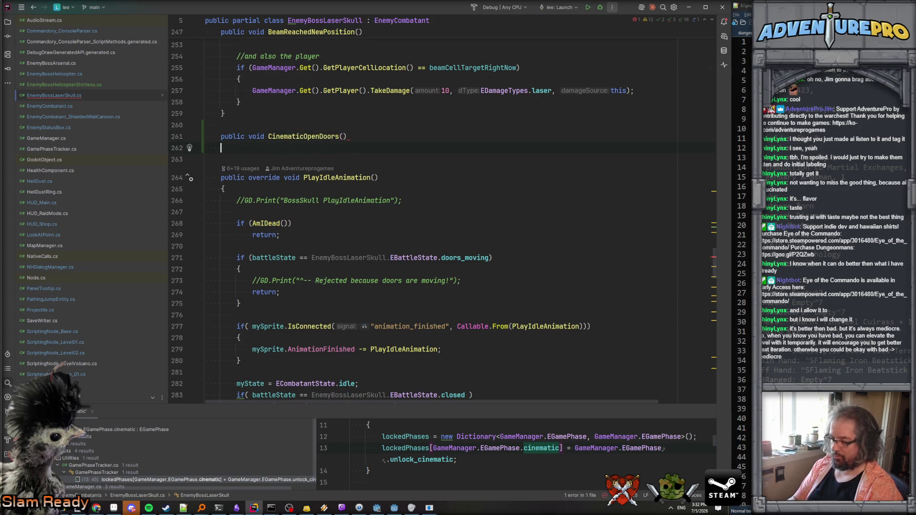
{"action": "type", "text": "{"}
{"action": "key", "text": "Return"}
{"action": "scroll", "coordinate": [225, 148], "scroll_direction": "up", "scroll_amount": 15}
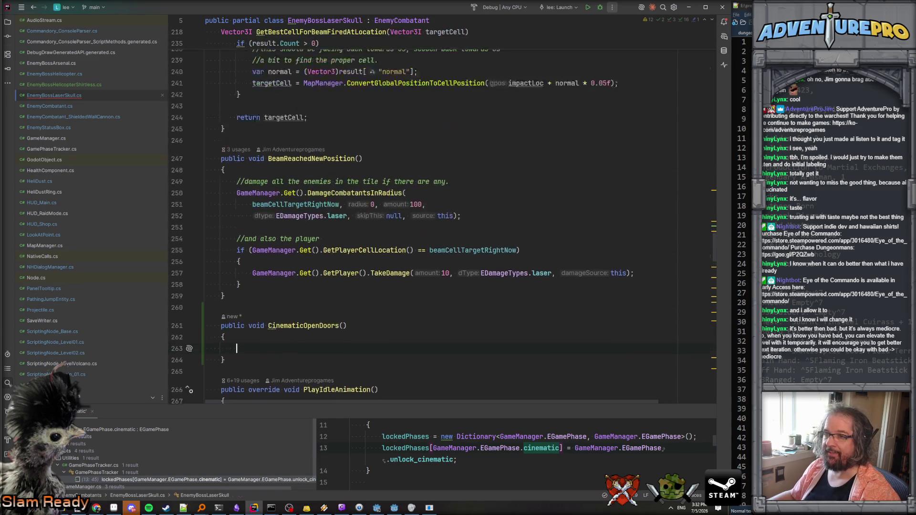
{"action": "scroll", "coordinate": [363, 220], "scroll_direction": "up", "scroll_amount": 20}
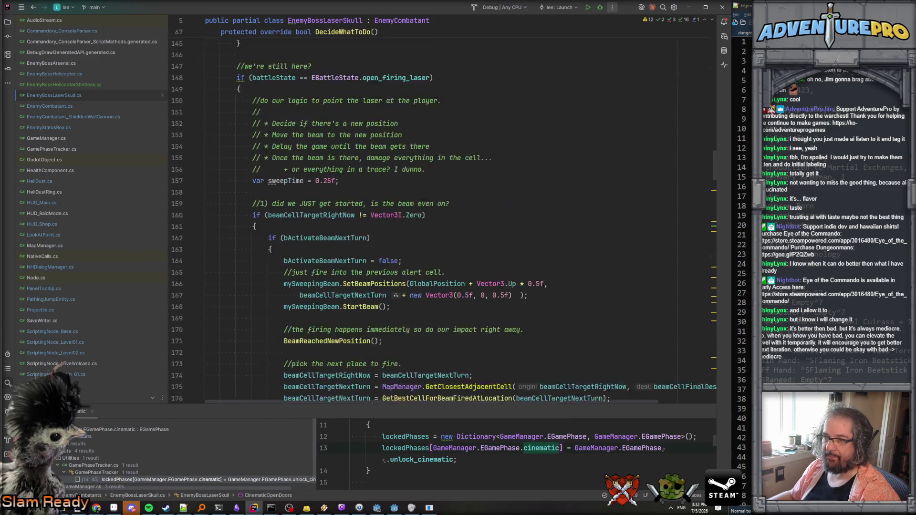
{"action": "scroll", "coordinate": [363, 219], "scroll_direction": "up", "scroll_amount": 15}
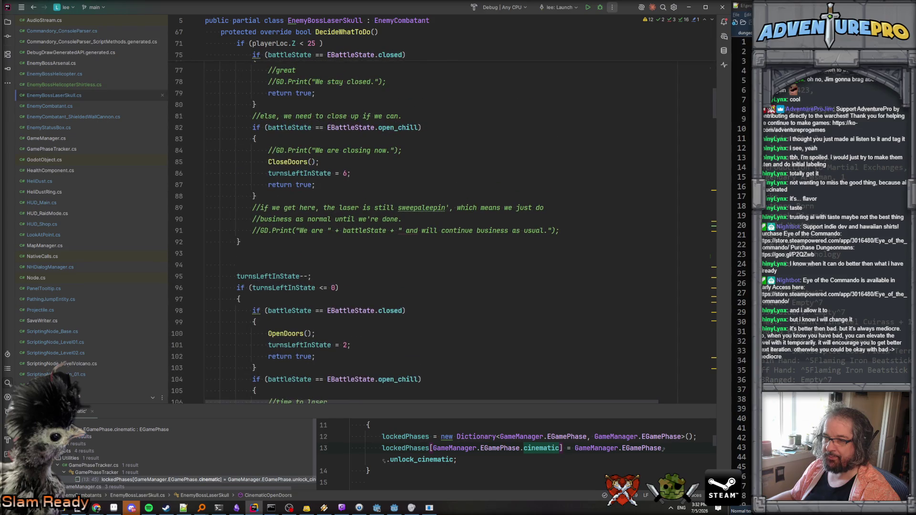
{"action": "scroll", "coordinate": [363, 220], "scroll_direction": "down", "scroll_amount": 2}
{"action": "scroll", "coordinate": [299, 141], "scroll_direction": "up", "scroll_amount": 10}
{"action": "scroll", "coordinate": [302, 147], "scroll_direction": "down", "scroll_amount": 3}
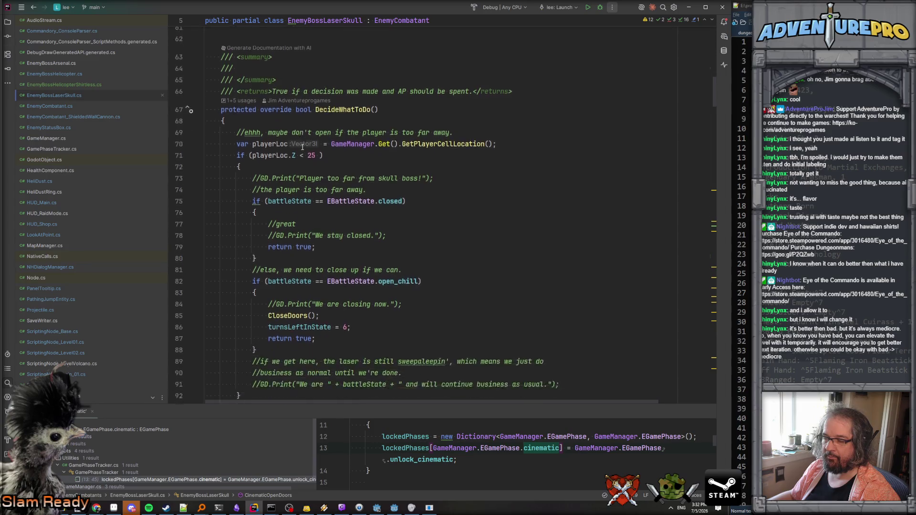
- Inspect the OpenDoors and CloseDoors methods, then navigate back to CinematicOpenDoors
{"action": "left_click", "coordinate": [292, 265], "text": "ctrl"}
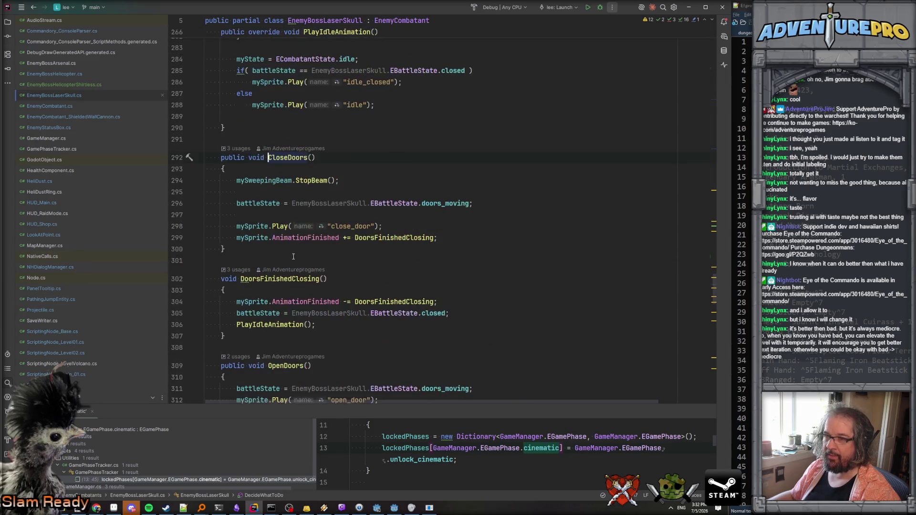
{"action": "scroll", "coordinate": [302, 226], "scroll_direction": "down", "scroll_amount": 4}
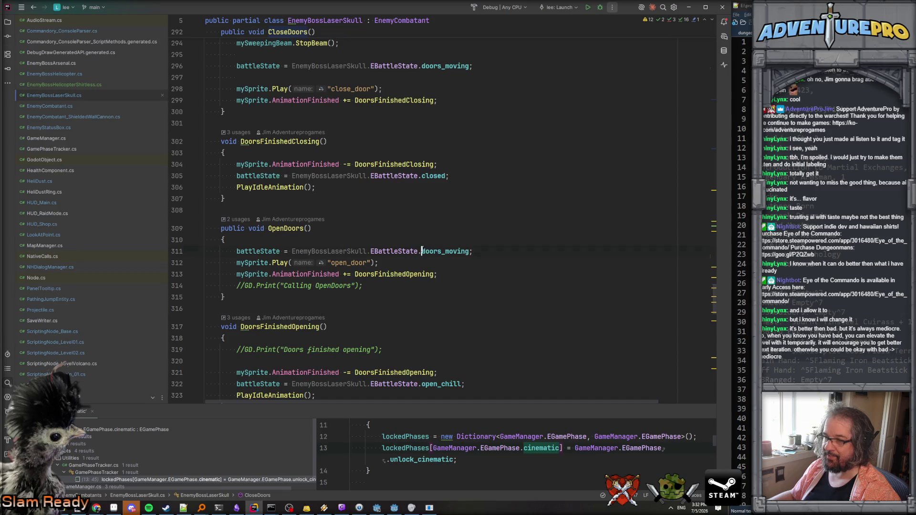
{"action": "left_click_drag", "start_coordinate": [237, 252], "coordinate": [453, 273]}
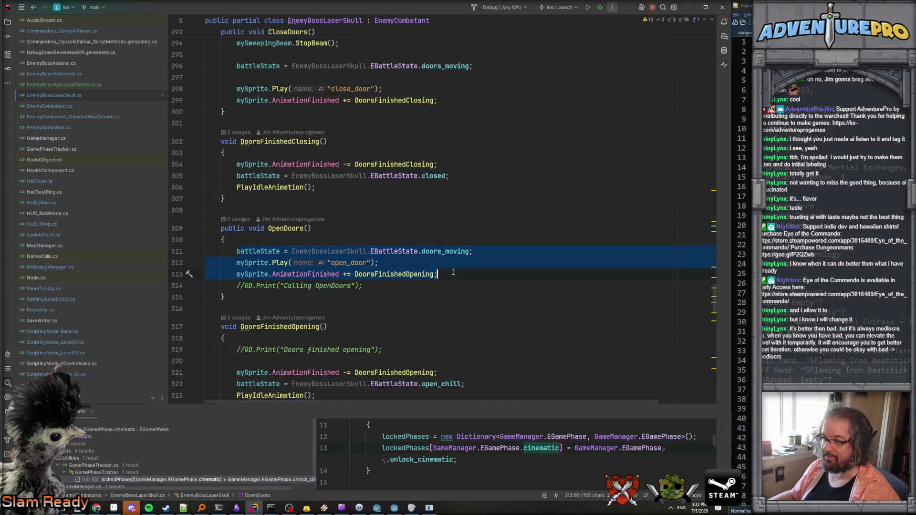
{"action": "left_click", "coordinate": [304, 228]}
{"action": "key", "text": "alt+Up"}
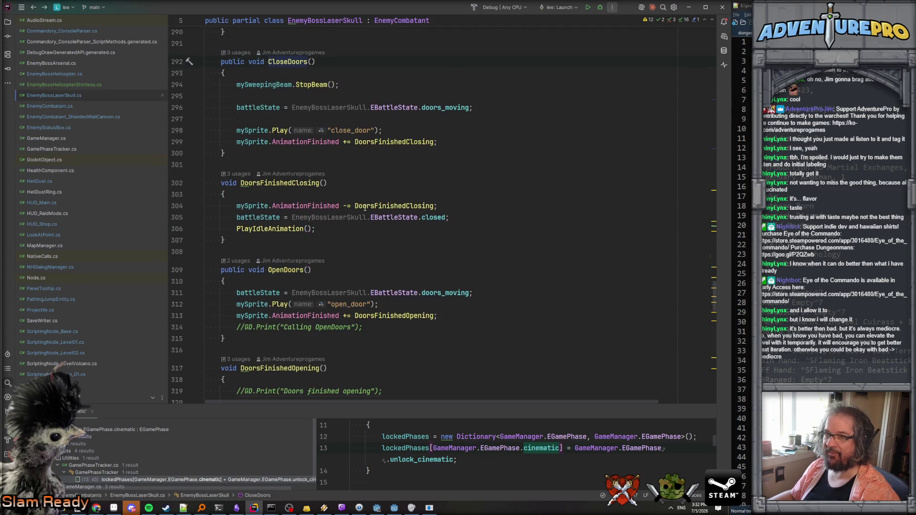
{"action": "key", "text": "ctrl+alt+Left"}
{"action": "key", "text": "ctrl+alt+Left"}
{"action": "key", "text": "ctrl+alt+Left"}
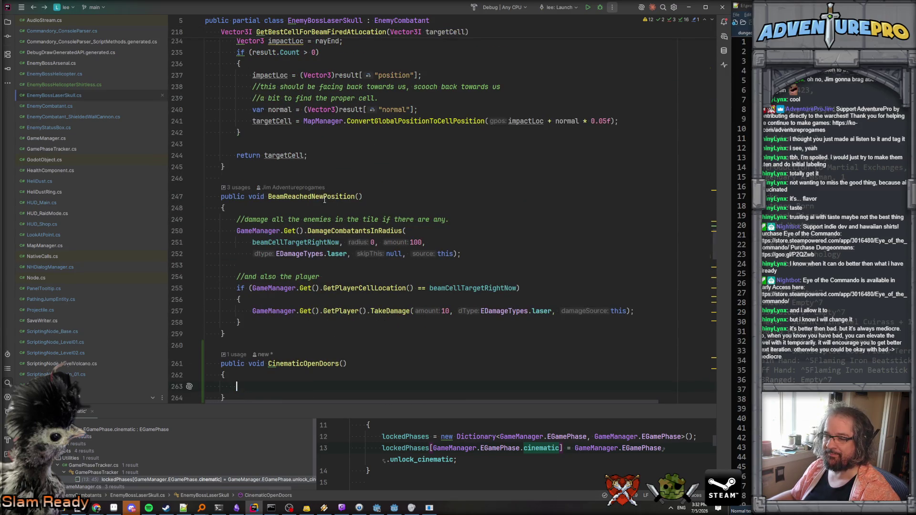
- Fill CinematicOpenDoors with a single OpenDoors(); call
{"action": "scroll", "coordinate": [328, 229], "scroll_direction": "down", "scroll_amount": 4}
{"action": "type", "text": "OpenDoors();"}
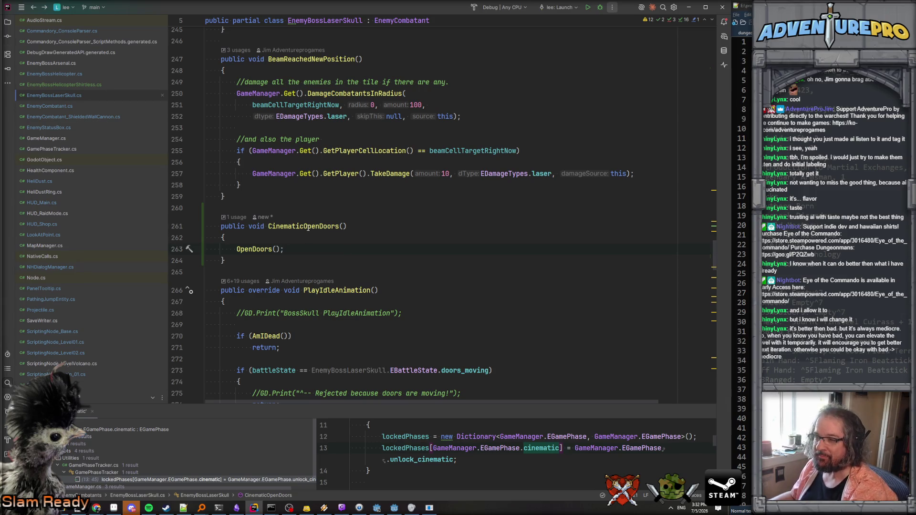
{"action": "scroll", "coordinate": [253, 187], "scroll_direction": "up", "scroll_amount": 20}
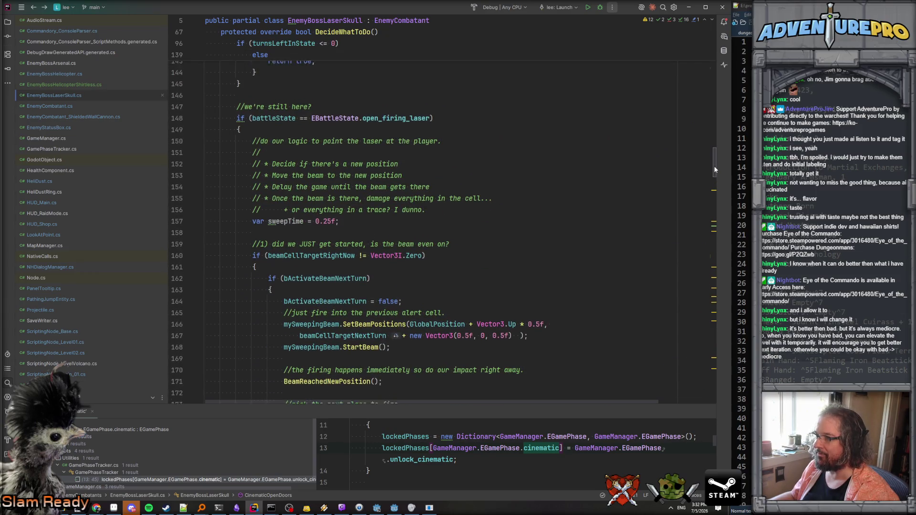
{"action": "left_click_drag", "start_coordinate": [714, 165], "coordinate": [717, 41]}
{"action": "scroll", "coordinate": [425, 262], "scroll_direction": "down", "scroll_amount": 4}
{"action": "scroll", "coordinate": [425, 263], "scroll_direction": "down", "scroll_amount": 3}
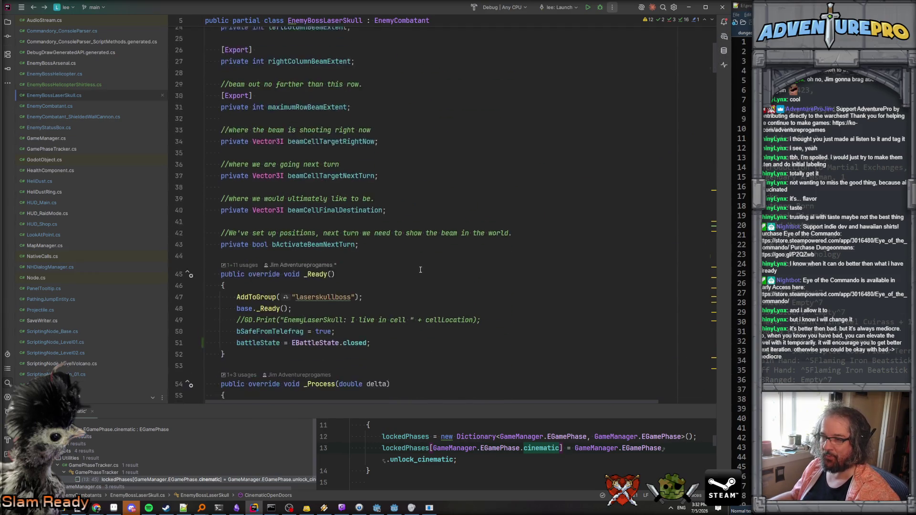
- Add an [Export] private AudioStream clip_openDoors field below bActivateBeamNextTurn
{"action": "left_click", "coordinate": [408, 216]}
{"action": "key", "text": "Return"}
{"action": "key", "text": "Return"}
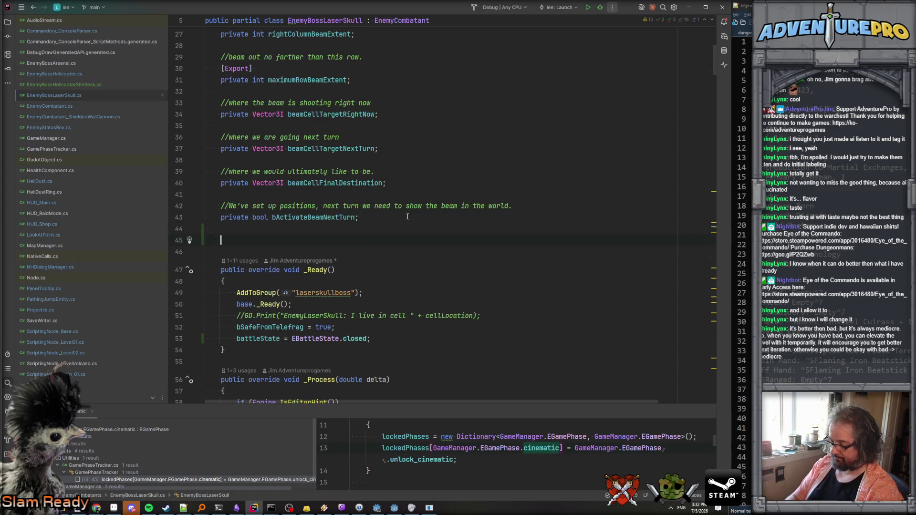
{"action": "type", "text": "[Export"}
{"action": "key", "text": "Return"}
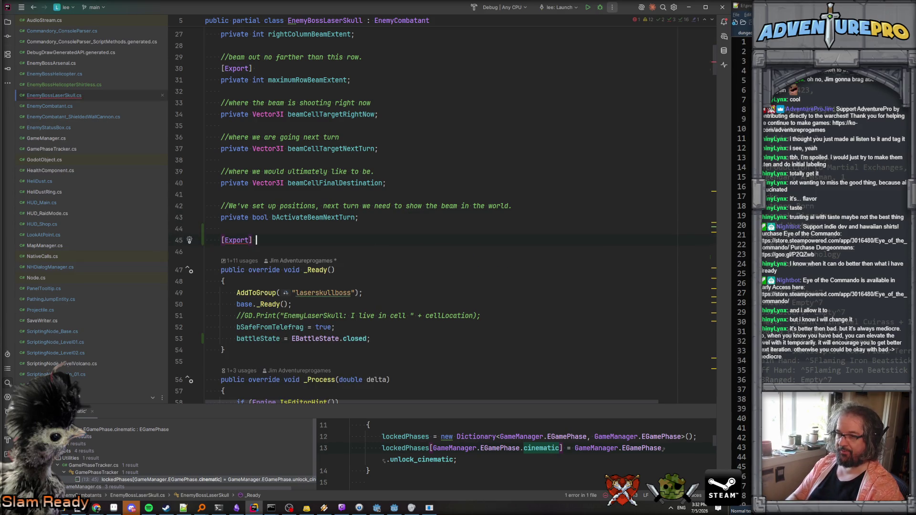
{"action": "type", "text": "AudioSou"}
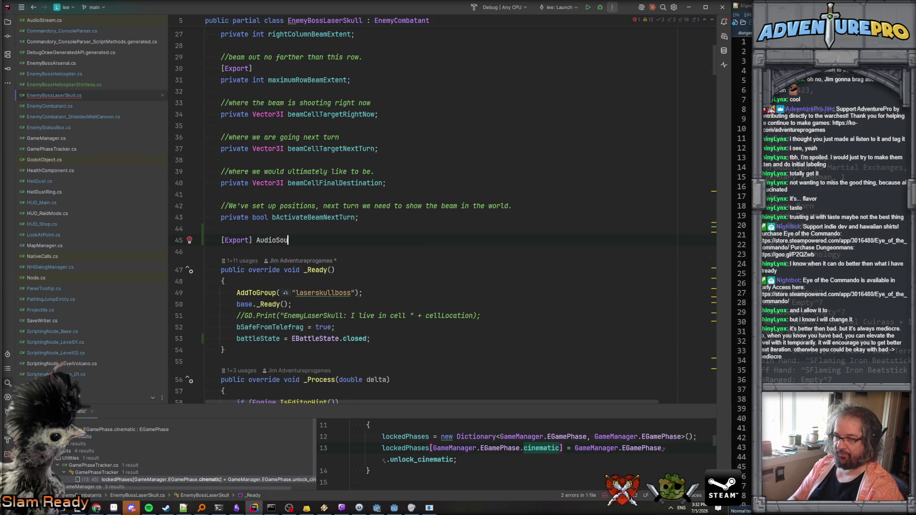
{"action": "type", "text": "Stream "}
{"action": "type", "text": "_openDoors;"}
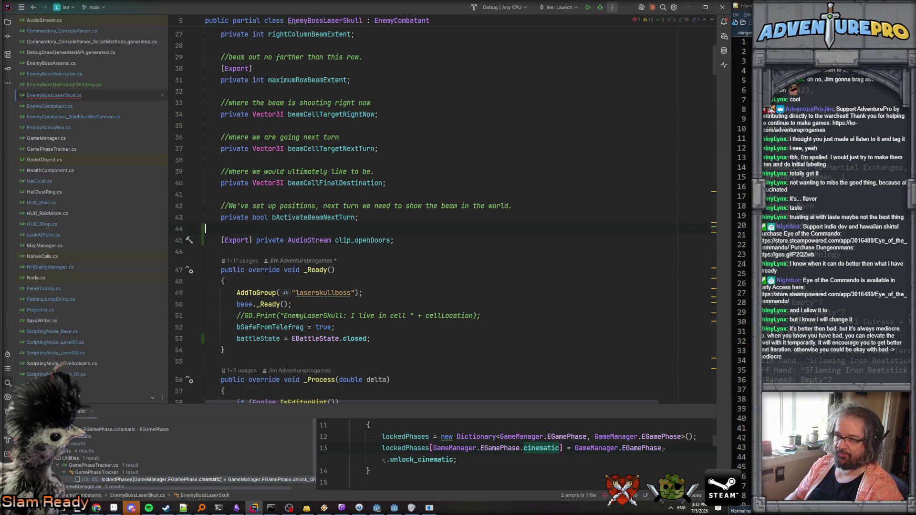
- Duplicate the field into clip_closeDoors and clip_roar declarations
{"action": "key", "text": "ctrl+d"}
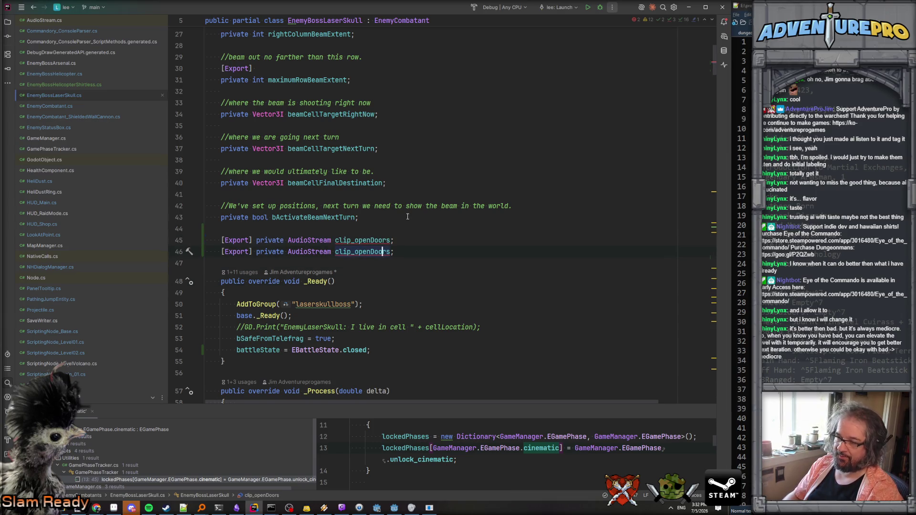
{"action": "key", "text": "BackSpace"}
{"action": "key", "text": "BackSpace"}
{"action": "key", "text": "BackSpace"}
{"action": "type", "text": "close"}
{"action": "key", "text": "Home"}
{"action": "key", "text": "Home"}
{"action": "key", "text": "shift+Down"}
{"action": "key", "text": "ctrl+d"}
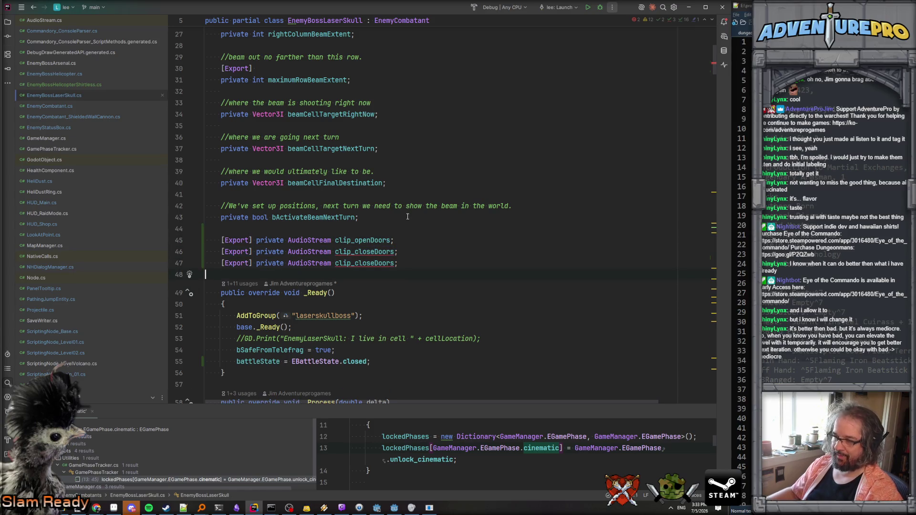
{"action": "double_click", "coordinate": [358, 264]}
{"action": "type", "text": "roar"}
- Copy the clip_openDoors declaration line and start a text search in the file
{"action": "key", "text": "Home"}
{"action": "key", "text": "shift+Down"}
{"action": "key", "text": "ctrl+c"}
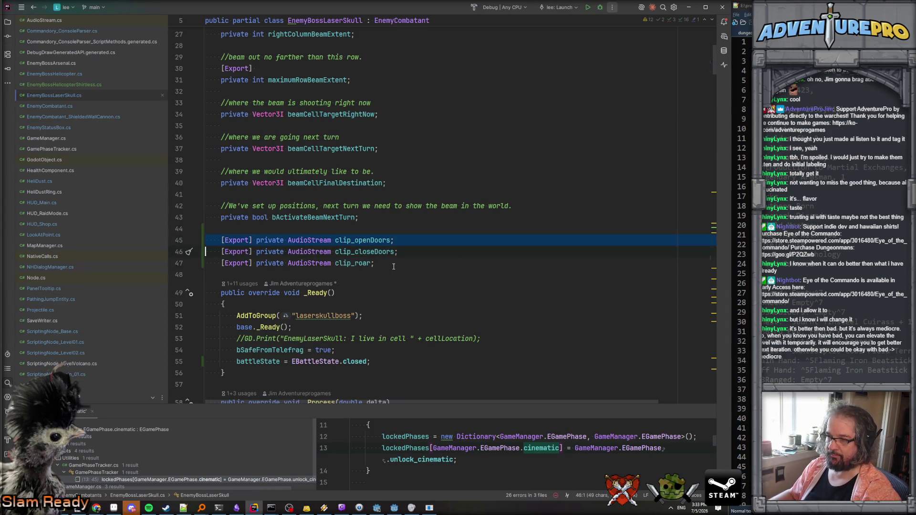
{"action": "scroll", "coordinate": [393, 267], "scroll_direction": "down", "scroll_amount": 7}
{"action": "left_click", "coordinate": [394, 272]}
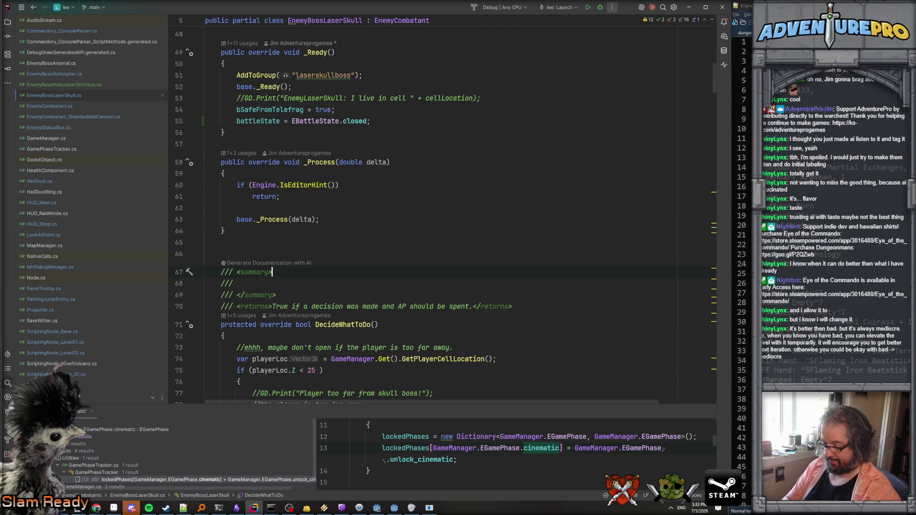
{"action": "key", "text": "ctrl+f"}
- In OpenDoors(), add TM_AudioManager.GetAudioManager().PlayOneShotAtLocation(clip_openDoors, GlobalPosition);
{"action": "type", "text": "opendoors"}
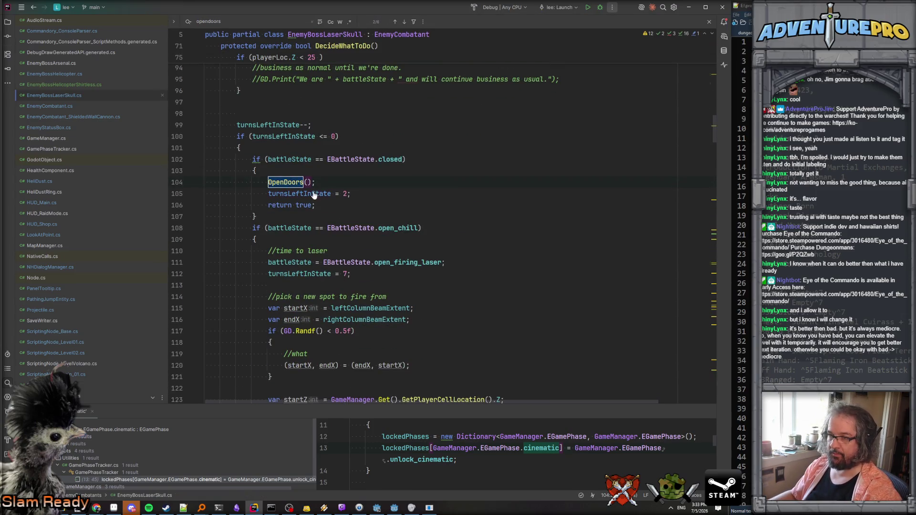
{"action": "left_click", "coordinate": [290, 182], "text": "ctrl"}
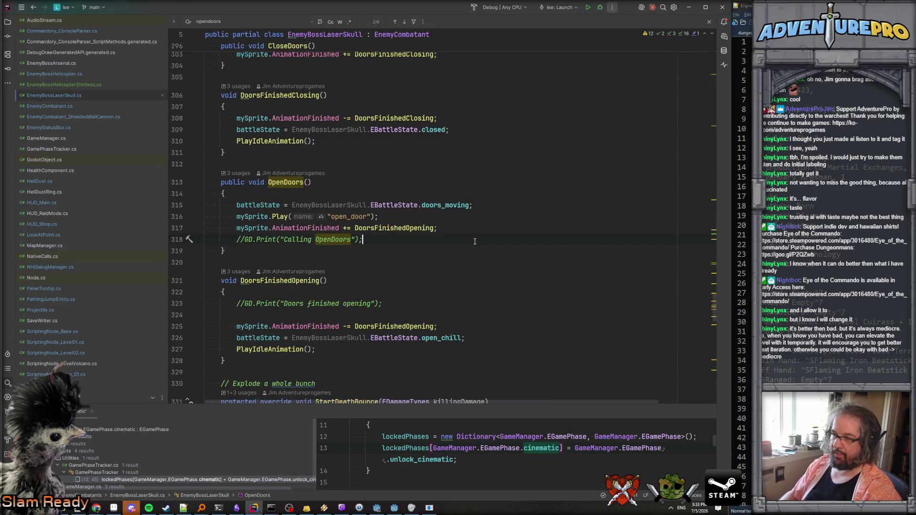
{"action": "key", "text": "Return"}
{"action": "type", "text": "TM"}
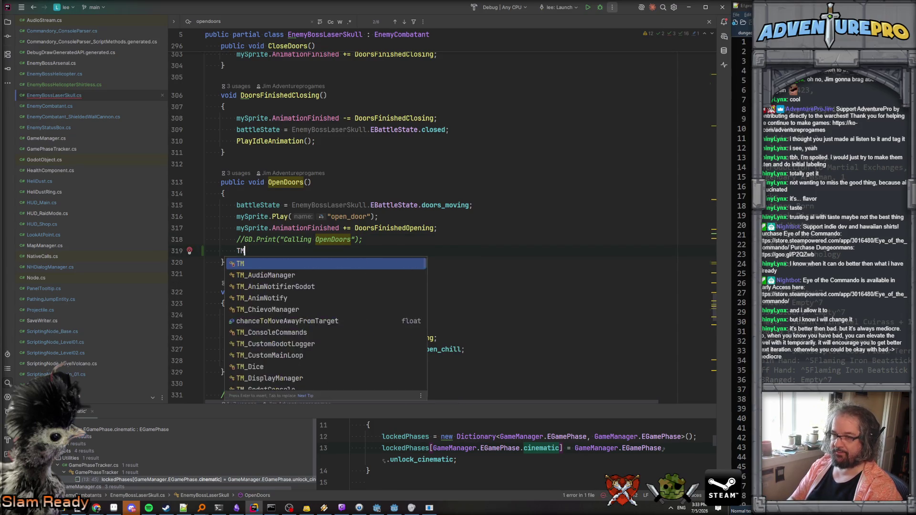
{"action": "type", "text": "_Au"}
{"action": "key", "text": "Return"}
{"action": "type", "text": ".G"}
{"action": "key", "text": "Return"}
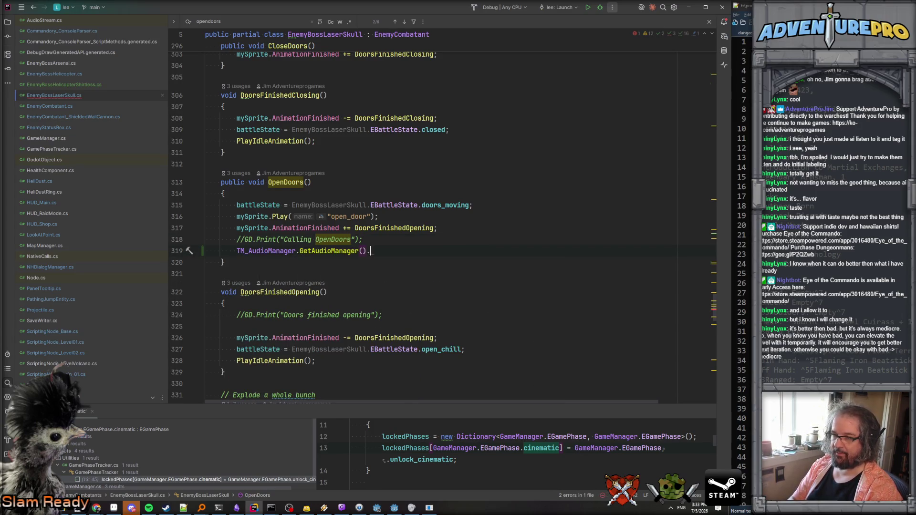
{"action": "type", "text": "Play"}
{"action": "key", "text": "Down"}
{"action": "key", "text": "Down"}
{"action": "key", "text": "Down"}
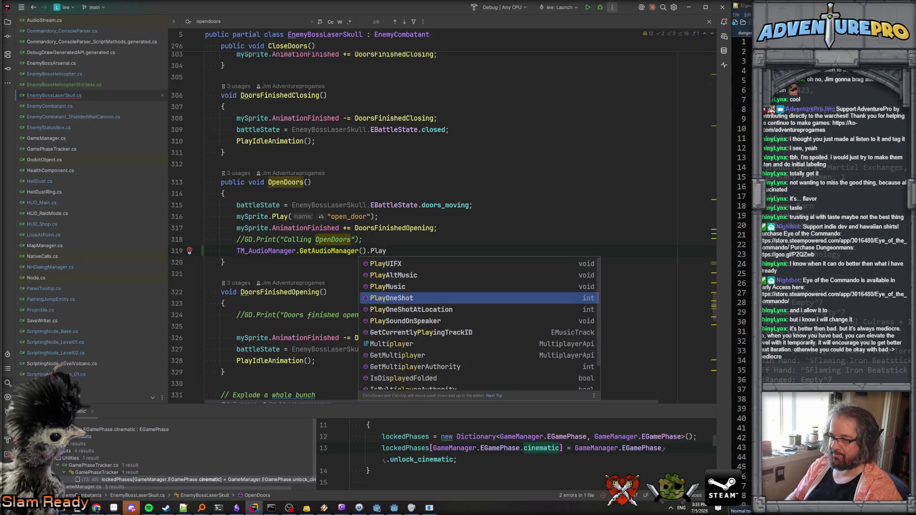
{"action": "key", "text": "Return"}
{"action": "key", "text": "ctrl+v"}
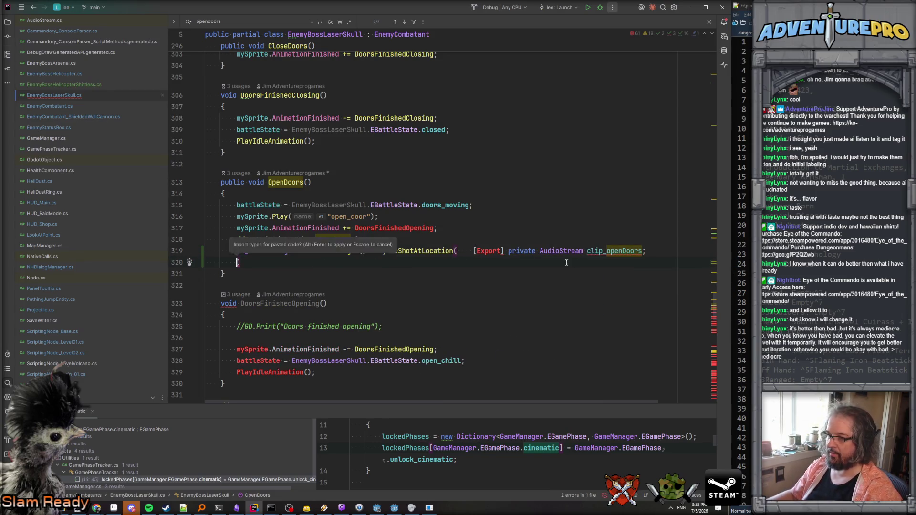
{"action": "left_click_drag", "start_coordinate": [657, 251], "coordinate": [454, 251]}
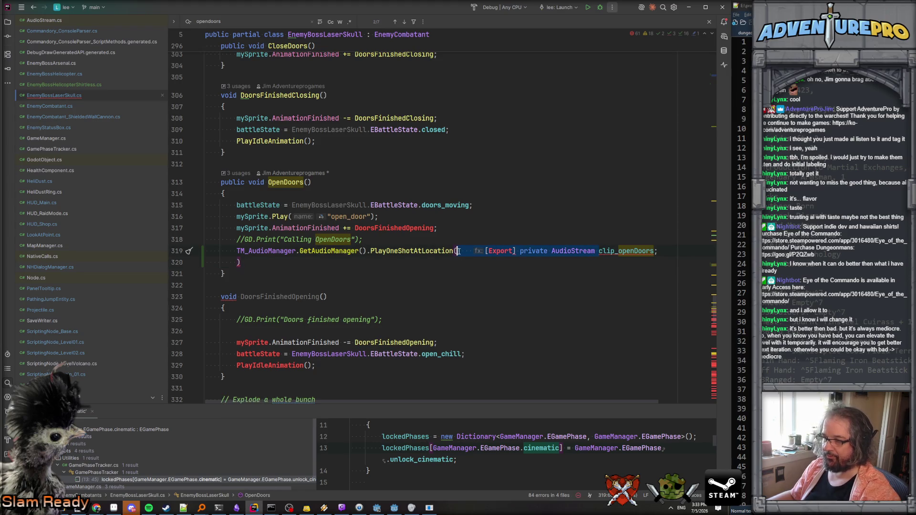
{"action": "type", "text": "clip_openDoors, "}
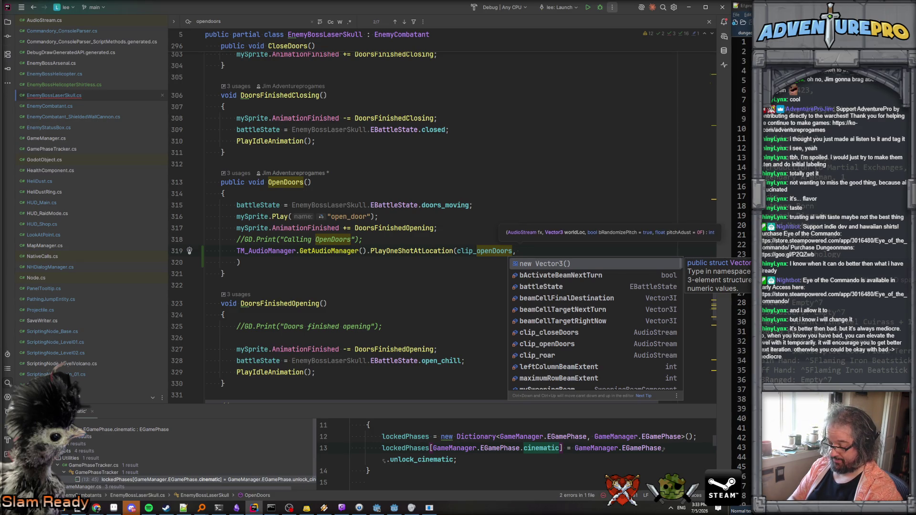
{"action": "type", "text": "GlobalPositionP"}
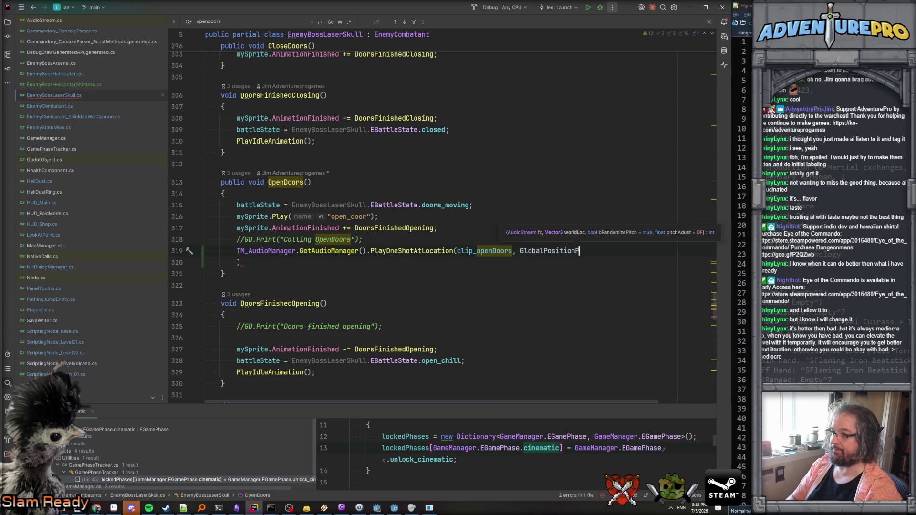
{"action": "type", "text": ");"}
- Delete the leftover parenthesis line below the new audio call
{"action": "key", "text": "Escape"}
{"action": "key", "text": "Home"}
{"action": "key", "text": "Home"}
{"action": "key", "text": "shift+Down"}
{"action": "key", "text": "ctrl+c"}
{"action": "key", "text": "ctrl+y"}
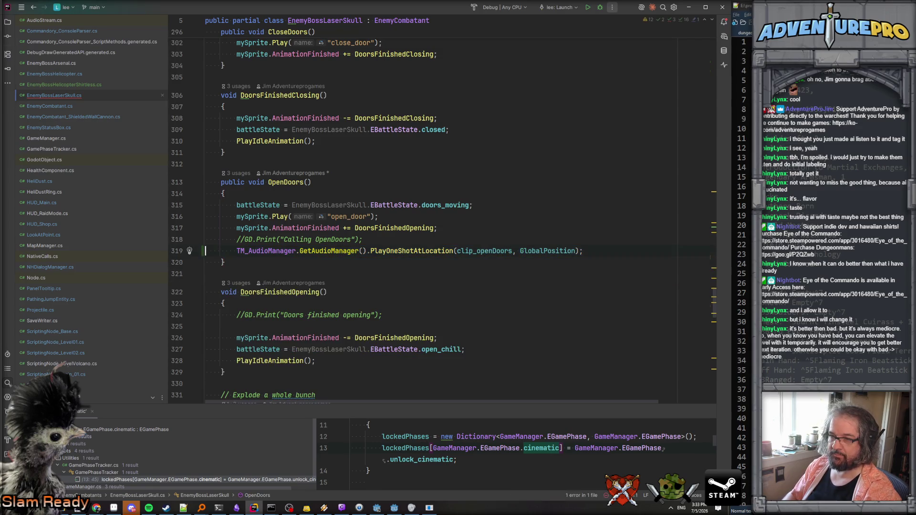
{"action": "key", "text": "ctrl+f"}
- Below OpenDoors() in CinematicOpenDoors, add the PlayOneShotAtLocation call using clip_roar
{"action": "type", "text": "cinema"}
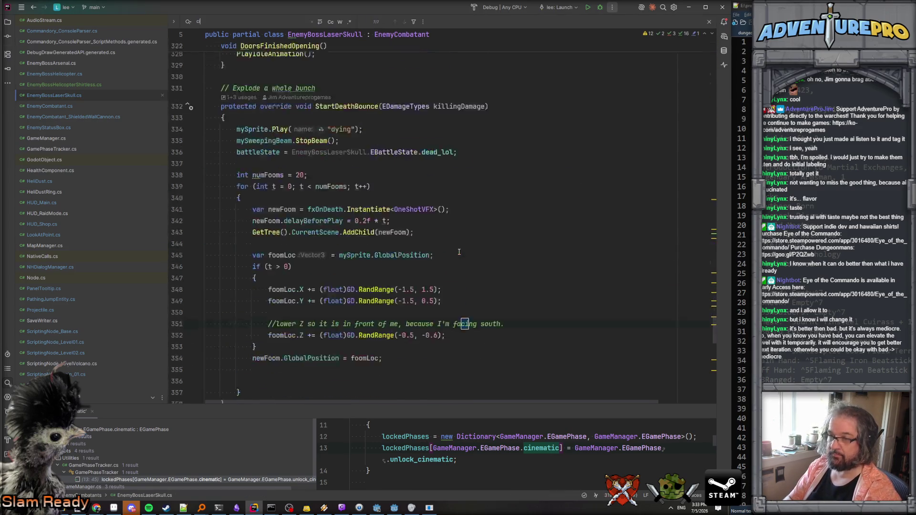
{"action": "left_click", "coordinate": [297, 197]}
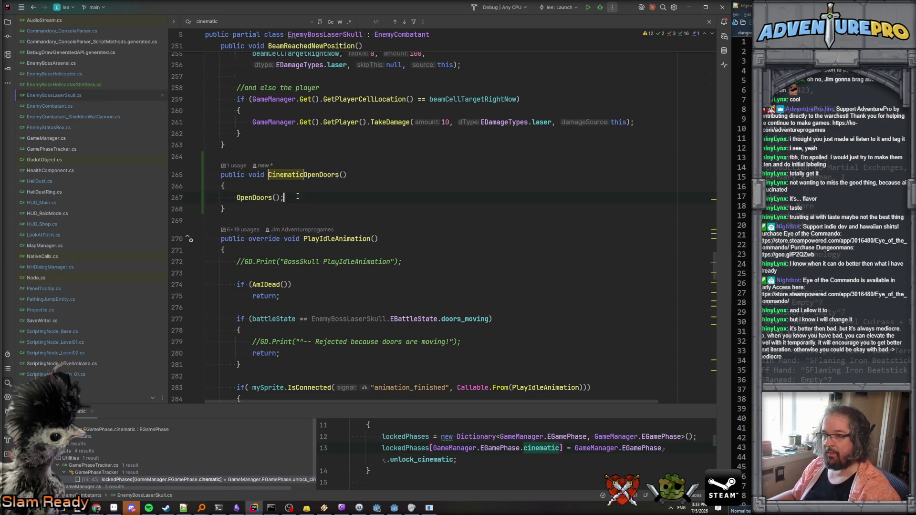
{"action": "key", "text": "Return"}
{"action": "key", "text": "ctrl+v"}
{"action": "double_click", "coordinate": [485, 209]}
{"action": "type", "text": "clip_r"}
{"action": "key", "text": "Return"}
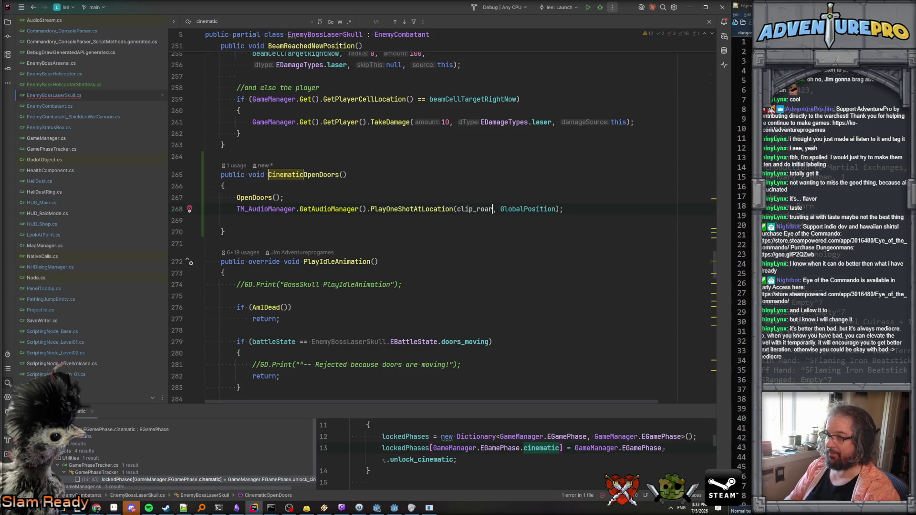
{"action": "left_click", "coordinate": [482, 193]}
{"action": "key", "text": "Escape"}
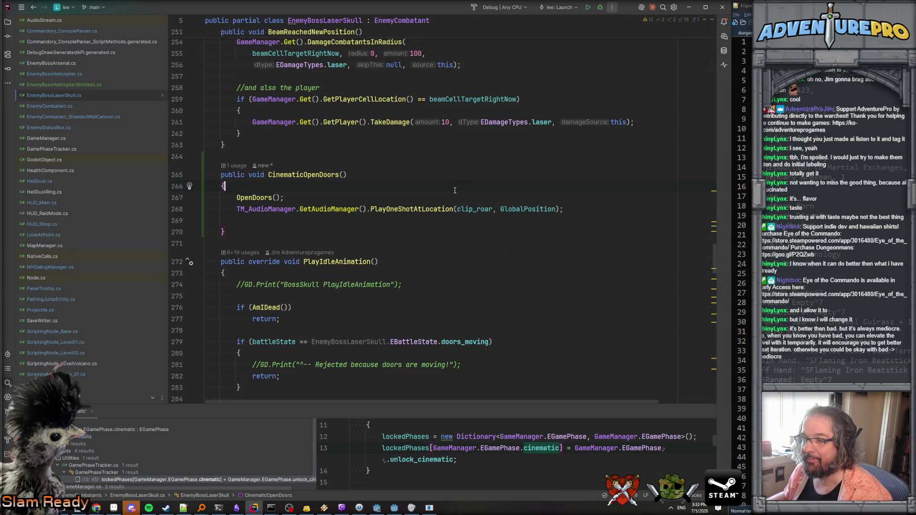
{"action": "double_click", "coordinate": [310, 175]}
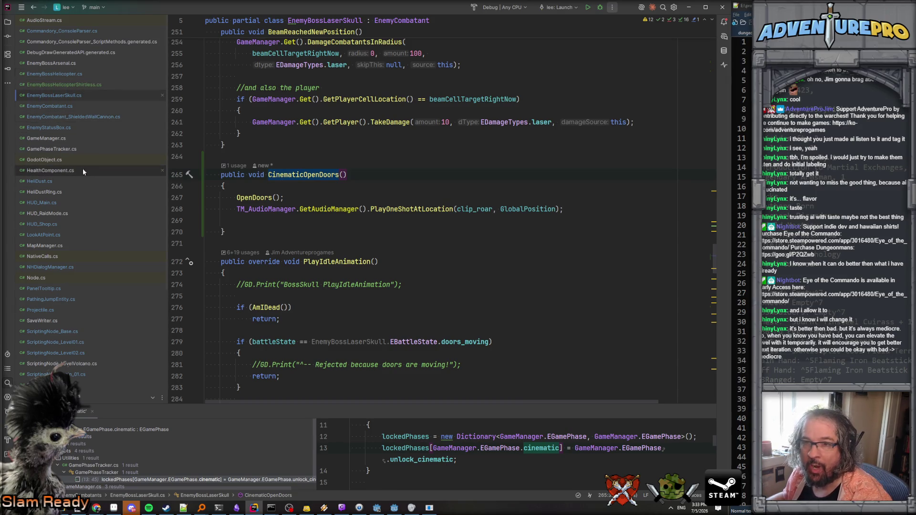
{"action": "left_click", "coordinate": [388, 509]}
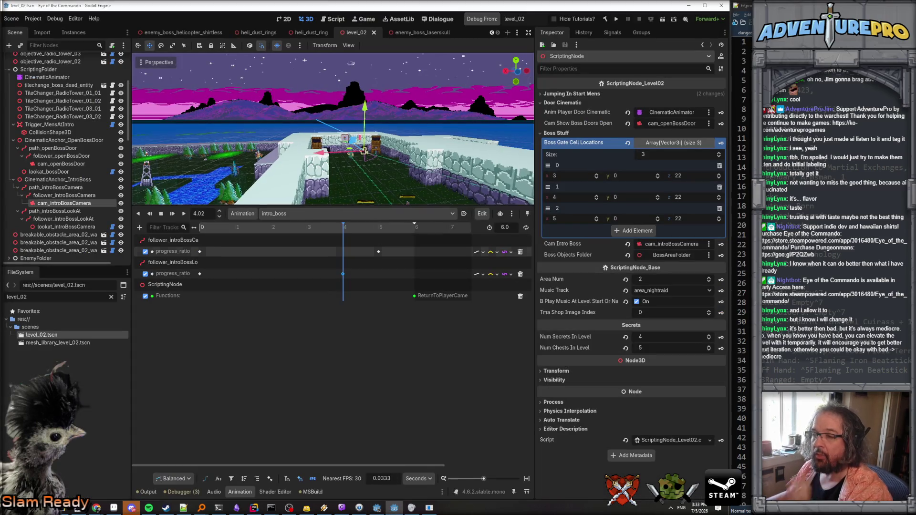
- Add a Cinematic_RevealLaserSkull() call key at 4.62 s on intro_boss's Functions track, then return to Rider
{"action": "left_click_drag", "start_coordinate": [359, 177], "coordinate": [337, 176]}
{"action": "mouse_move", "coordinate": [345, 226]}
{"action": "left_mouse_down"}
{"action": "mouse_move", "coordinate": [219, 227]}
{"action": "mouse_move", "coordinate": [377, 244]}
{"action": "mouse_move", "coordinate": [344, 255]}
{"action": "left_mouse_up"}
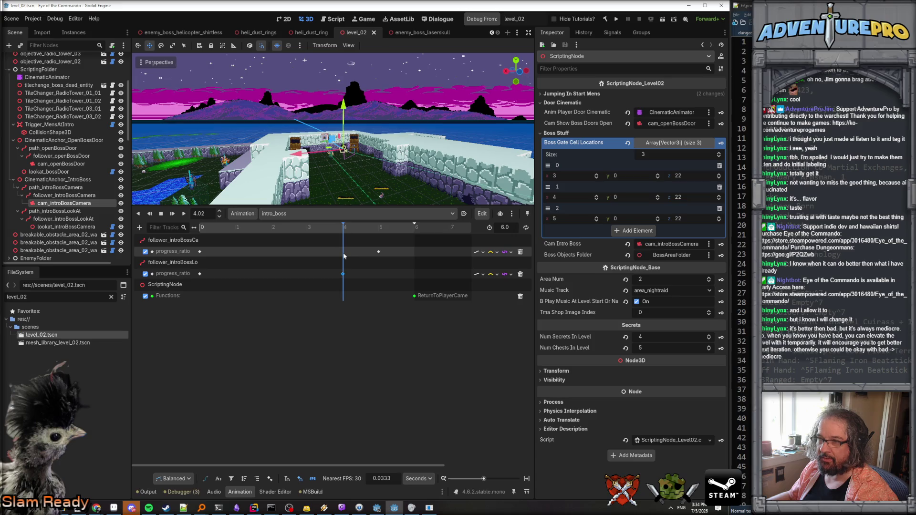
{"action": "right_click", "coordinate": [343, 294]}
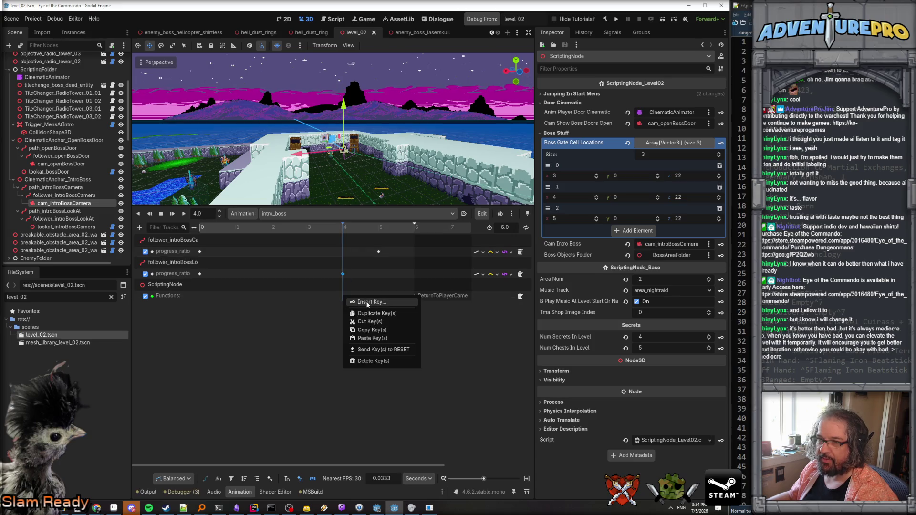
{"action": "left_click", "coordinate": [353, 238]}
{"action": "mouse_move", "coordinate": [344, 231]}
{"action": "left_mouse_down"}
{"action": "mouse_move", "coordinate": [377, 229]}
{"action": "mouse_move", "coordinate": [362, 237]}
{"action": "mouse_move", "coordinate": [365, 282]}
{"action": "left_mouse_up"}
{"action": "right_click", "coordinate": [365, 295]}
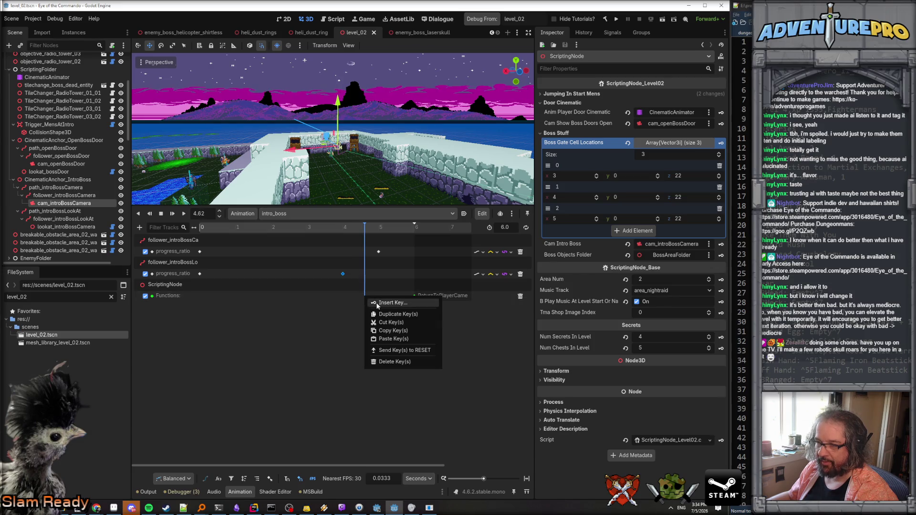
{"action": "left_click", "coordinate": [376, 304]}
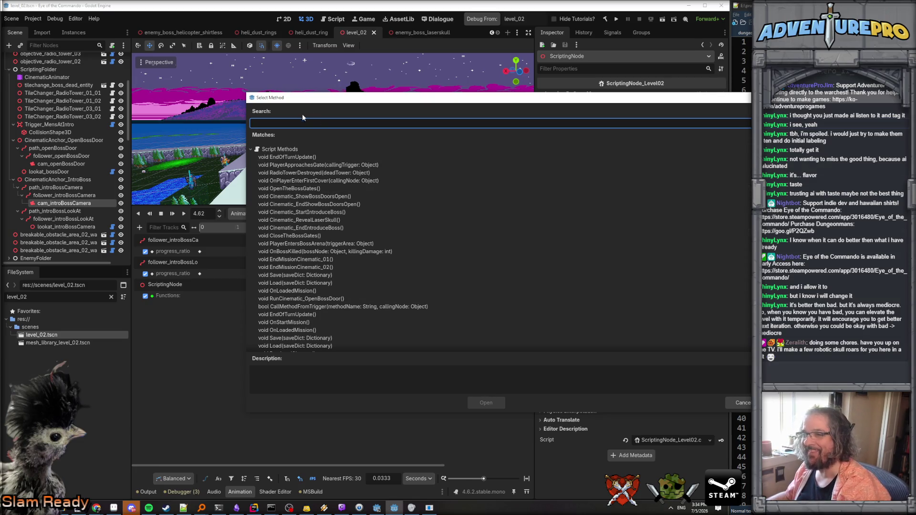
{"action": "type", "text": "cine"}
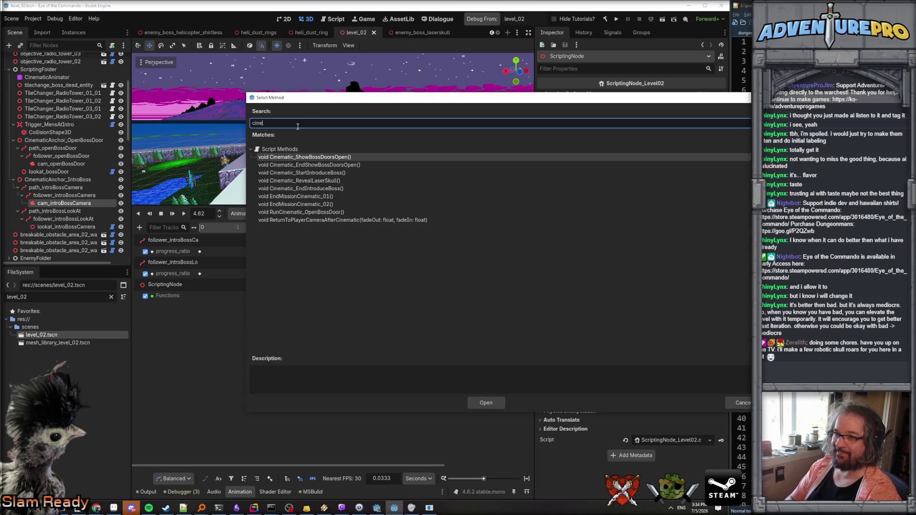
{"action": "key", "text": "Down"}
{"action": "key", "text": "Down"}
{"action": "key", "text": "Down"}
{"action": "key", "text": "Return"}
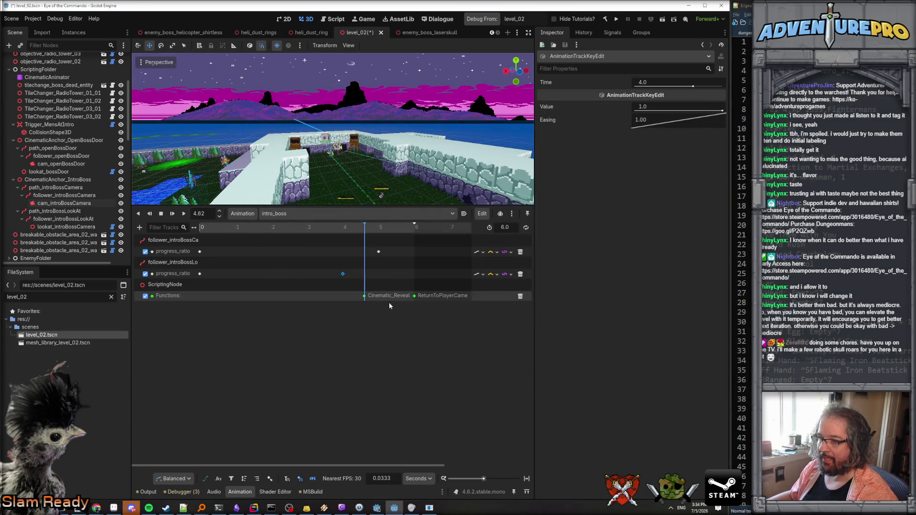
{"action": "left_click", "coordinate": [254, 508]}
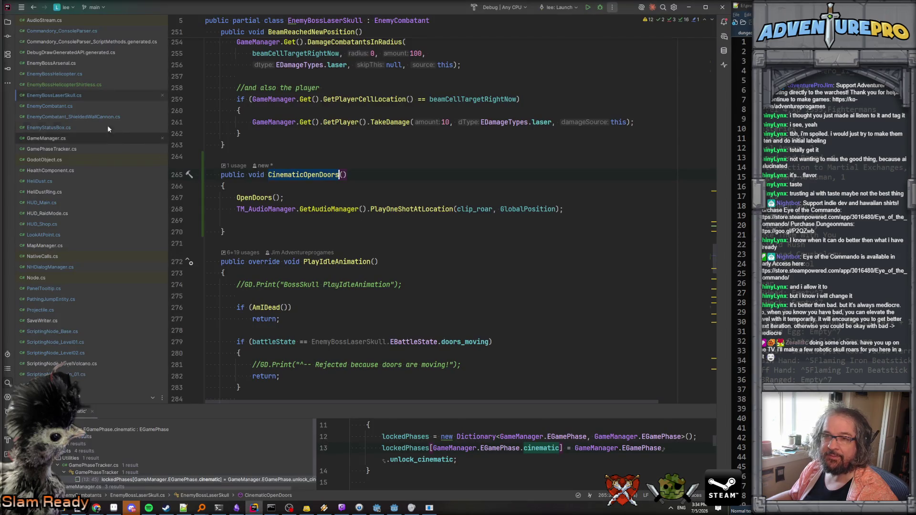
- Open ScriptingNode_Level02.cs and search it for 'reveal' to find Cinematic_RevealLaserSkull
{"action": "left_click", "coordinate": [450, 156]}
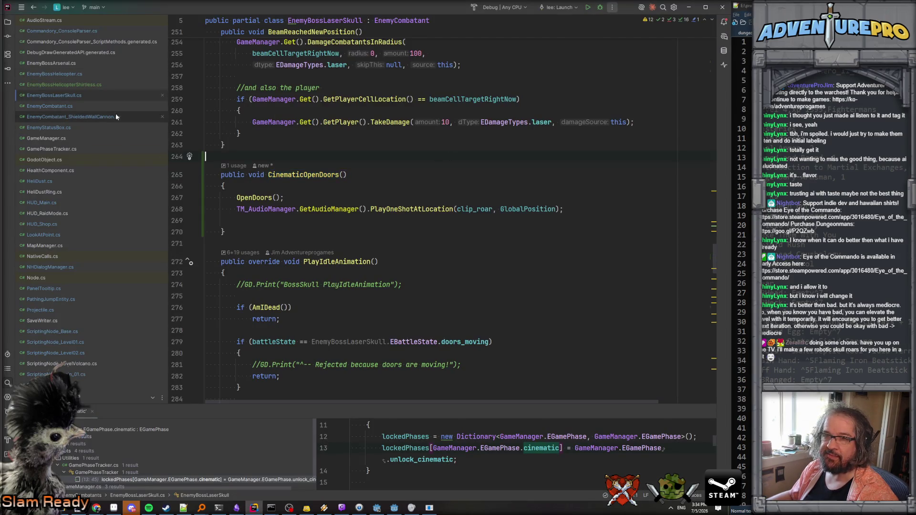
{"action": "double_click", "coordinate": [56, 353]}
{"action": "left_click", "coordinate": [469, 267]}
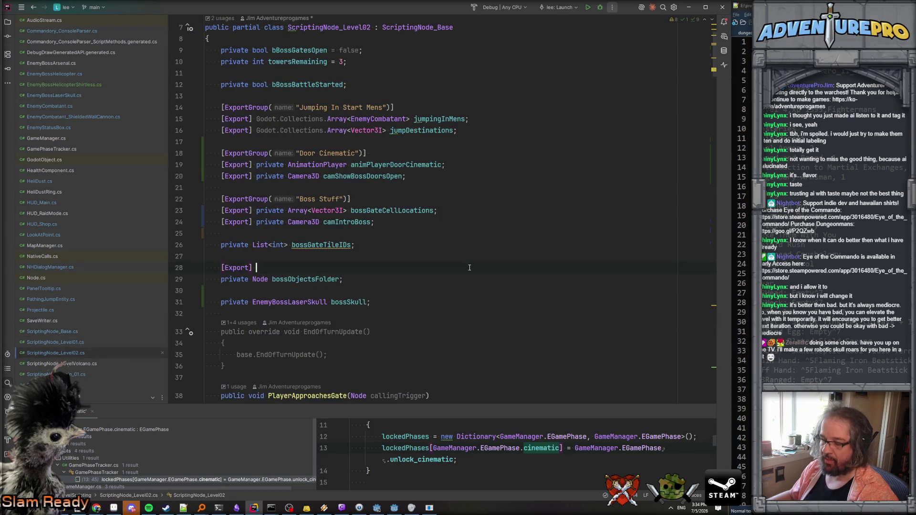
{"action": "key", "text": "ctrl+f"}
{"action": "type", "text": "revealk"}
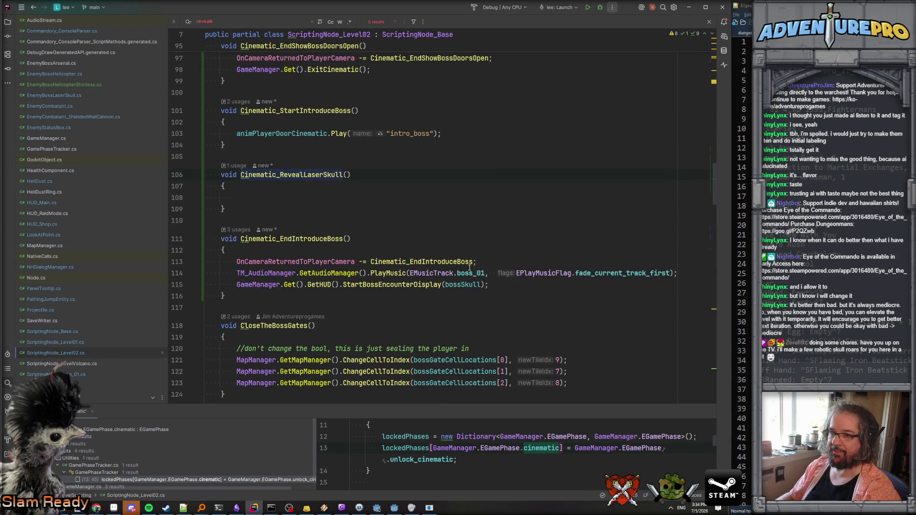
- Start a CinematicOpenDoors call inside Cinematic_RevealLaserSkull, removing a mistyped enemyboss prefix
{"action": "left_click", "coordinate": [281, 195]}
{"action": "type", "text": "CinematicOpenDoors"}
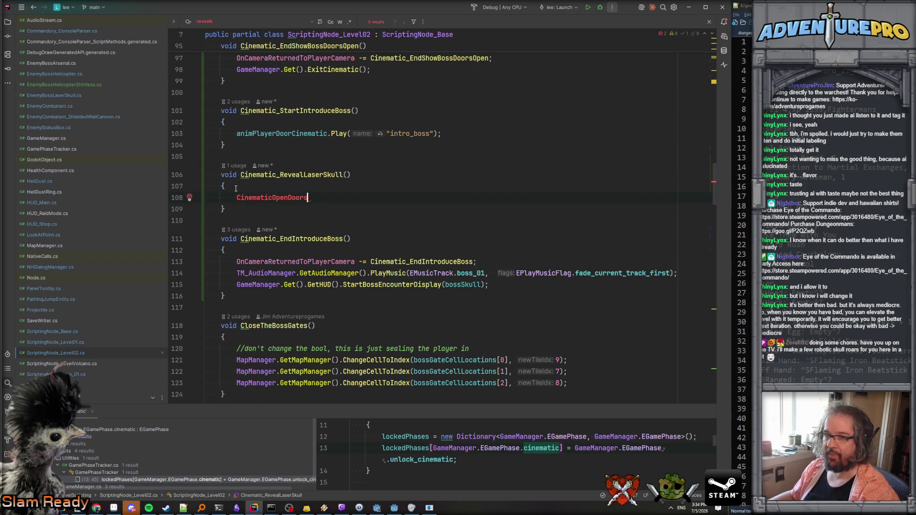
{"action": "double_click", "coordinate": [259, 197]}
{"action": "key", "text": "Tab"}
{"action": "type", "text": "enemyboss"}
{"action": "key", "text": "BackSpace"}
{"action": "key", "text": "BackSpace"}
{"action": "key", "text": "BackSpace"}
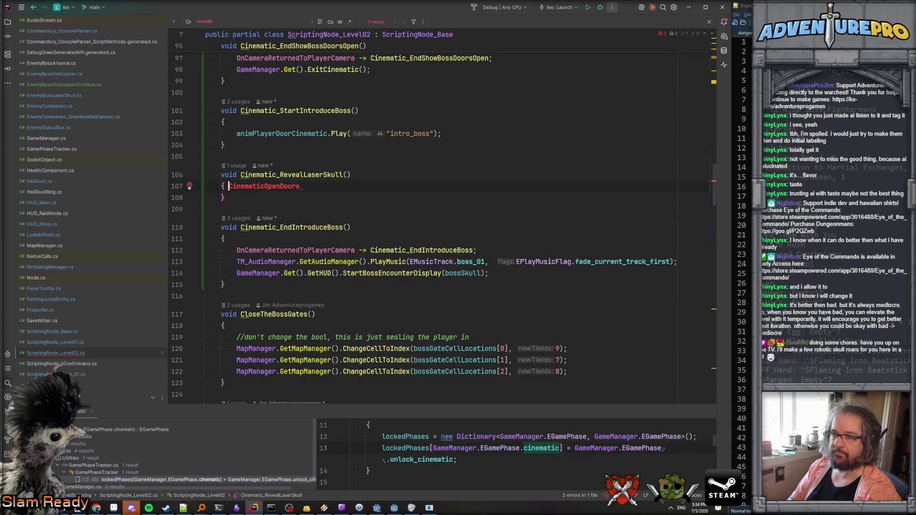
- Write bossSkull.CinematicOpenDoors(); on a fresh line using autocomplete
{"action": "key", "text": "Return"}
{"action": "type", "text": "boss"}
{"action": "key", "text": "Tab"}
{"action": "type", "text": ".Ci"}
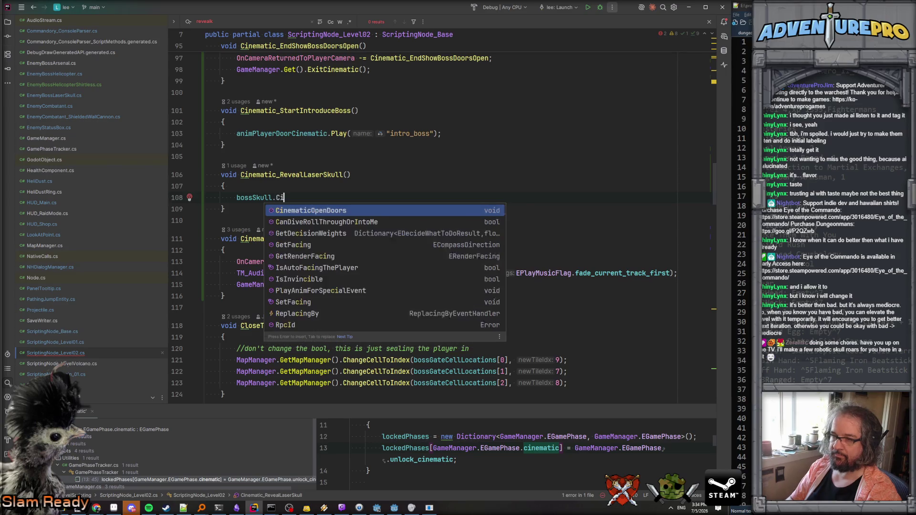
{"action": "key", "text": "BackSpace"}
{"action": "key", "text": "BackSpace"}
{"action": "type", "text": "Cn"}
{"action": "key", "text": "BackSpace"}
{"action": "key", "text": "Return"}
{"action": "type", "text": ";"}
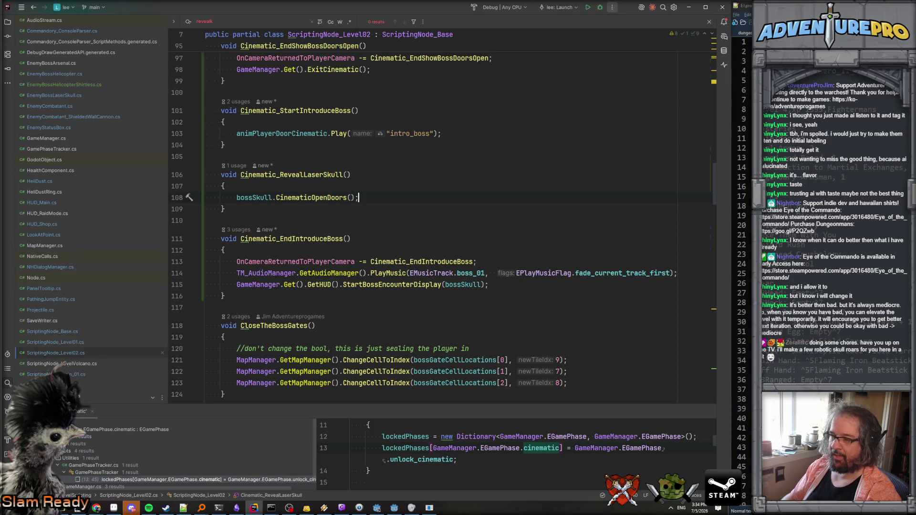
{"action": "left_click", "coordinate": [395, 509]}
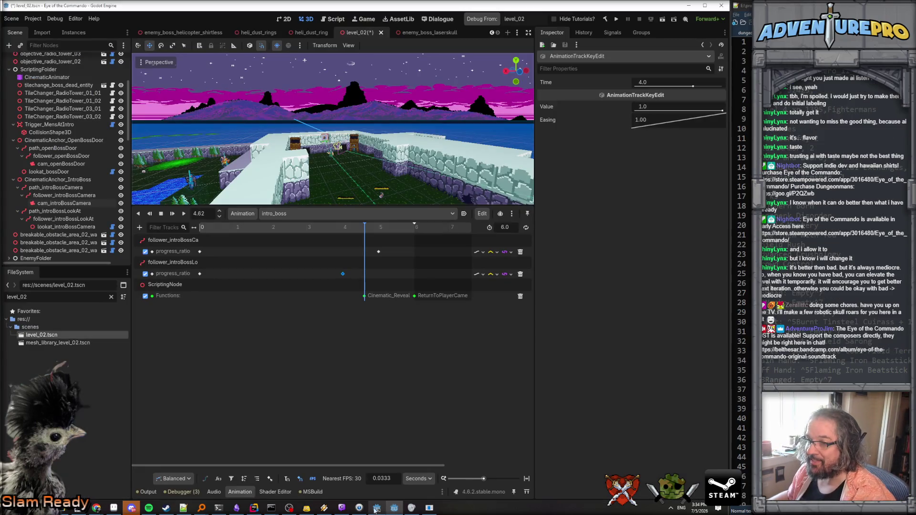
{"action": "key", "text": "alt+Tab"}
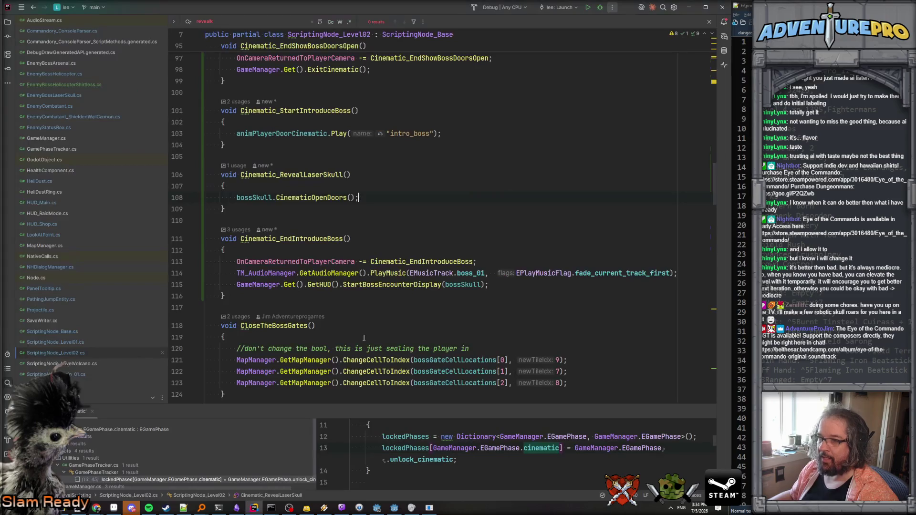
- Begin a TM_AudioManager.GetAudioManager() call at the top of Cinematic_StartIntroduceBoss
{"action": "scroll", "coordinate": [374, 300], "scroll_direction": "down", "scroll_amount": 3}
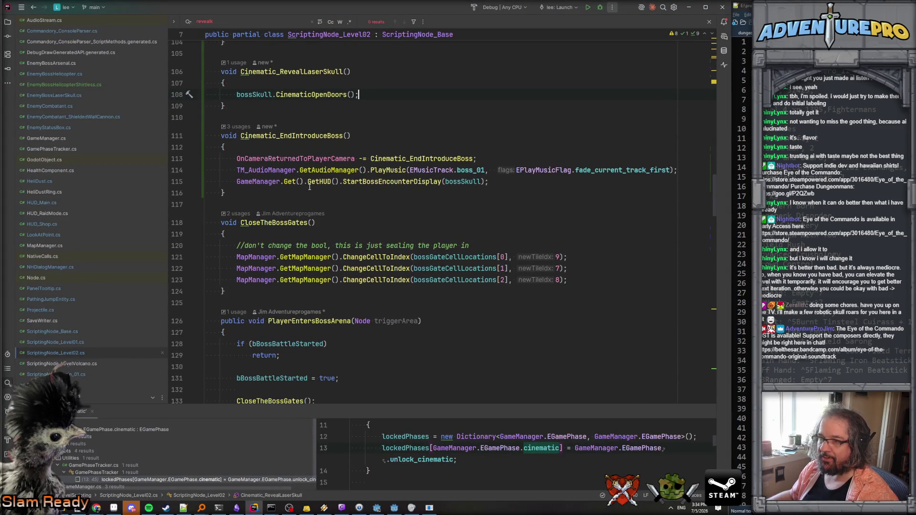
{"action": "scroll", "coordinate": [537, 238], "scroll_direction": "up", "scroll_amount": 2}
{"action": "scroll", "coordinate": [468, 234], "scroll_direction": "up", "scroll_amount": 10}
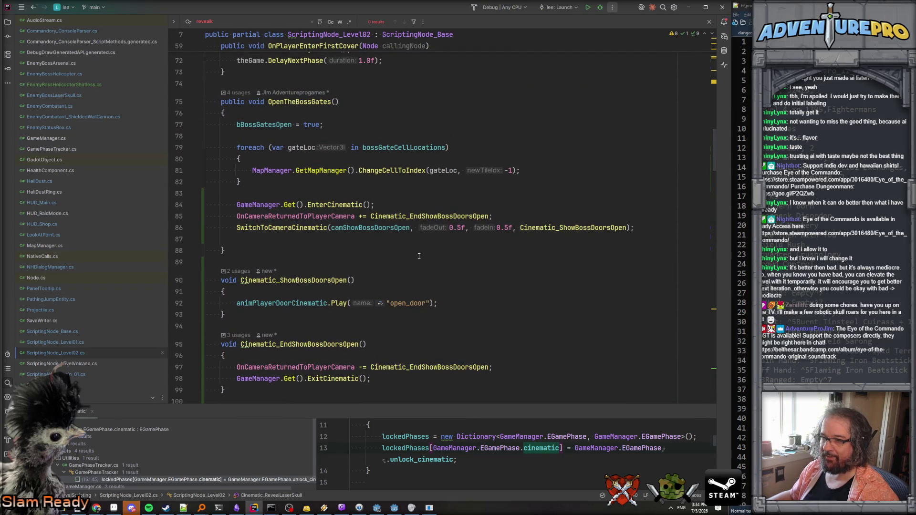
{"action": "scroll", "coordinate": [420, 256], "scroll_direction": "up", "scroll_amount": 1}
{"action": "scroll", "coordinate": [419, 257], "scroll_direction": "down", "scroll_amount": 8}
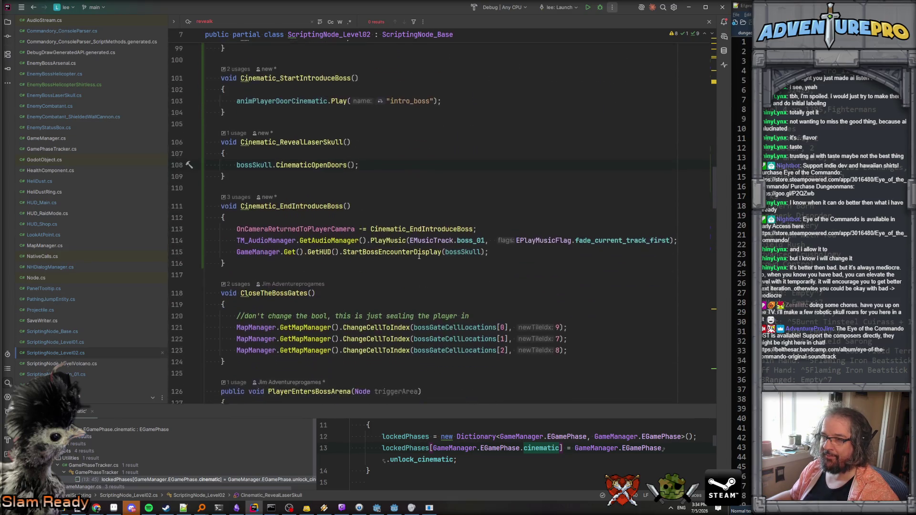
{"action": "scroll", "coordinate": [419, 257], "scroll_direction": "up", "scroll_amount": 1}
{"action": "left_click", "coordinate": [287, 191]}
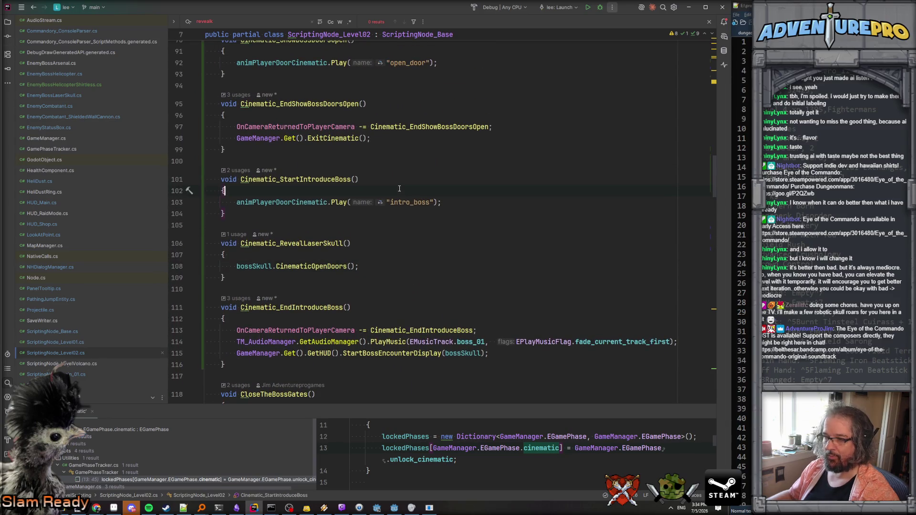
{"action": "key", "text": "Return"}
{"action": "type", "text": "TM_Au"}
{"action": "key", "text": "Return"}
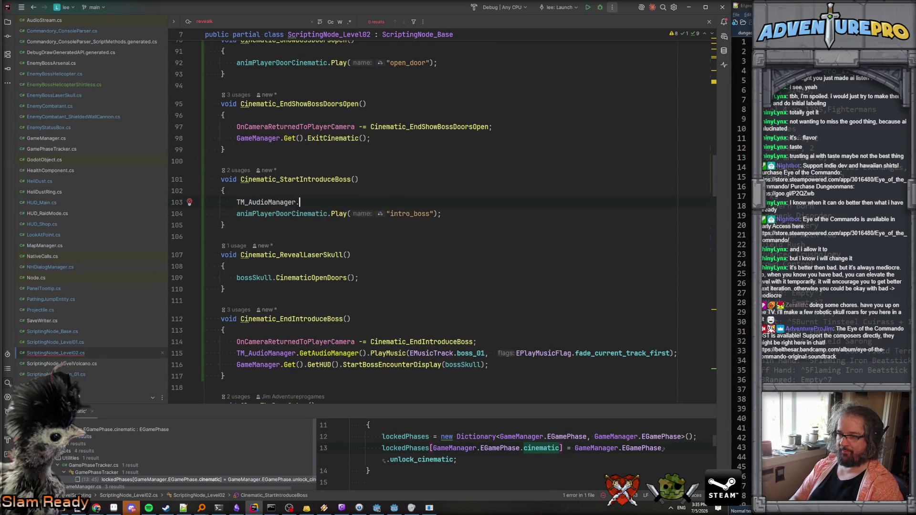
{"action": "type", "text": ".Get"}
{"action": "key", "text": "Return"}
- Complete the call as StopMusic(1.0f); to fade the music out over one second
{"action": "type", "text": ".Fad"}
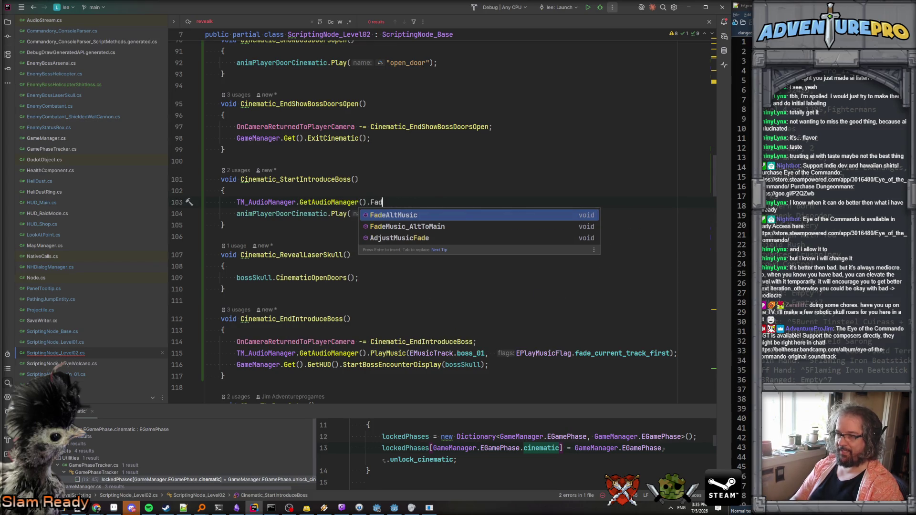
{"action": "key", "text": "Down"}
{"action": "key", "text": "Down"}
{"action": "key", "text": "Down"}
{"action": "key", "text": "Down"}
{"action": "key", "text": "Up"}
{"action": "key", "text": "BackSpace"}
{"action": "key", "text": "BackSpace"}
{"action": "key", "text": "BackSpace"}
{"action": "type", "text": "Stop"}
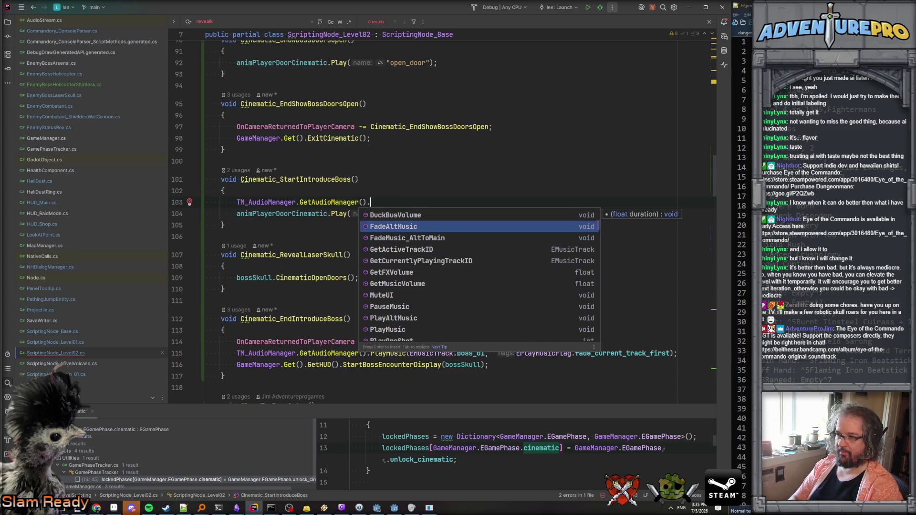
{"action": "key", "text": "Down"}
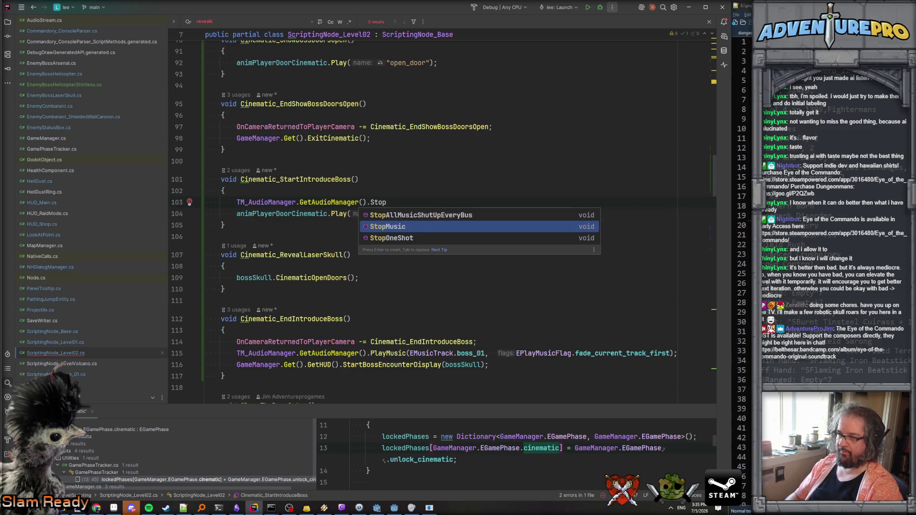
{"action": "key", "text": "Return"}
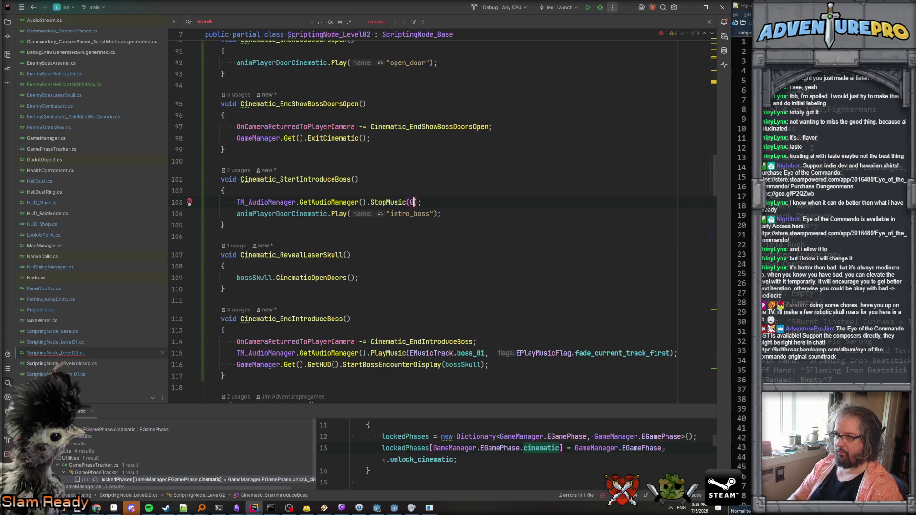
{"action": "type", "text": "1.0f);"}
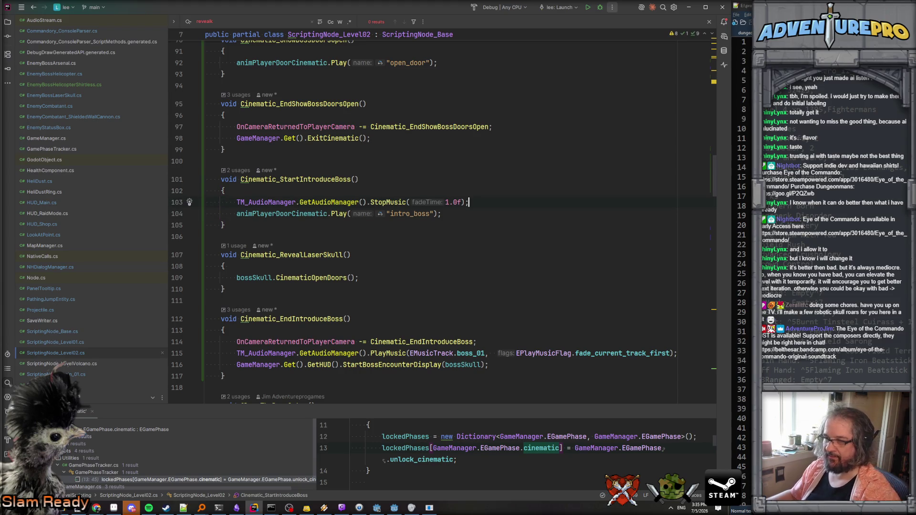
- Cut the boss_01 PlayMusic line out of Cinematic_EndIntroduceBoss
{"action": "scroll", "coordinate": [505, 275], "scroll_direction": "down", "scroll_amount": 2}
{"action": "left_click", "coordinate": [505, 275]}
{"action": "left_click", "coordinate": [515, 285]}
{"action": "mouse_move", "coordinate": [238, 285]}
{"action": "left_mouse_down"}
{"action": "mouse_move", "coordinate": [610, 285]}
{"action": "mouse_move", "coordinate": [510, 285]}
{"action": "left_mouse_up"}
{"action": "key", "text": "ctrl+x"}
{"action": "key", "text": "ctrl+v"}
{"action": "left_click", "coordinate": [478, 273]}
{"action": "triple_click", "coordinate": [477, 285]}
{"action": "key", "text": "ctrl+x"}
- Paste the PlayMusic line after CinematicOpenDoors in Cinematic_RevealLaserSkull and delete its fade flags argument
{"action": "left_click", "coordinate": [381, 212]}
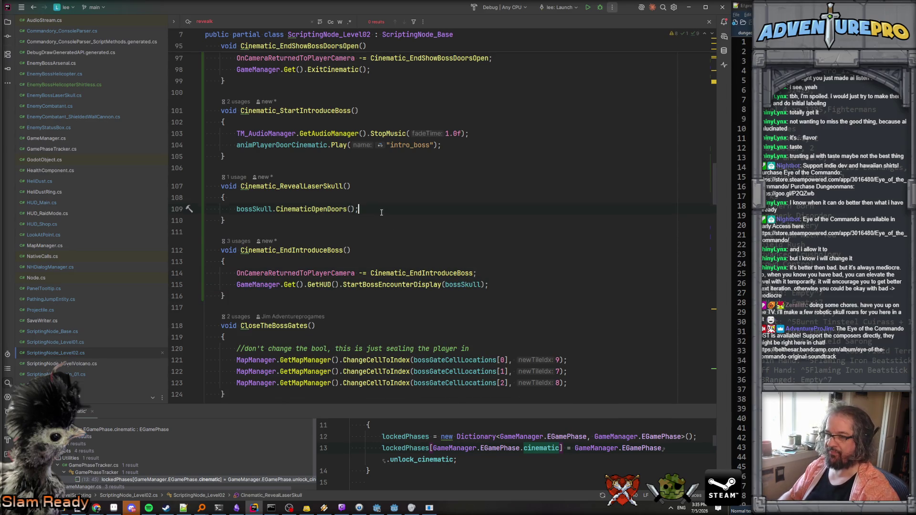
{"action": "key", "text": "Return"}
{"action": "key", "text": "ctrl+v"}
{"action": "left_click_drag", "start_coordinate": [494, 220], "coordinate": [662, 220]}
{"action": "key", "text": "BackSpace"}
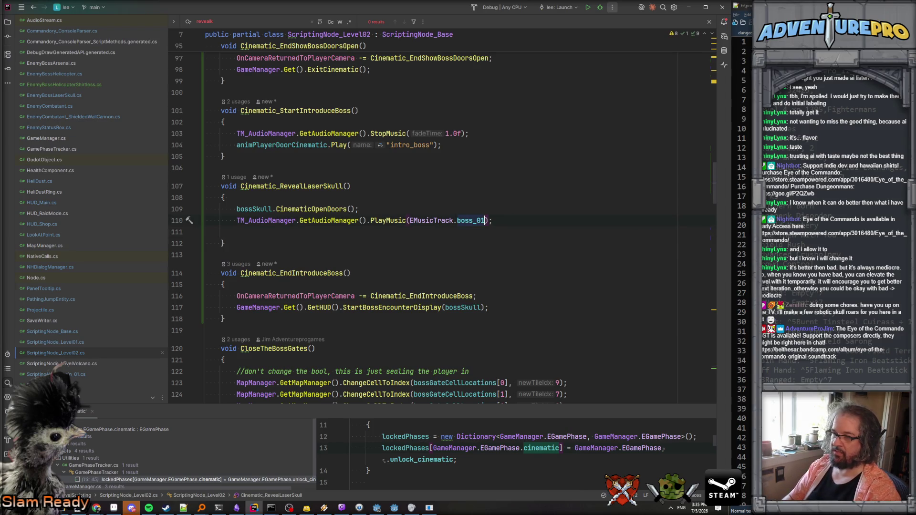
{"action": "key", "text": "Delete"}
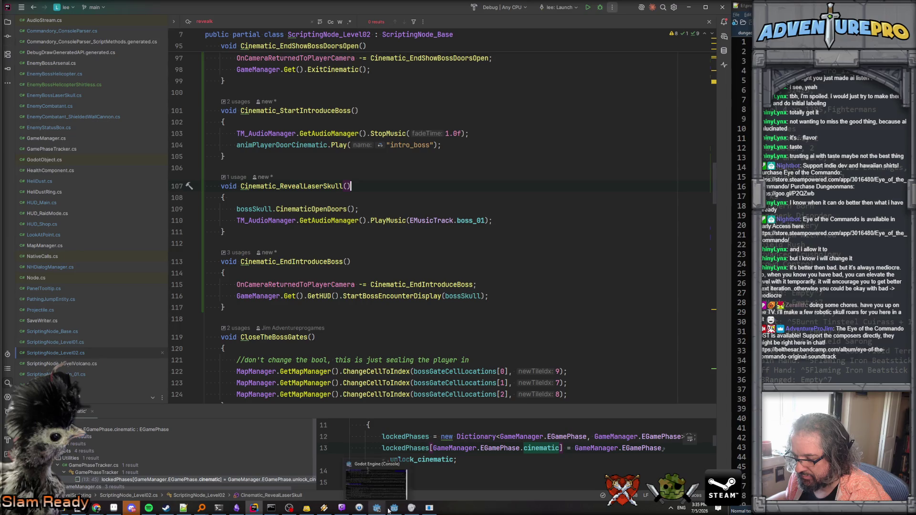
- Save the level_02 scene in Godot and launch it to build and test the cinematic
{"action": "left_click", "coordinate": [395, 509]}
{"action": "key", "text": "ctrl+s"}
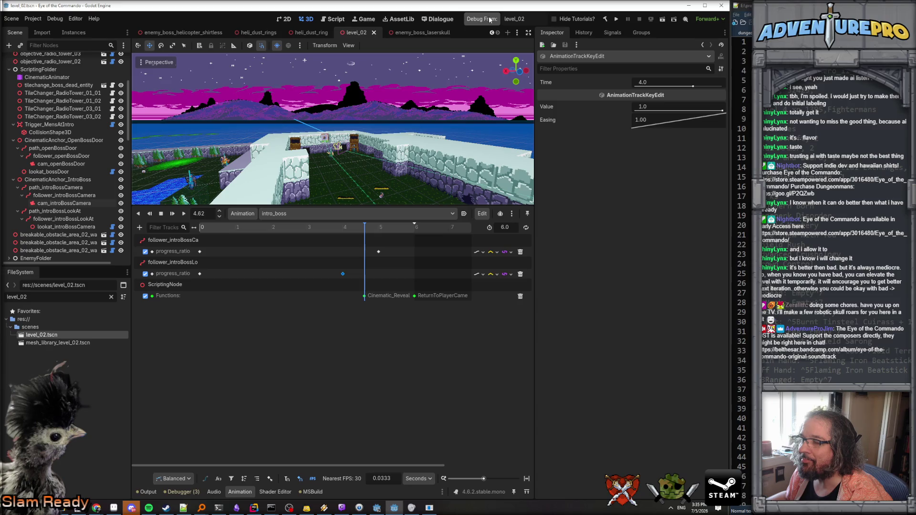
{"action": "left_click", "coordinate": [490, 19]}
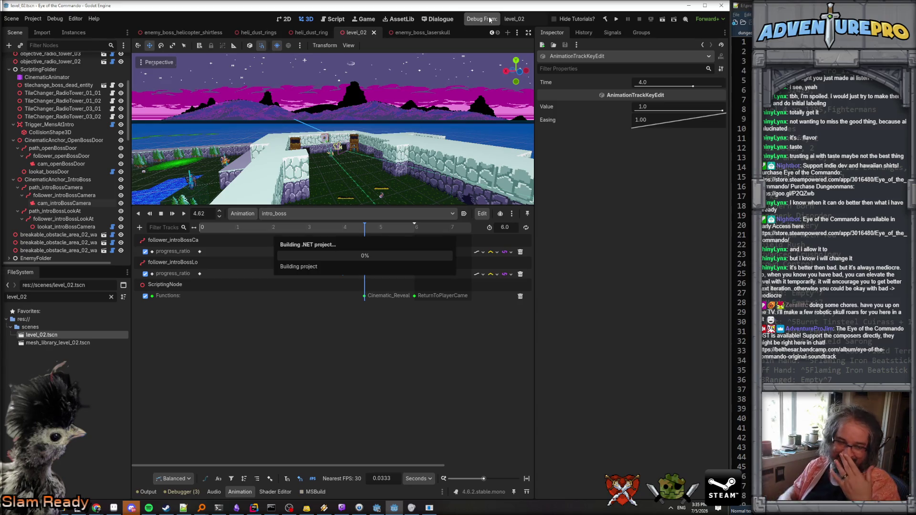
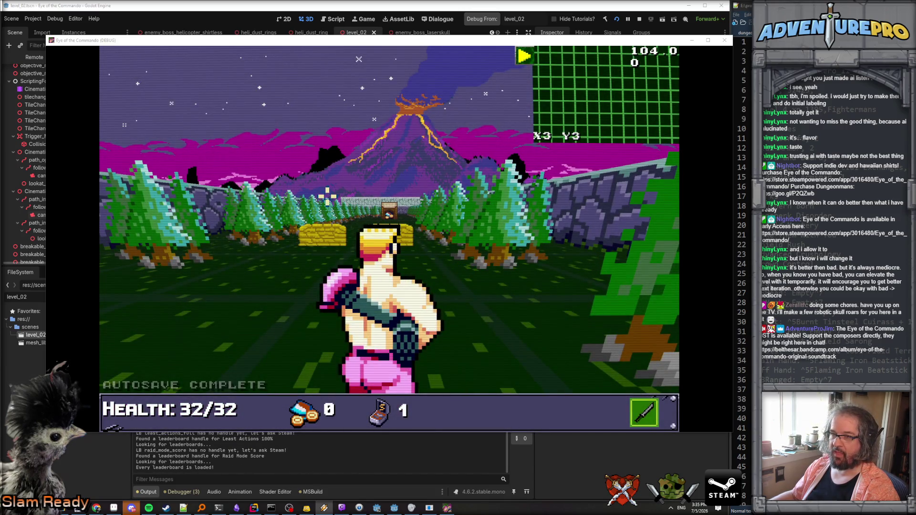
- Enter the undying and L2BOSSGATE cheats in the in-game debug console
{"action": "left_click", "coordinate": [328, 196]}
{"action": "key", "text": "grave"}
{"action": "type", "text": "w"}
{"action": "key", "text": "BackSpace"}
{"action": "type", "text": "undying"}
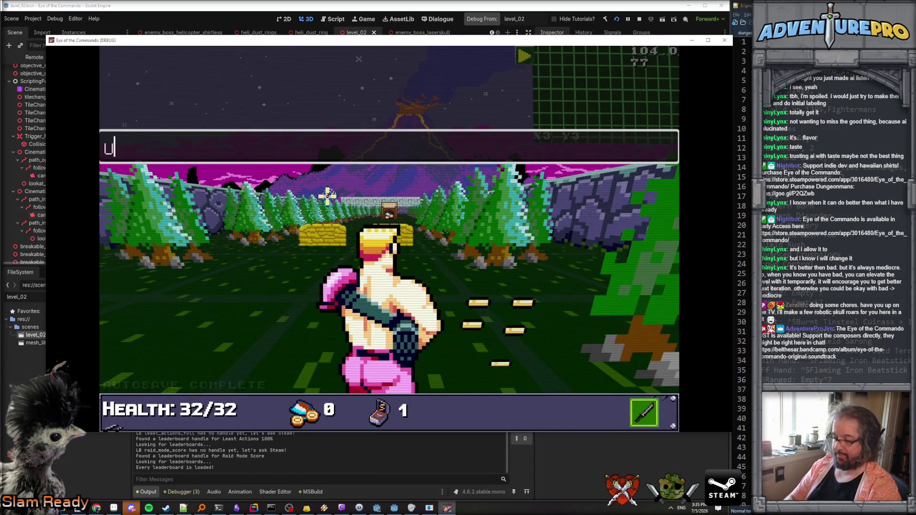
{"action": "key", "text": "Return"}
{"action": "type", "text": "L2BOSSGATE"}
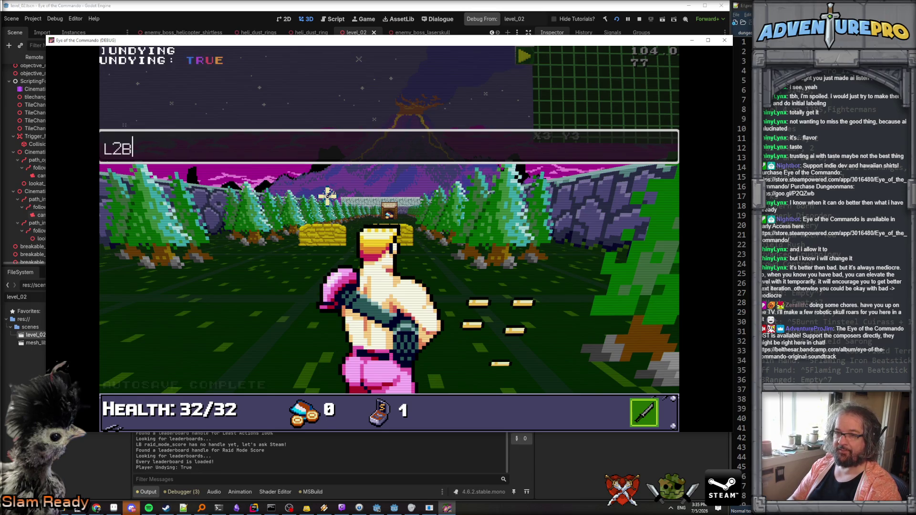
{"action": "key", "text": "Return"}
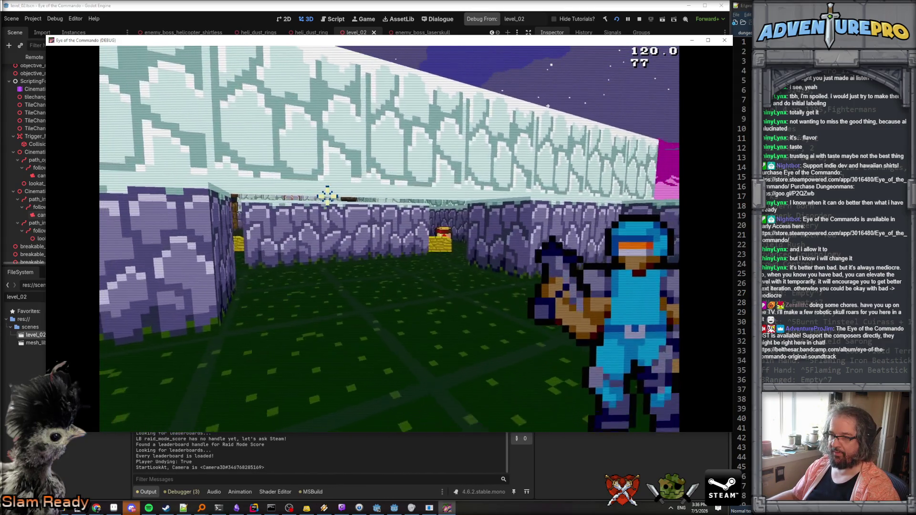
- Enter the WARRD weapons cheat and dismiss the pickup and Control tutorial popups
{"action": "key", "text": "grave"}
{"action": "type", "text": "WARRD"}
{"action": "key", "text": "Return"}
{"action": "key", "text": "grave"}
{"action": "key", "text": "Return"}
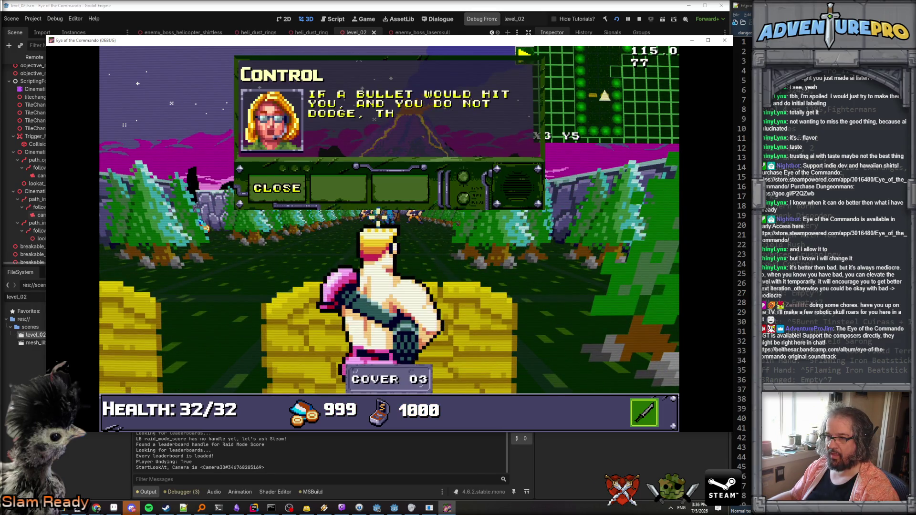
{"action": "key", "text": "Return"}
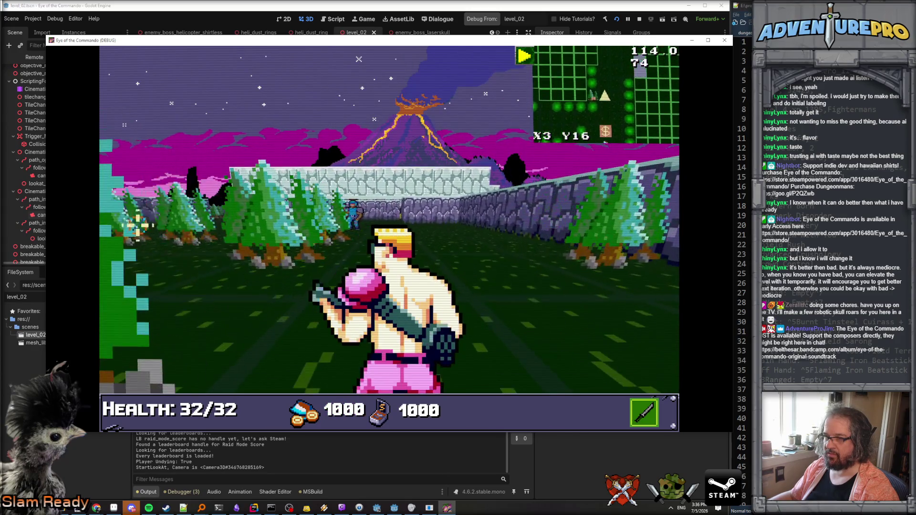
- Shoot through the enemies to the boss intro banner, then stop the running game
{"action": "left_click", "coordinate": [354, 219]}
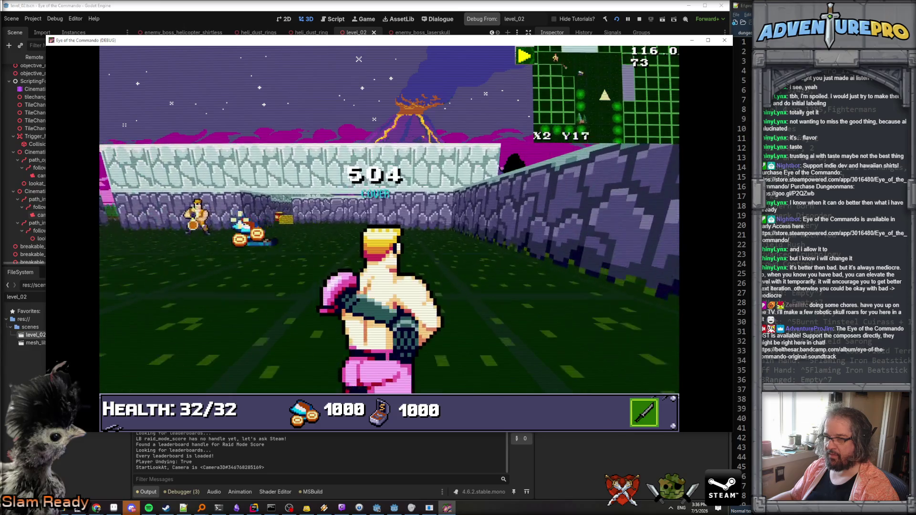
{"action": "left_click", "coordinate": [255, 216]}
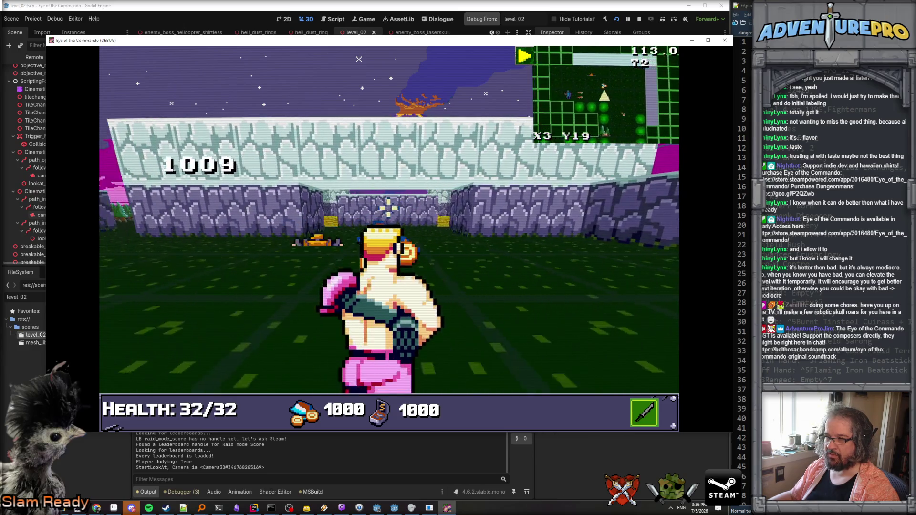
{"action": "left_click", "coordinate": [317, 213]}
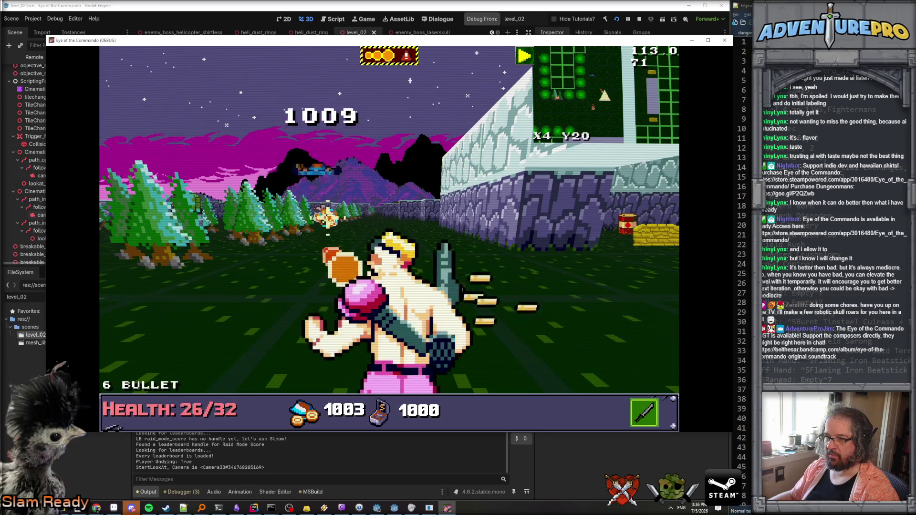
{"action": "left_click", "coordinate": [294, 193]}
{"action": "left_click", "coordinate": [281, 195]}
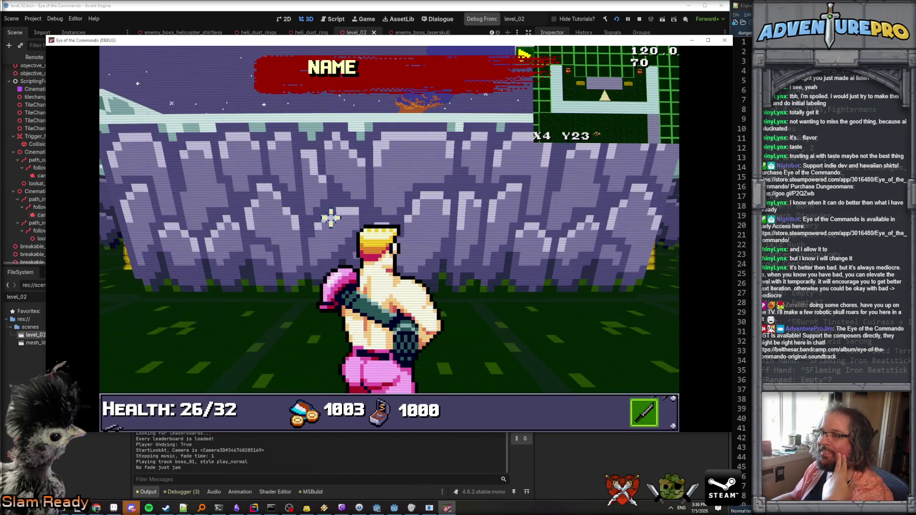
{"action": "left_click", "coordinate": [445, 88]}
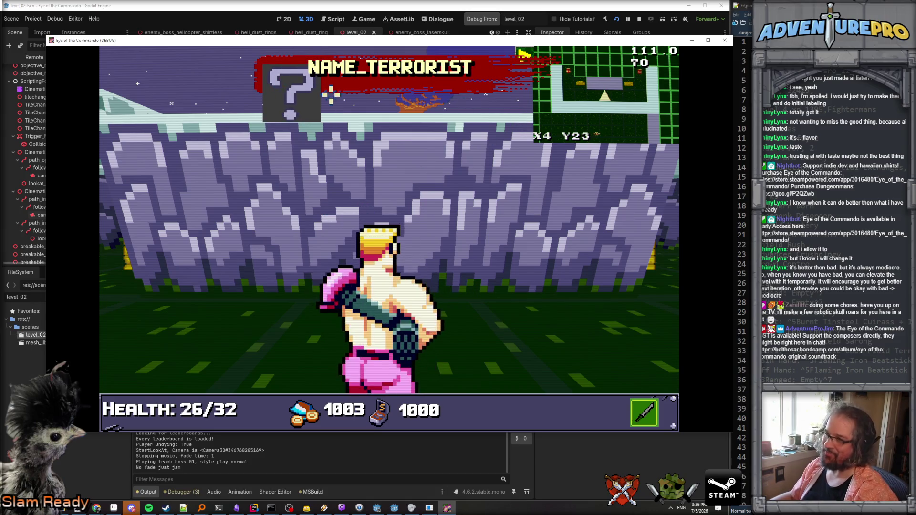
{"action": "left_click", "coordinate": [412, 122]}
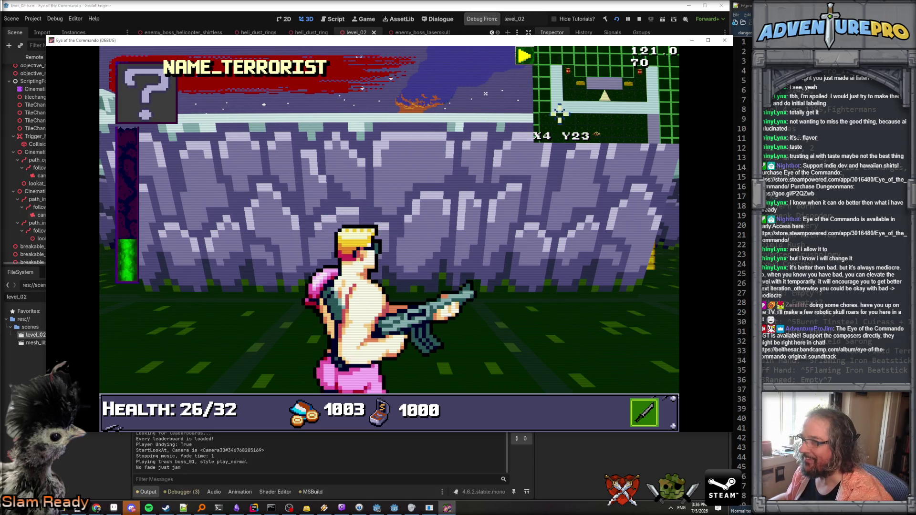
{"action": "left_click", "coordinate": [436, 102]}
{"action": "left_click", "coordinate": [639, 19]}
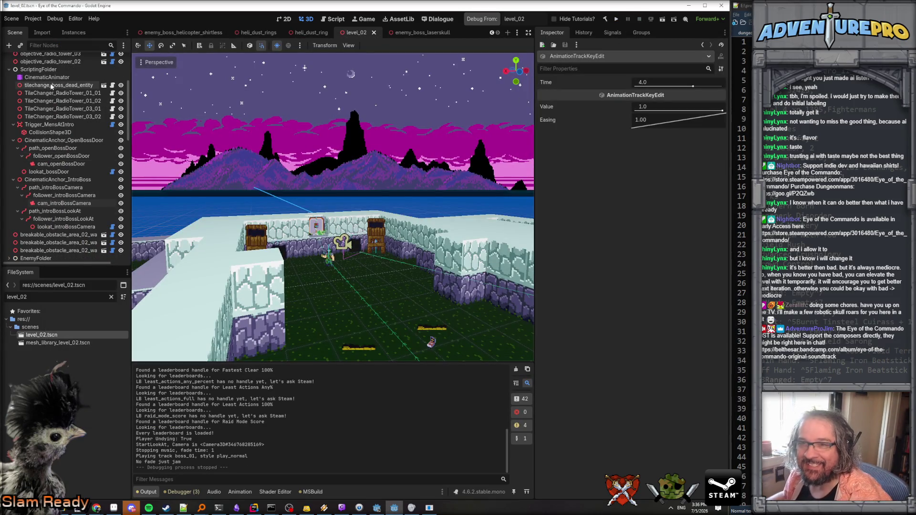
- On enemy_boss_laserskull, set Raid Mode display name NAME_BOSS_LASERSKULL and a new AtlasTexture status box
{"action": "scroll", "coordinate": [52, 87], "scroll_direction": "up", "scroll_amount": 5}
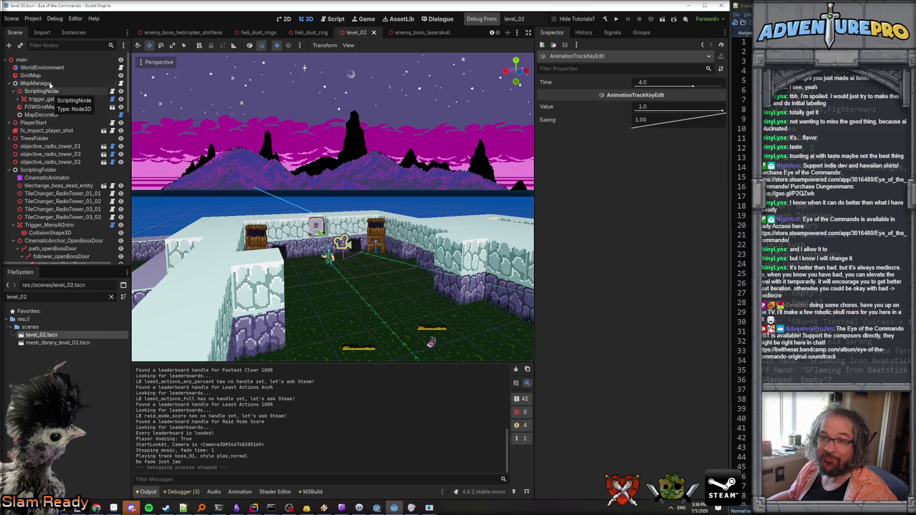
{"action": "type", "text": "boss"}
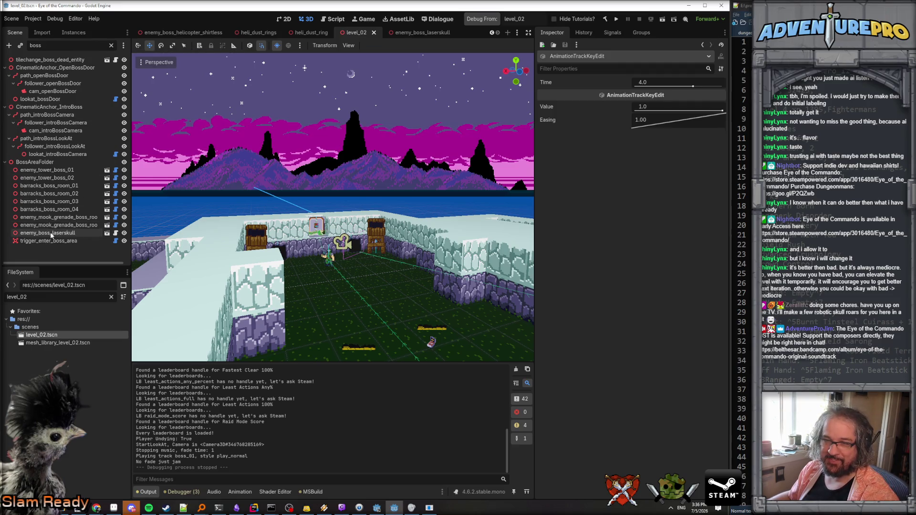
{"action": "left_click", "coordinate": [51, 233]}
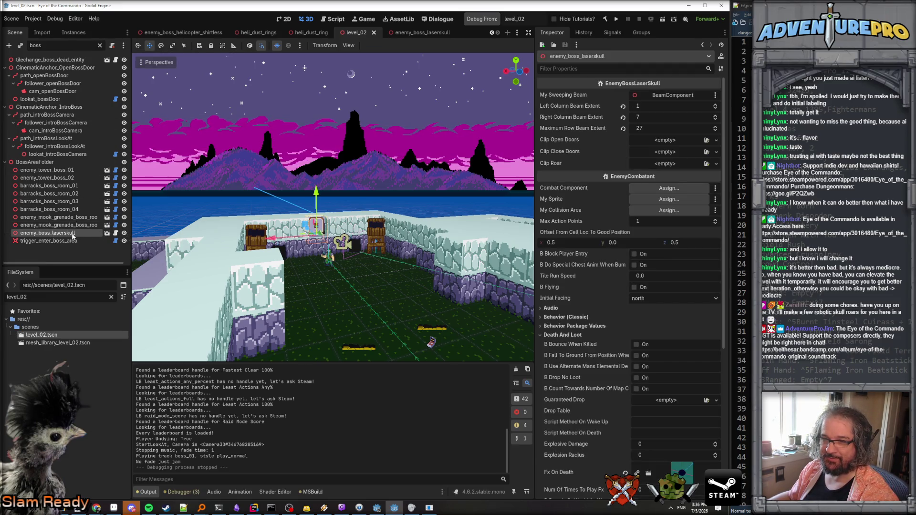
{"action": "left_click", "coordinate": [73, 235]}
{"action": "scroll", "coordinate": [612, 172], "scroll_direction": "down", "scroll_amount": 5}
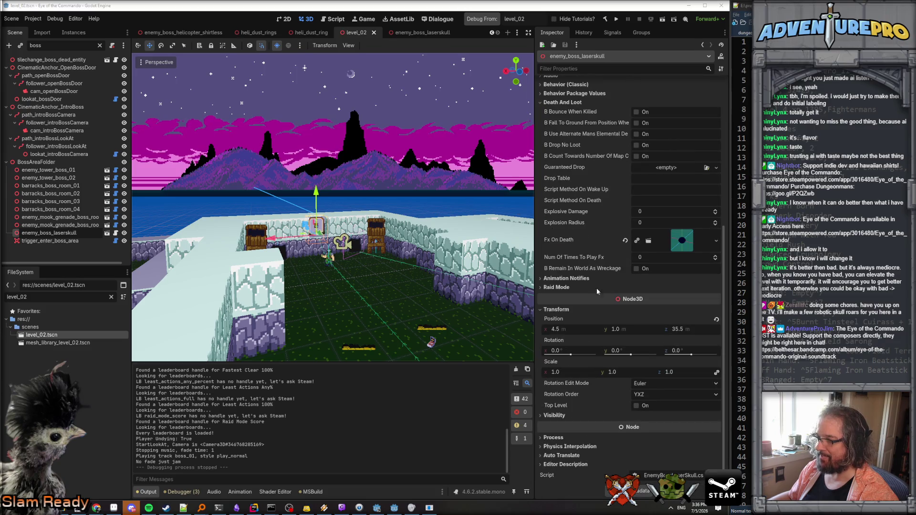
{"action": "left_click", "coordinate": [558, 287]}
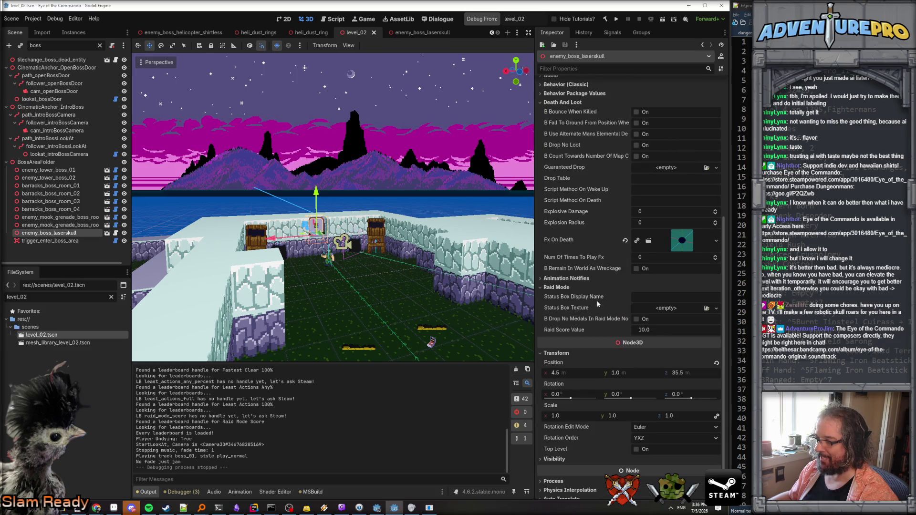
{"action": "left_click", "coordinate": [653, 298]}
{"action": "type", "text": "NAME_BOSS_LASERSKULL"}
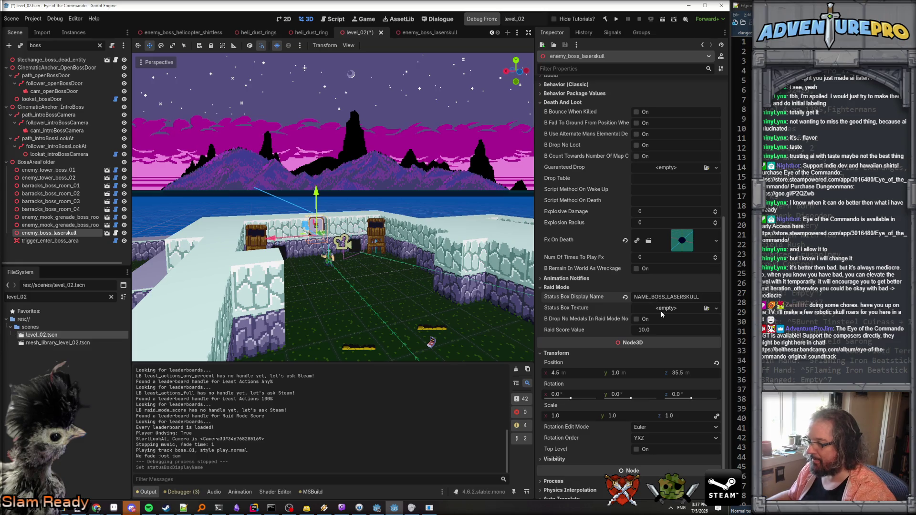
{"action": "left_click", "coordinate": [661, 310]}
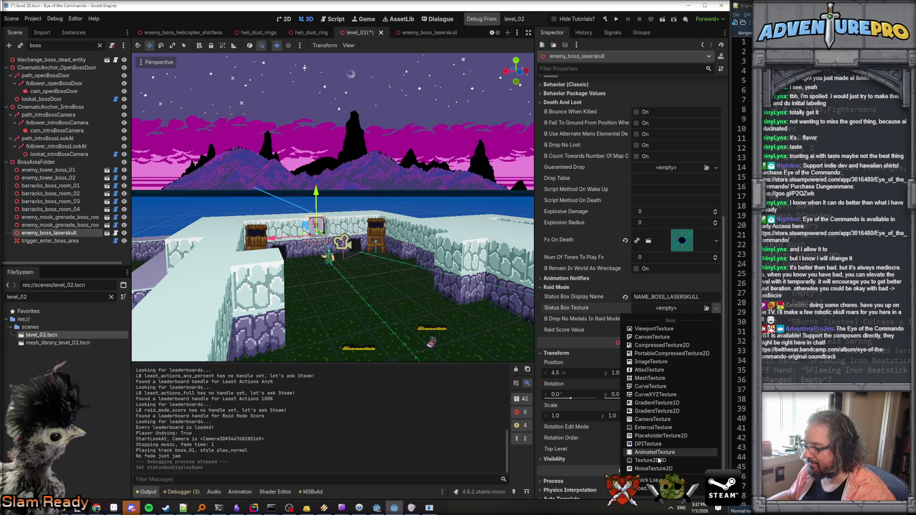
{"action": "left_click", "coordinate": [662, 374]}
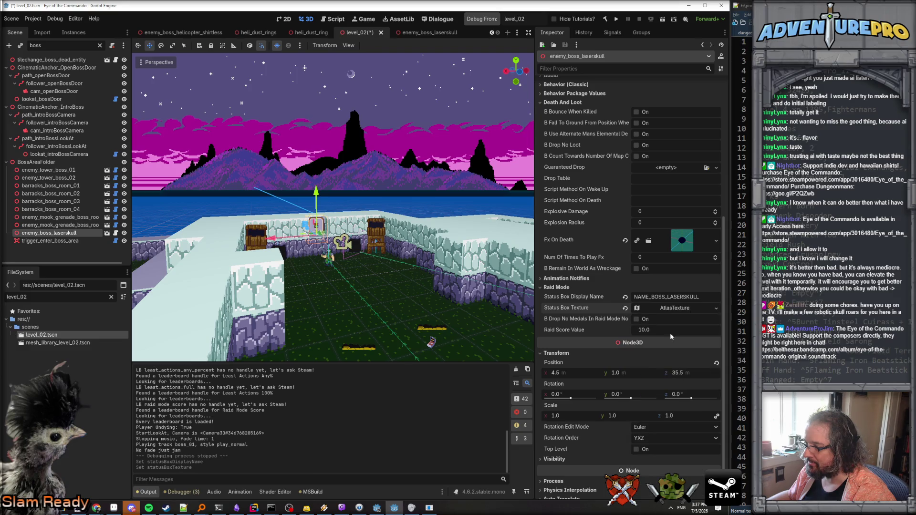
- Quick-load the portrait sheet as the status box AtlasTexture's atlas image
{"action": "left_click", "coordinate": [658, 414]}
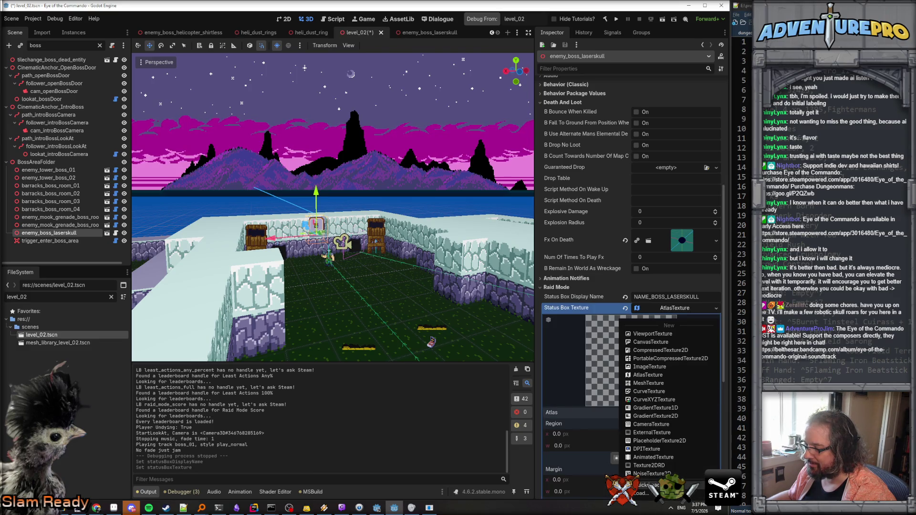
{"action": "left_click", "coordinate": [652, 485]}
{"action": "left_click", "coordinate": [609, 256]}
{"action": "left_click", "coordinate": [525, 198]}
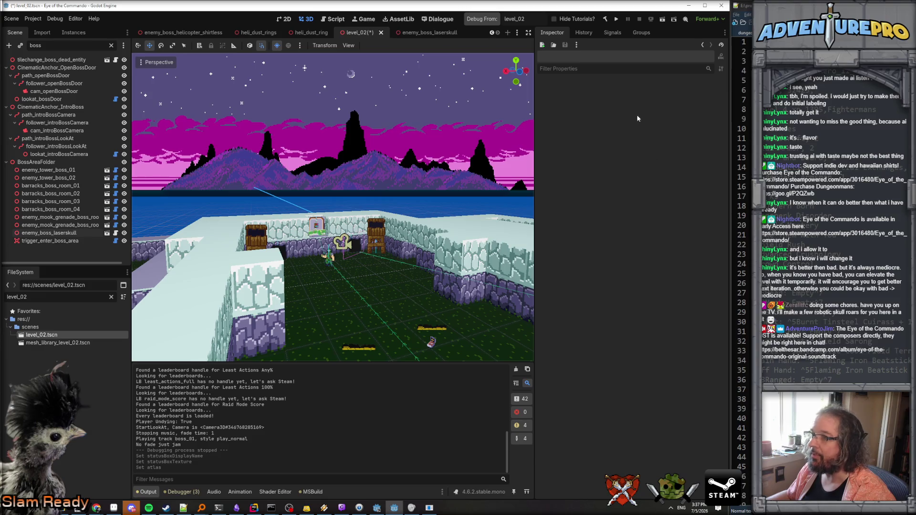
{"action": "left_click", "coordinate": [48, 233]}
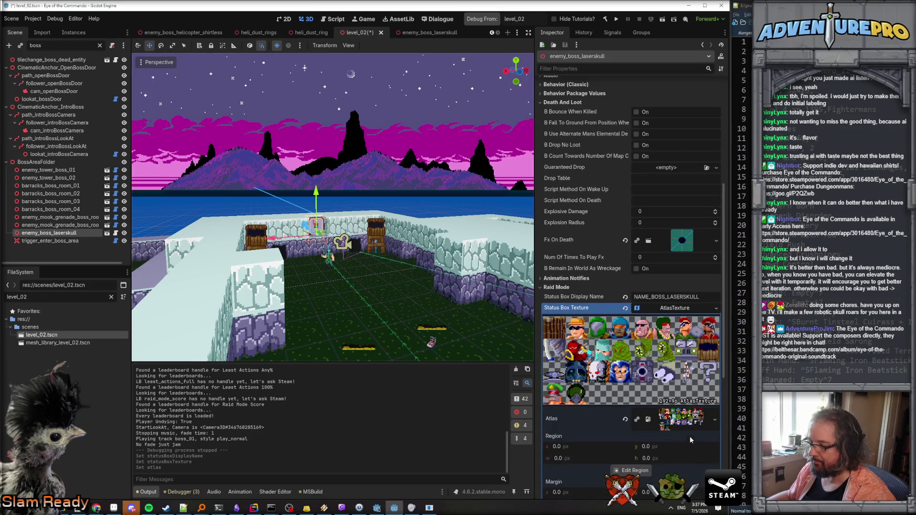
{"action": "scroll", "coordinate": [669, 436], "scroll_direction": "down", "scroll_amount": 3}
- Crop the atlas region to x 48, y 48, width 24, height 24, and save level_02
{"action": "left_click", "coordinate": [579, 344]}
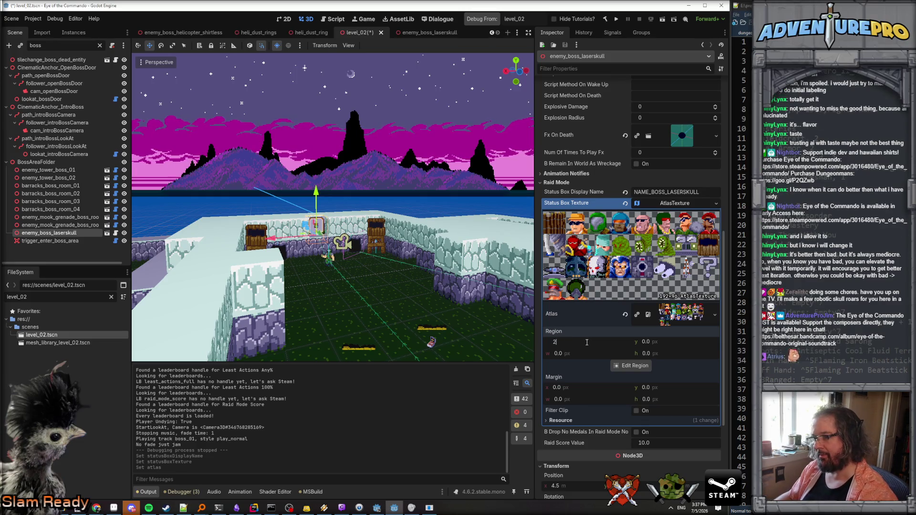
{"action": "type", "text": "4"}
{"action": "key", "text": "Tab"}
{"action": "type", "text": "4"}
{"action": "key", "text": "Tab"}
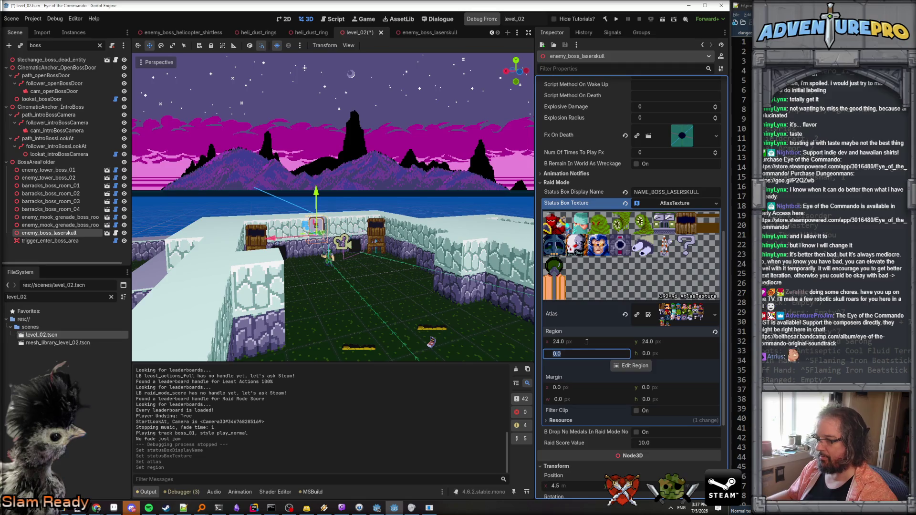
{"action": "left_click", "coordinate": [587, 343]}
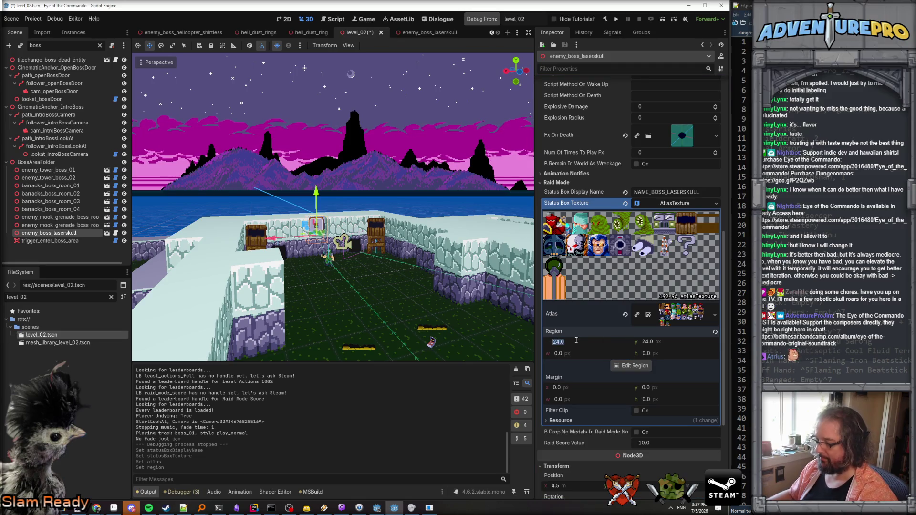
{"action": "type", "text": "48"}
{"action": "key", "text": "Tab"}
{"action": "type", "text": "48"}
{"action": "key", "text": "Tab"}
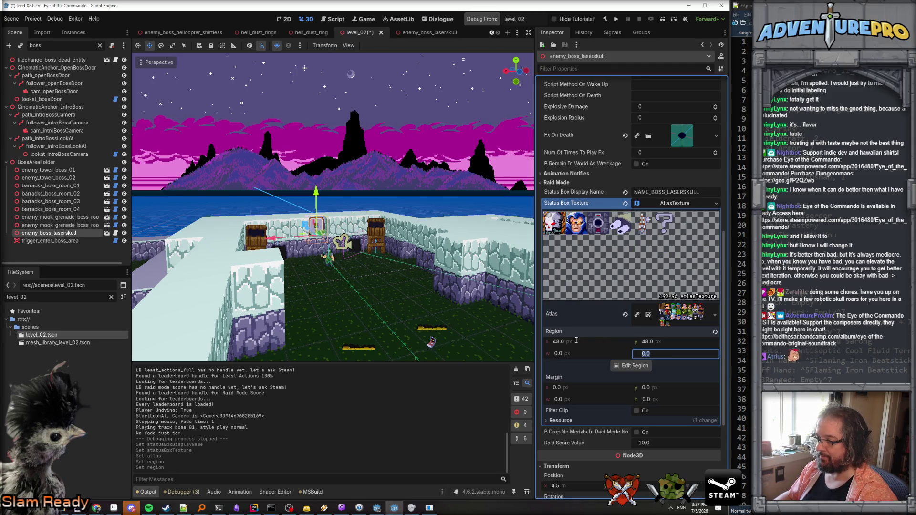
{"action": "type", "text": "24"}
{"action": "key", "text": "Tab"}
{"action": "type", "text": "24"}
{"action": "key", "text": "Return"}
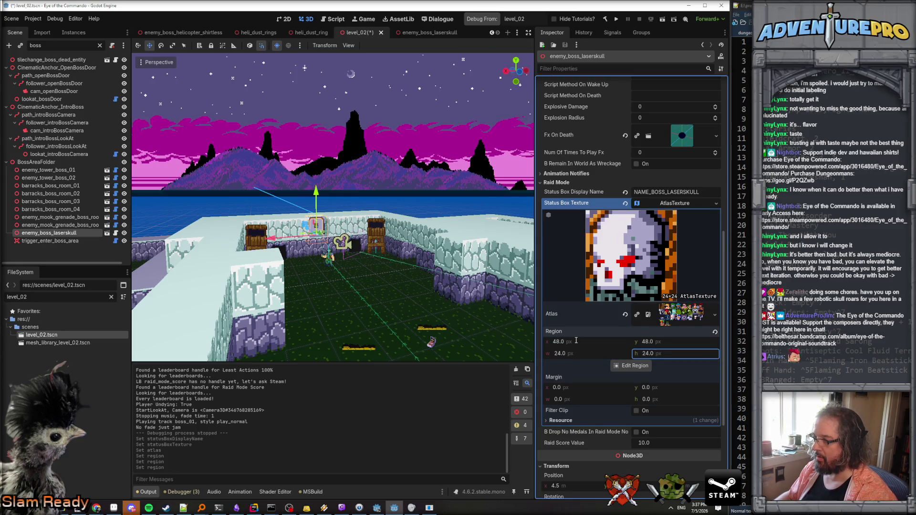
{"action": "key", "text": "ctrl+s"}
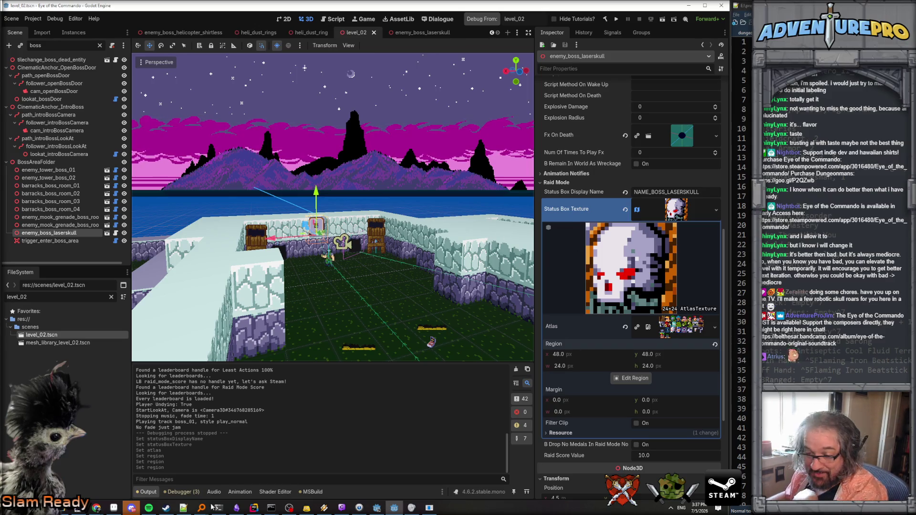
{"action": "mouse_move", "coordinate": [96, 510]}
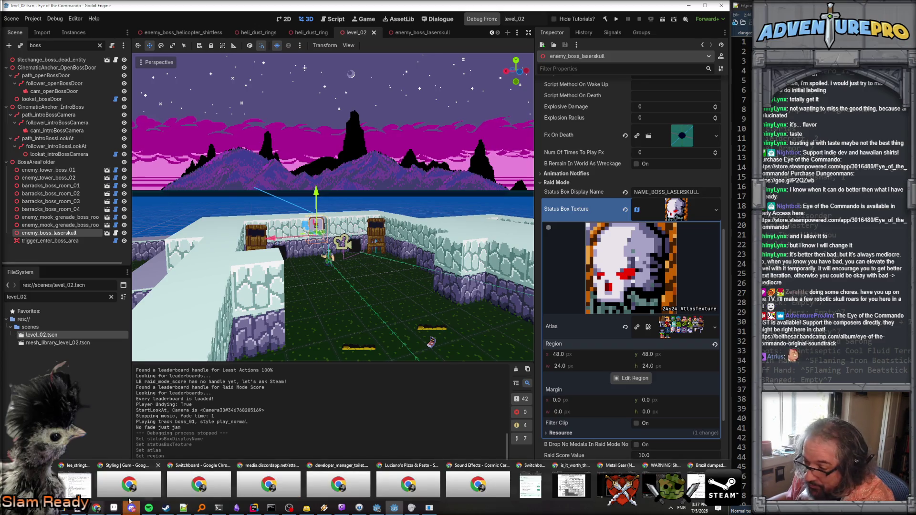
- Select the NAME_BOSS_TERRORWOLF row in the string table spreadsheet
{"action": "left_click", "coordinate": [75, 484]}
{"action": "left_click", "coordinate": [677, 244]}
{"action": "left_click", "coordinate": [640, 237]}
{"action": "left_click", "coordinate": [627, 236]}
{"action": "scroll", "coordinate": [629, 239], "scroll_direction": "up", "scroll_amount": 15}
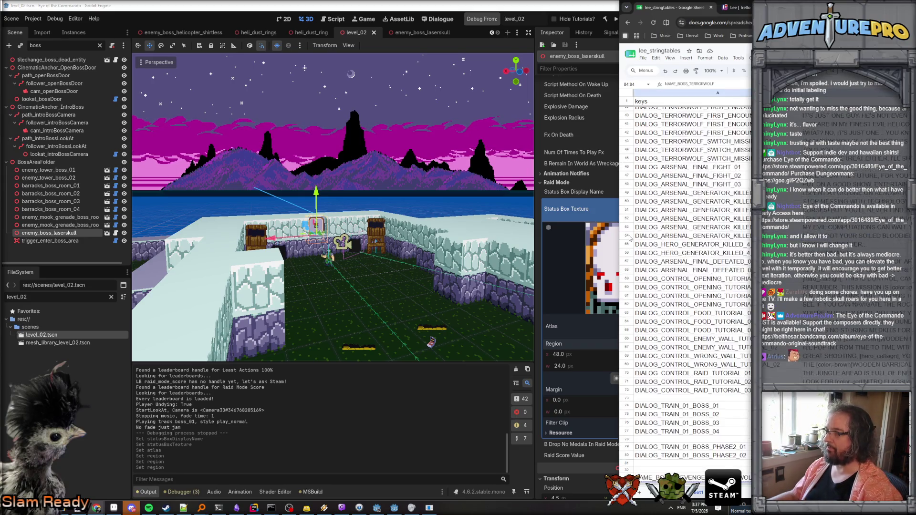
{"action": "scroll", "coordinate": [630, 238], "scroll_direction": "down", "scroll_amount": 3}
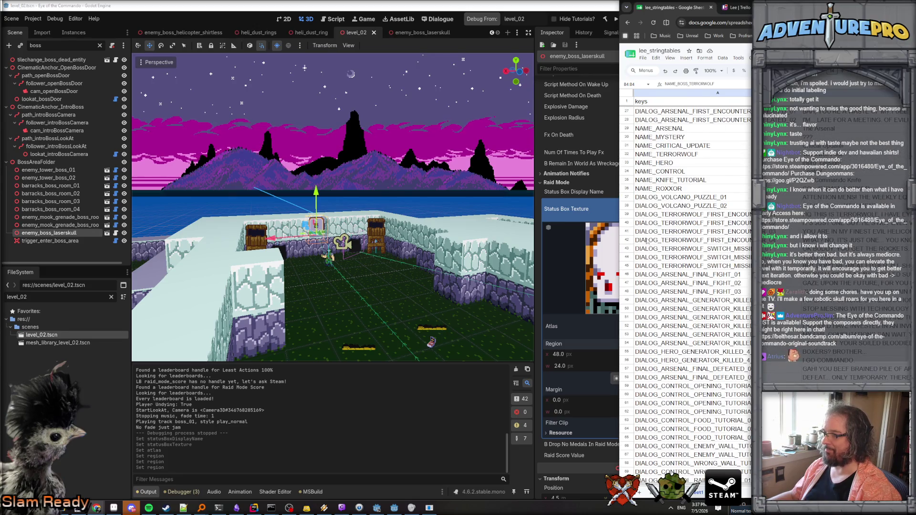
{"action": "scroll", "coordinate": [648, 246], "scroll_direction": "down", "scroll_amount": 1}
- Insert five blank rows at rows 46 through 50
{"action": "left_click", "coordinate": [628, 239]}
{"action": "right_click", "coordinate": [628, 240]}
{"action": "left_click", "coordinate": [668, 298]}
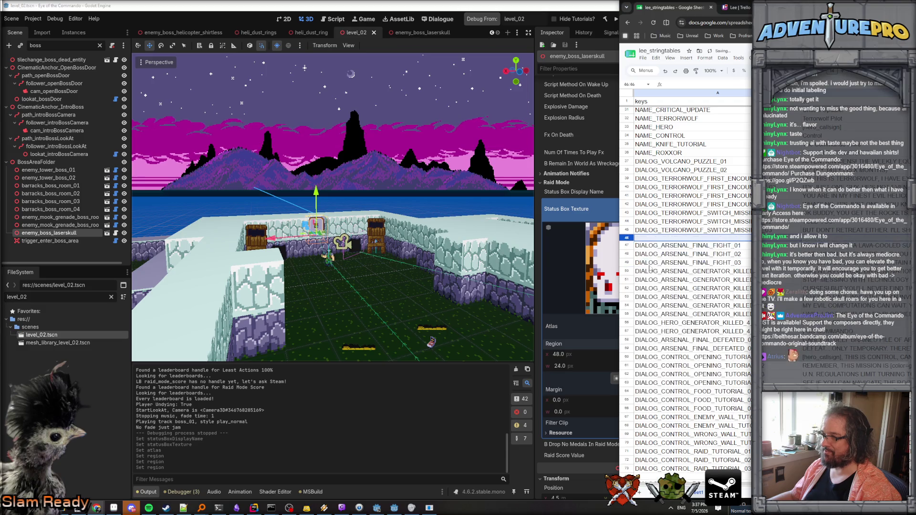
{"action": "left_click", "coordinate": [628, 246]}
{"action": "right_click", "coordinate": [628, 246]}
{"action": "left_click", "coordinate": [670, 299]}
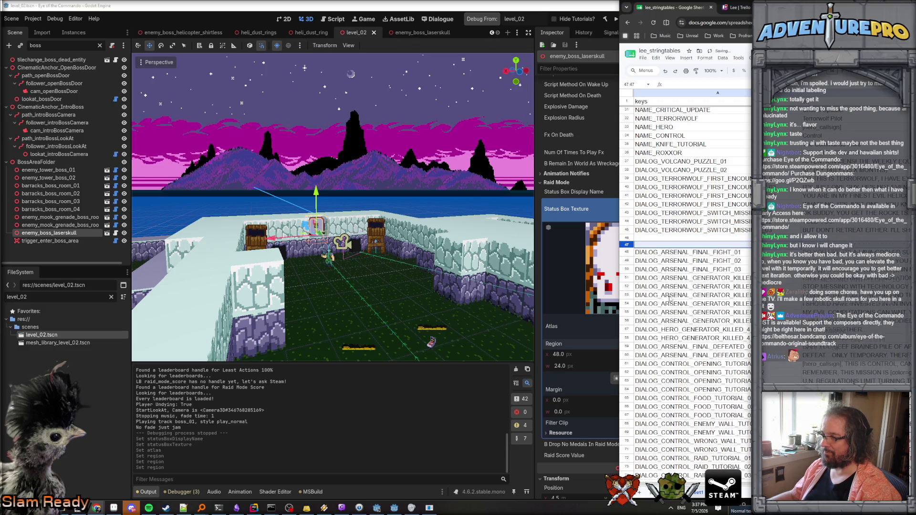
{"action": "left_click", "coordinate": [628, 253]}
{"action": "right_click", "coordinate": [628, 253]}
{"action": "left_click", "coordinate": [668, 304]}
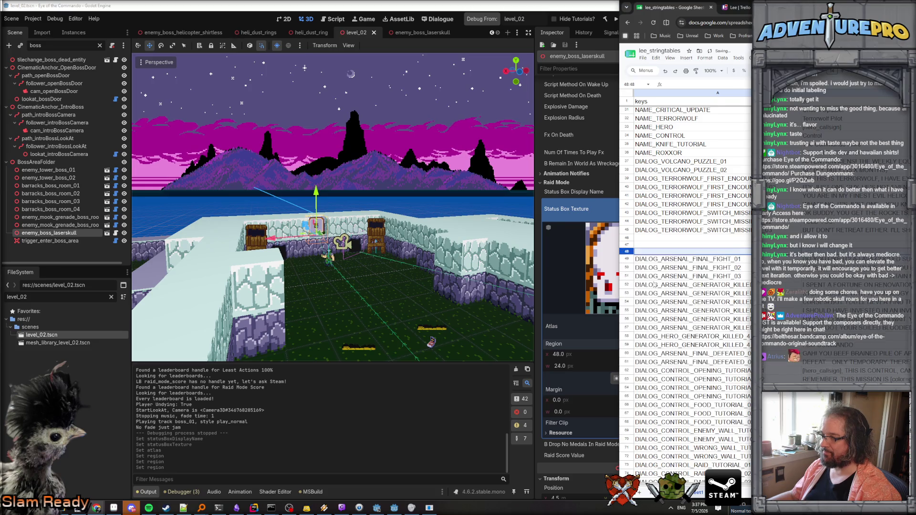
{"action": "left_click", "coordinate": [628, 260]}
{"action": "right_click", "coordinate": [627, 259]}
{"action": "left_click", "coordinate": [664, 313]}
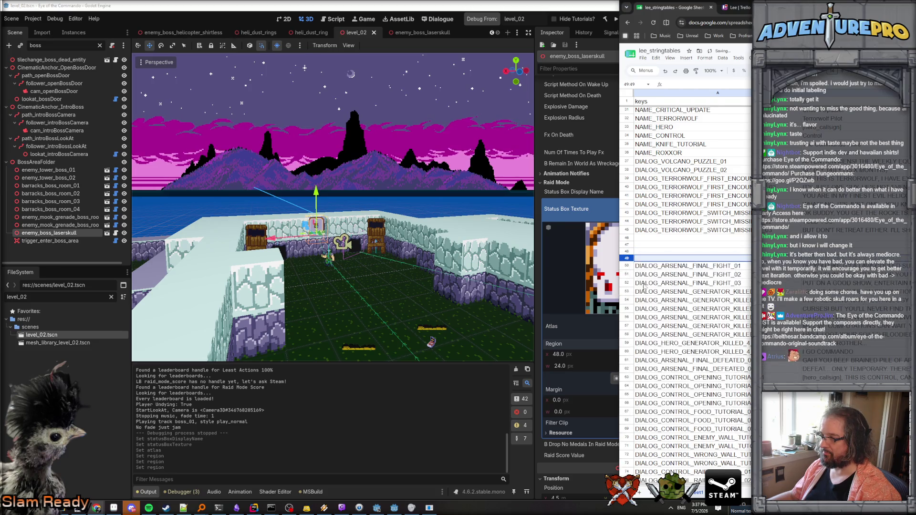
{"action": "left_click", "coordinate": [627, 266]}
{"action": "right_click", "coordinate": [628, 266]}
{"action": "left_click", "coordinate": [654, 321]}
- Paste the TERRORWOLF entry into row 47 and rename its key to NAME_BOSS_LASERSKULL
{"action": "left_click", "coordinate": [625, 244]}
{"action": "type", "text": "NAME_BOSS_TERRORWOLF"}
{"action": "left_click", "coordinate": [658, 247]}
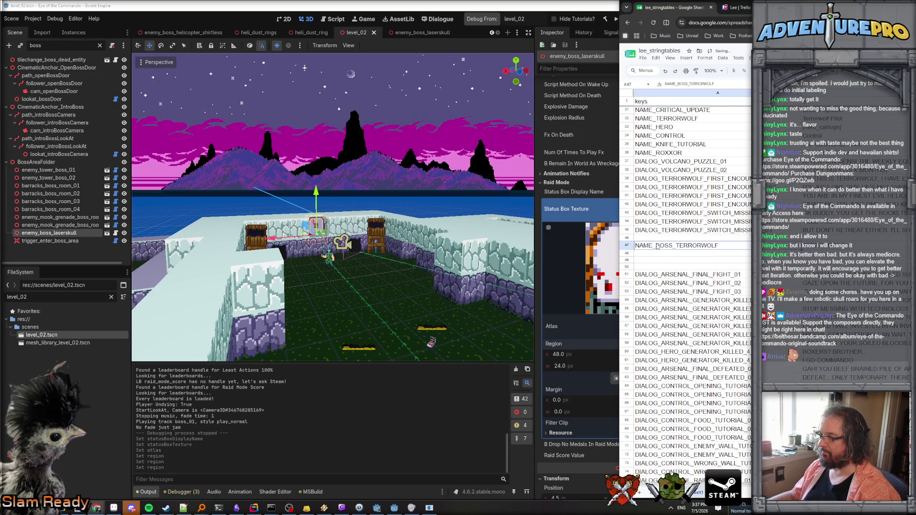
{"action": "double_click", "coordinate": [677, 245]}
{"action": "left_click_drag", "start_coordinate": [677, 246], "coordinate": [737, 246]}
{"action": "type", "text": "LASERSKULL"}
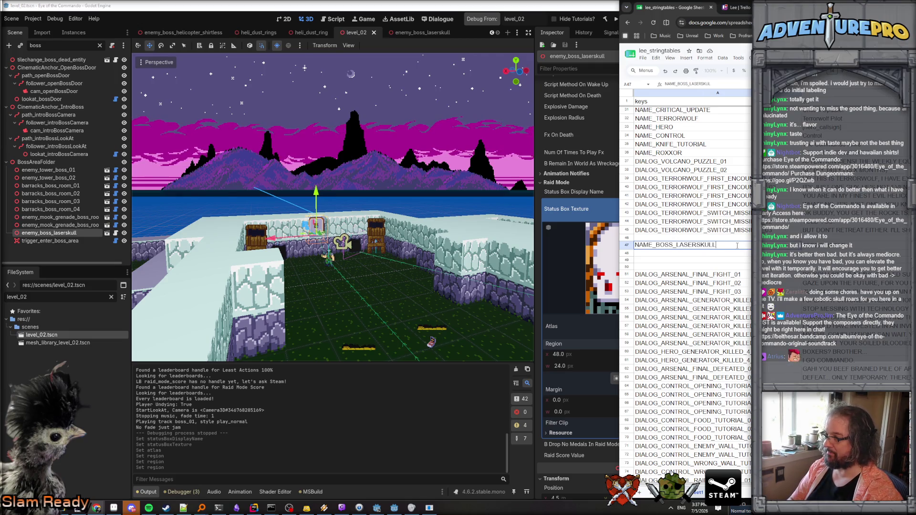
{"action": "key", "text": "Return"}
- Rewrite the B47 boss name text as LASERSKULL
{"action": "key", "text": "Up"}
{"action": "key", "text": "Right"}
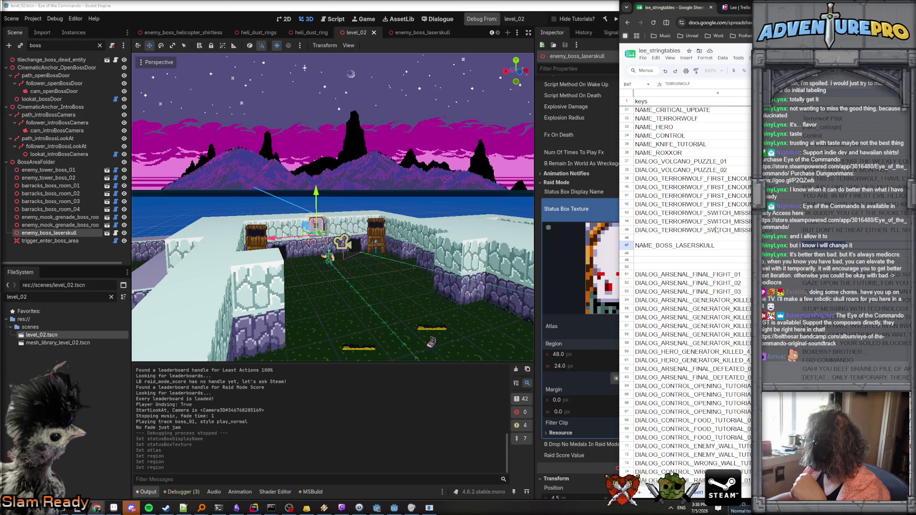
{"action": "key", "text": "BackSpace"}
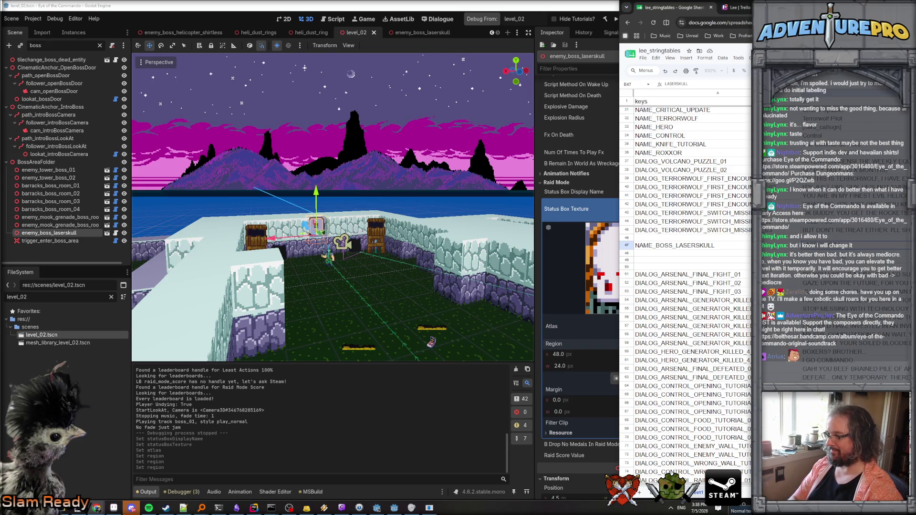
{"action": "key", "text": "Return"}
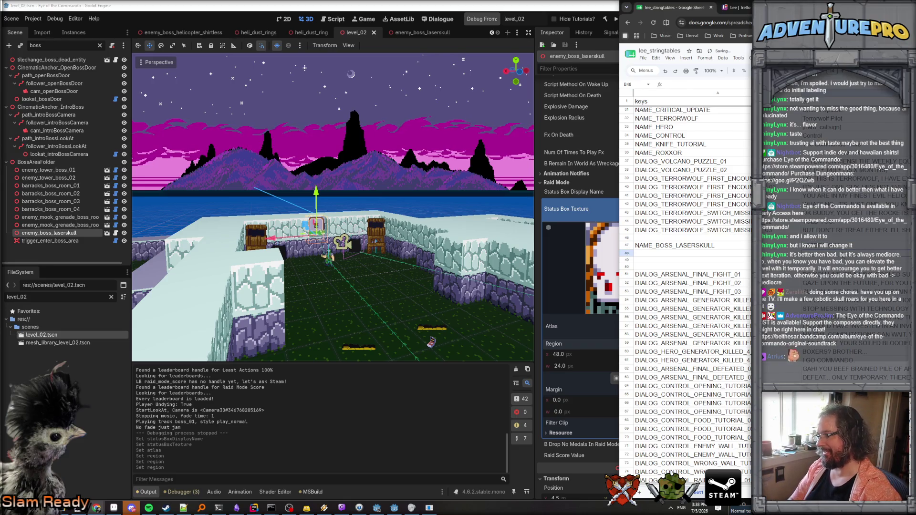
{"action": "key", "text": "Up"}
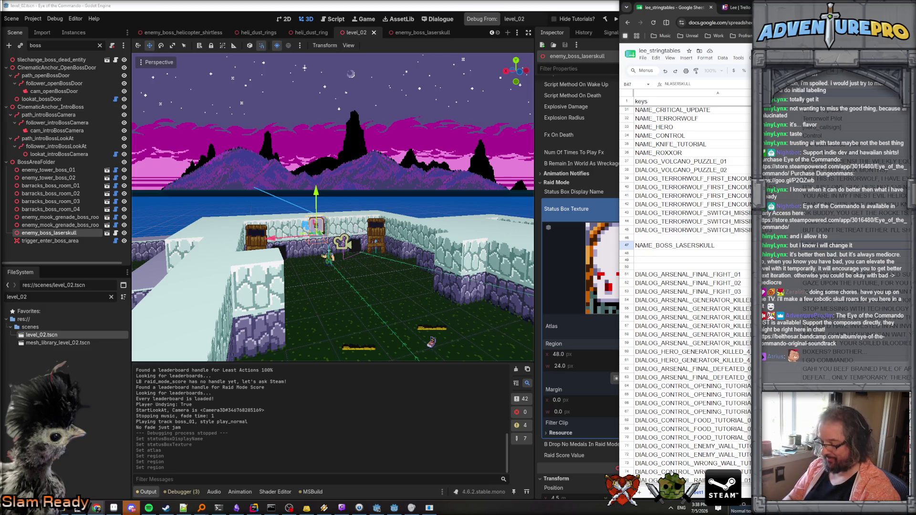
{"action": "key", "text": "Return"}
{"action": "left_click", "coordinate": [692, 245]}
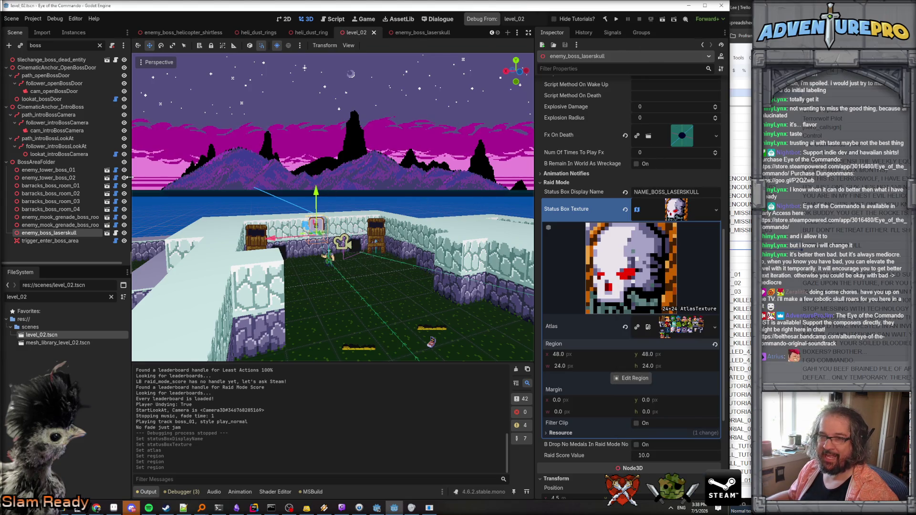
- Check the introBossLookAt path, follower and camera nodes, then select CinematicAnimator
{"action": "left_click", "coordinate": [65, 139]}
{"action": "left_click", "coordinate": [66, 146]}
{"action": "left_click", "coordinate": [64, 153]}
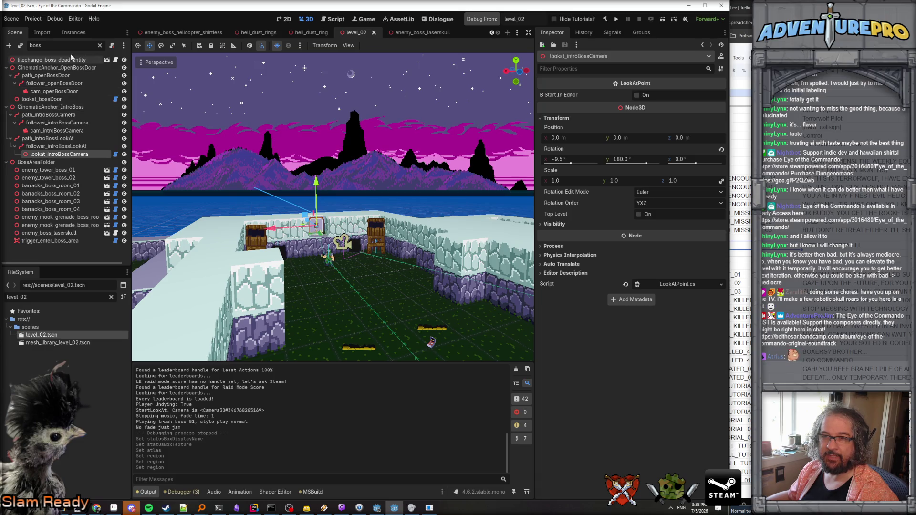
{"action": "left_click", "coordinate": [100, 45]}
{"action": "left_click", "coordinate": [48, 107]}
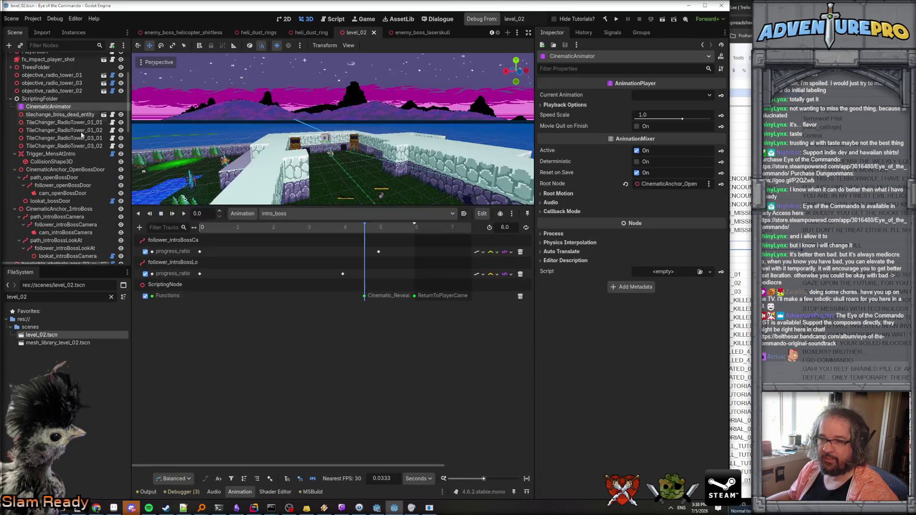
- Keep intro_boss as the edited animation and inspect its existing tracks
{"action": "left_click", "coordinate": [292, 214]}
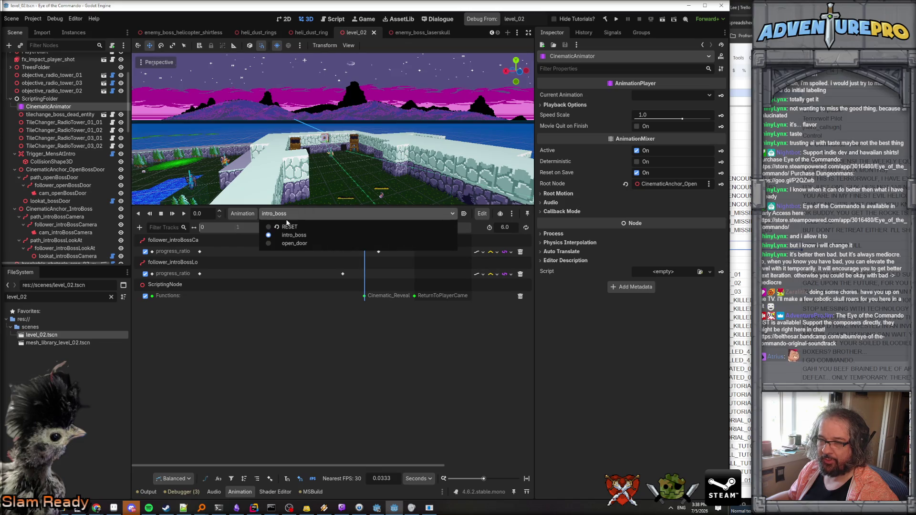
{"action": "left_click", "coordinate": [184, 266]}
{"action": "left_click", "coordinate": [180, 239]}
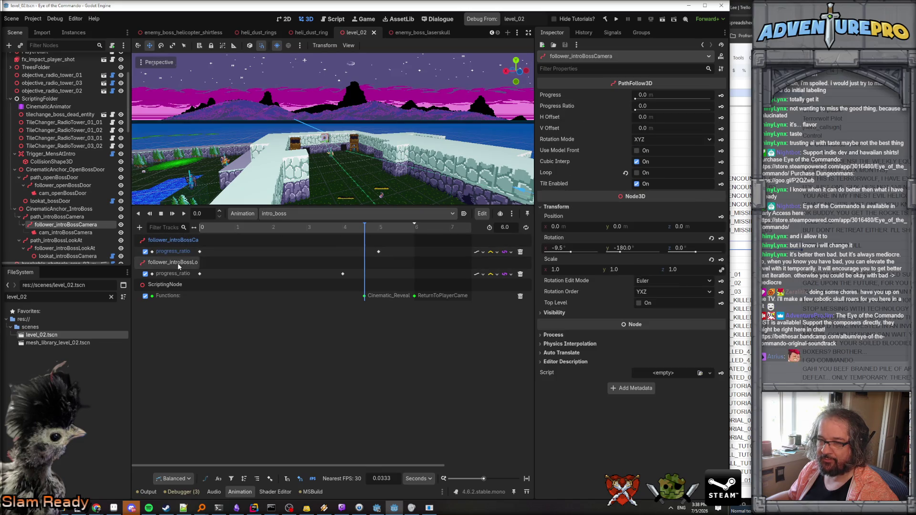
{"action": "left_click", "coordinate": [177, 263]}
{"action": "left_click", "coordinate": [176, 286]}
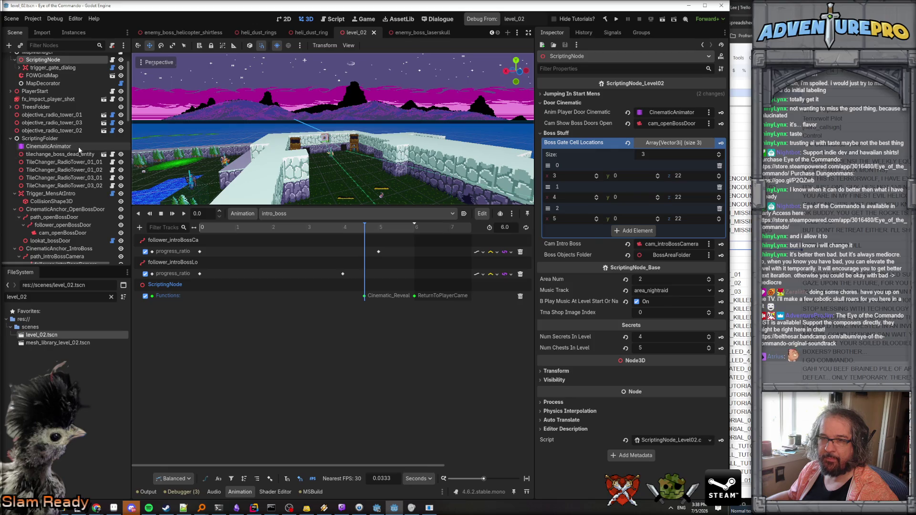
- Add a Call Method Track targeting the lookat_introBossCamera node
{"action": "left_click", "coordinate": [140, 228]}
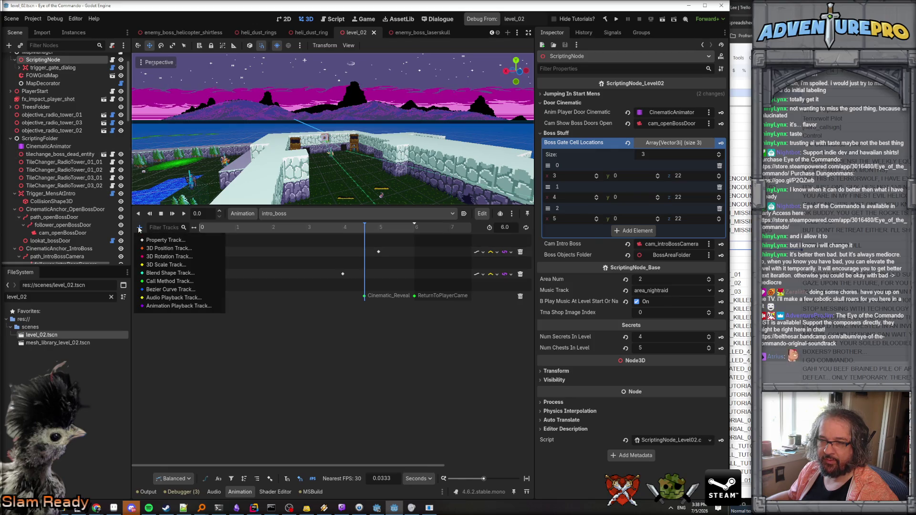
{"action": "left_click", "coordinate": [172, 285]}
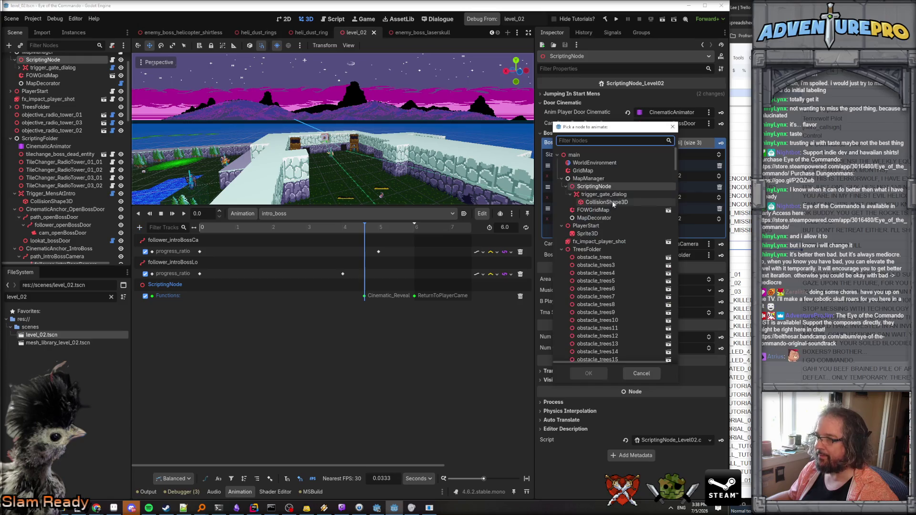
{"action": "type", "text": "looka"}
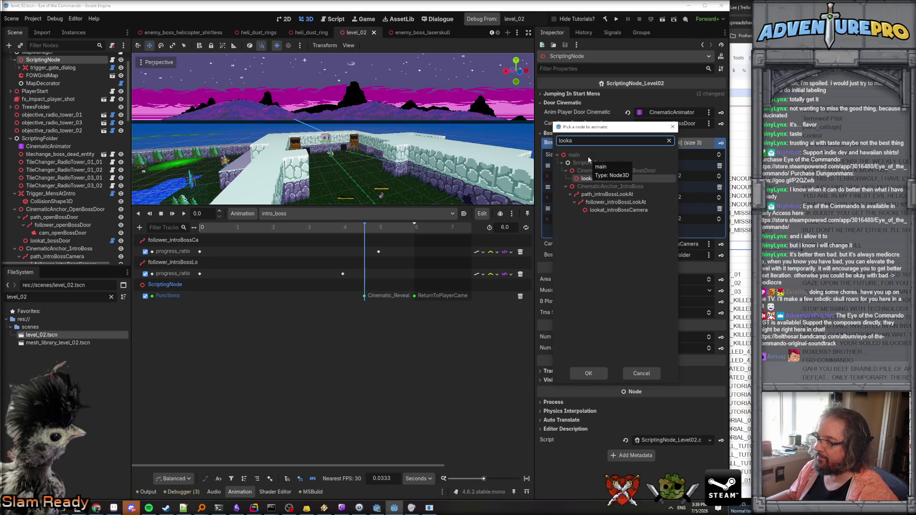
{"action": "left_click", "coordinate": [620, 210]}
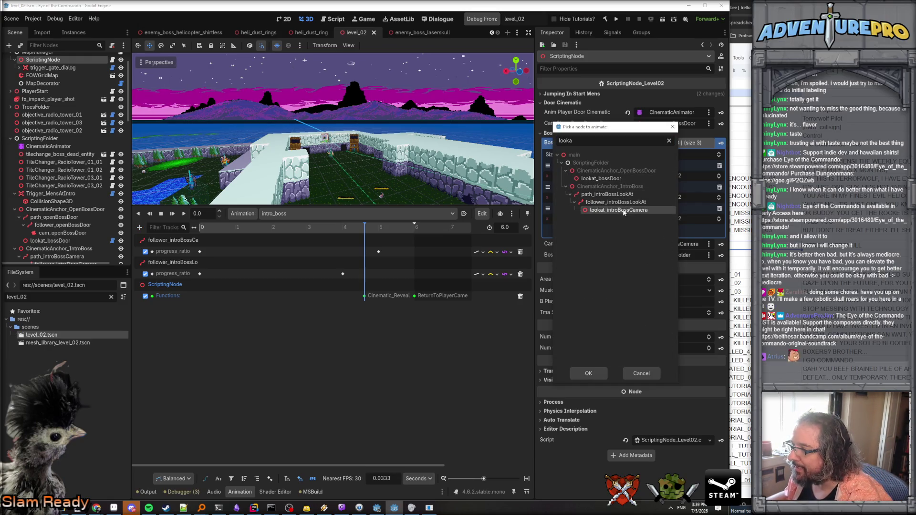
{"action": "left_click", "coordinate": [594, 373]}
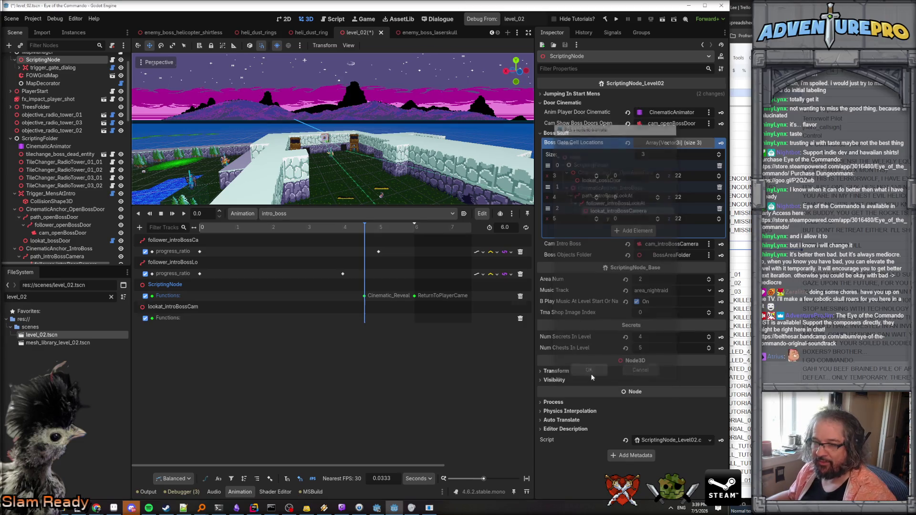
- Insert a StartLookAt method key at 0 s on the new track
{"action": "left_click", "coordinate": [231, 228]}
{"action": "mouse_move", "coordinate": [227, 239]}
{"action": "left_mouse_down"}
{"action": "mouse_move", "coordinate": [201, 253]}
{"action": "mouse_move", "coordinate": [199, 267]}
{"action": "left_mouse_up"}
{"action": "right_click", "coordinate": [199, 318]}
{"action": "left_click", "coordinate": [220, 326]}
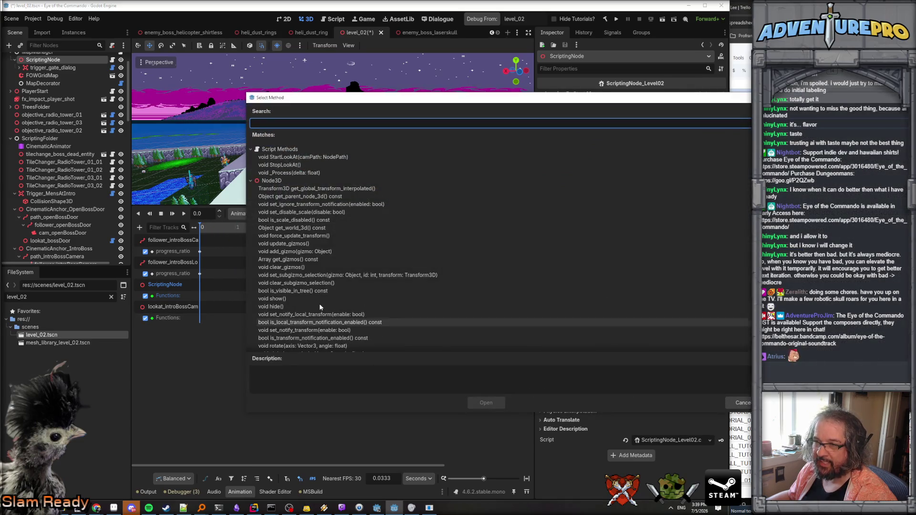
{"action": "left_click", "coordinate": [306, 157]}
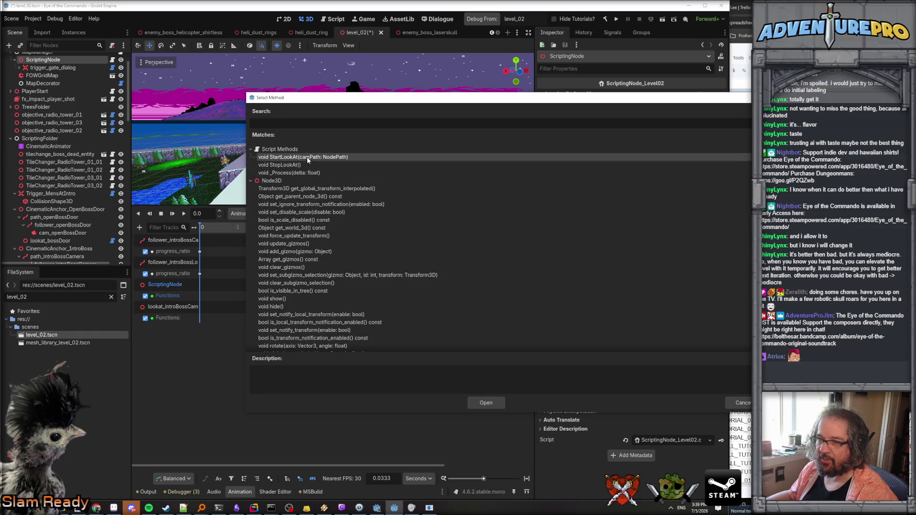
{"action": "left_click", "coordinate": [479, 405]}
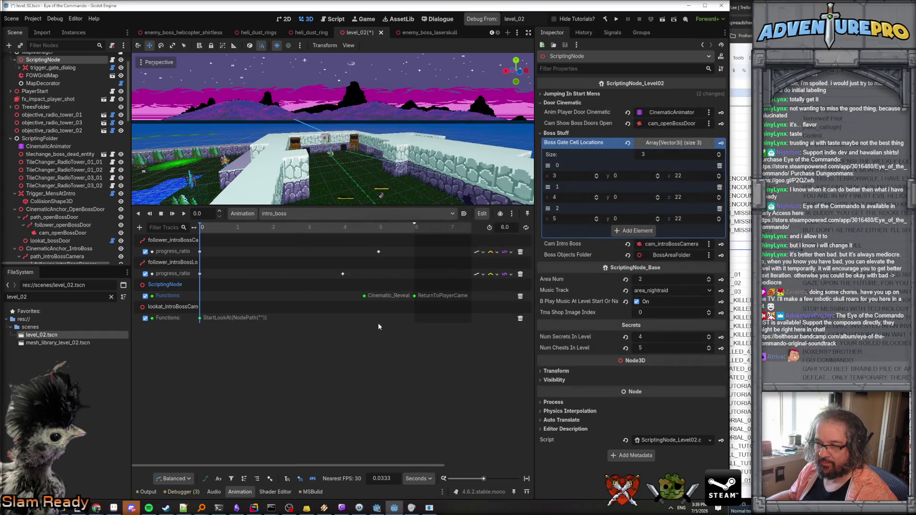
- Insert a StopLookAt method key near the end of the track
{"action": "right_click", "coordinate": [413, 318]}
{"action": "left_click", "coordinate": [429, 326]}
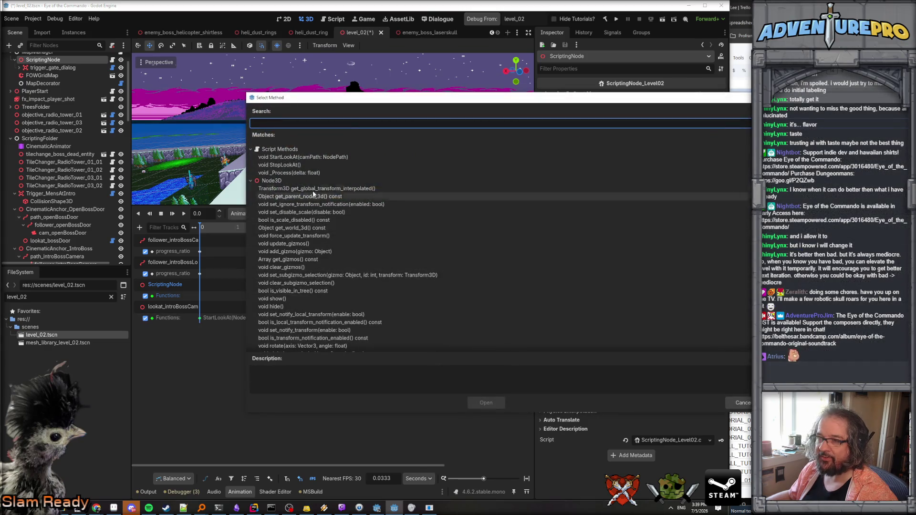
{"action": "left_click", "coordinate": [287, 165]}
{"action": "left_click", "coordinate": [486, 403]}
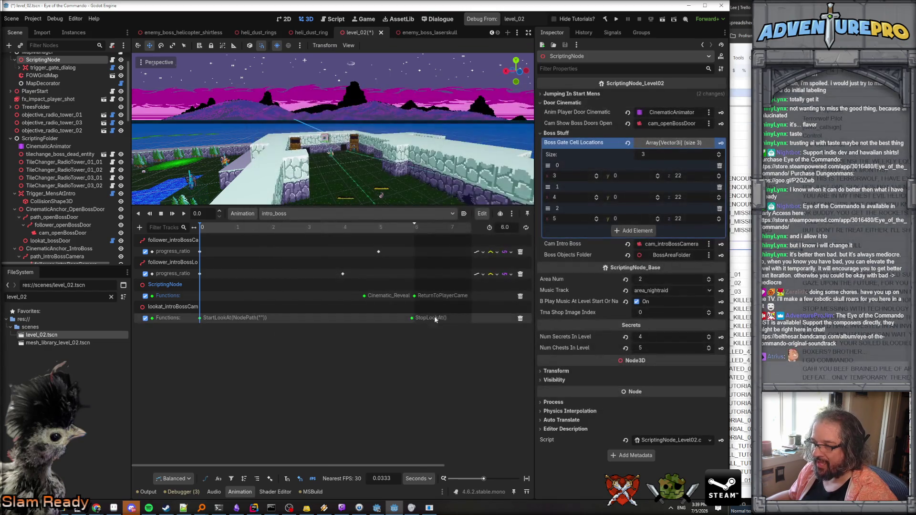
{"action": "left_click", "coordinate": [413, 319]}
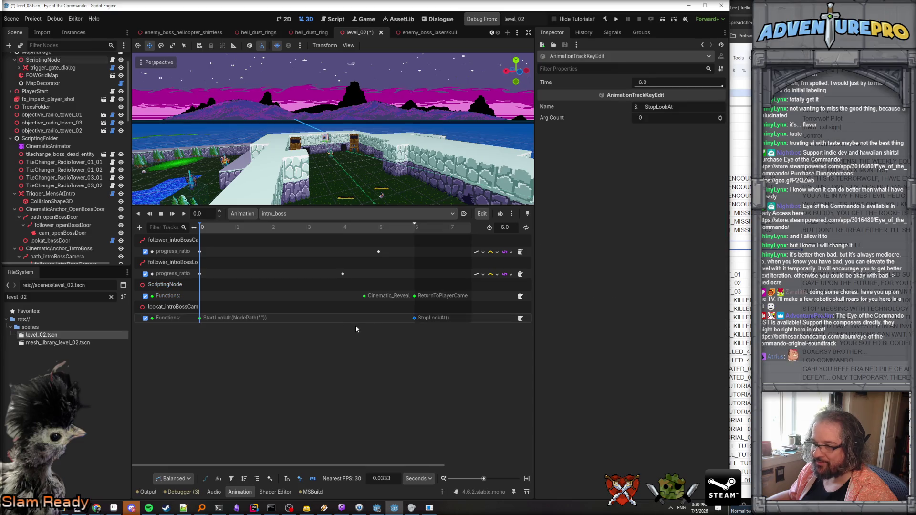
{"action": "left_click", "coordinate": [207, 319]}
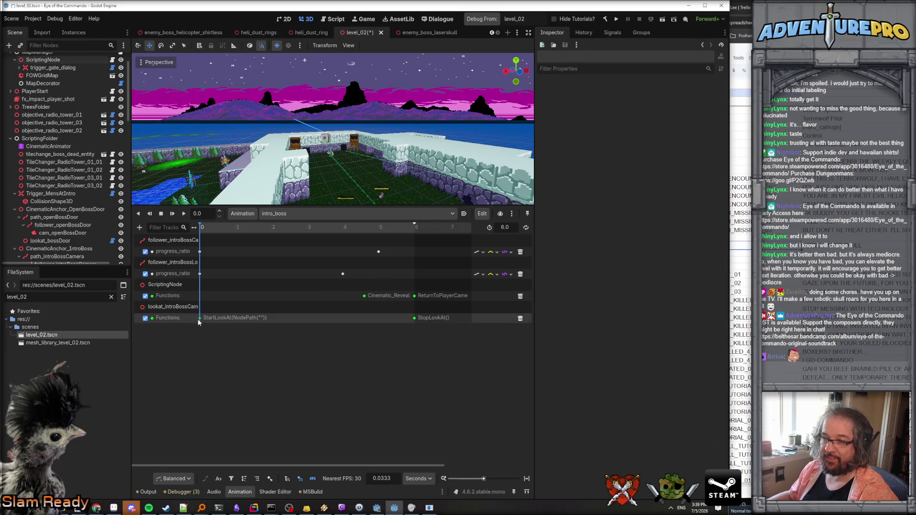
- Point the StartLookAt key's argument at cam_introBossCamera, save level_02 and debug-run it
{"action": "left_click", "coordinate": [200, 318]}
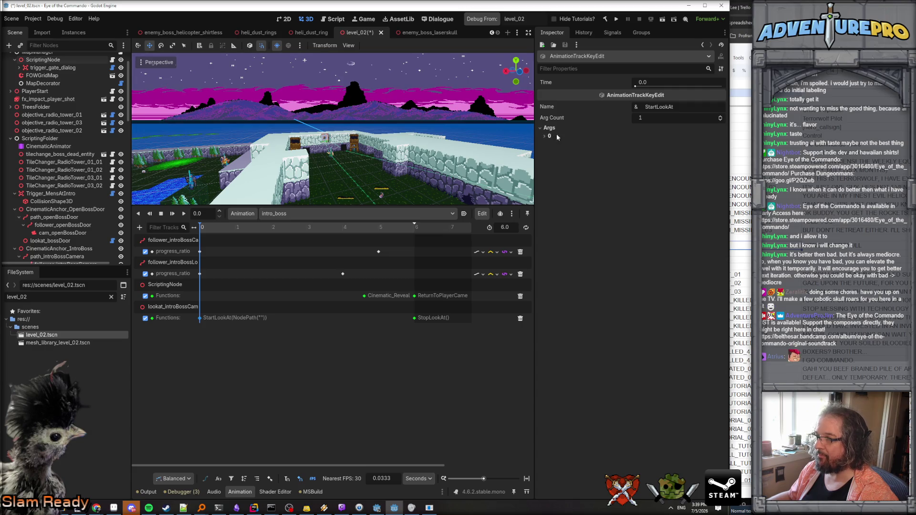
{"action": "left_click", "coordinate": [557, 137]}
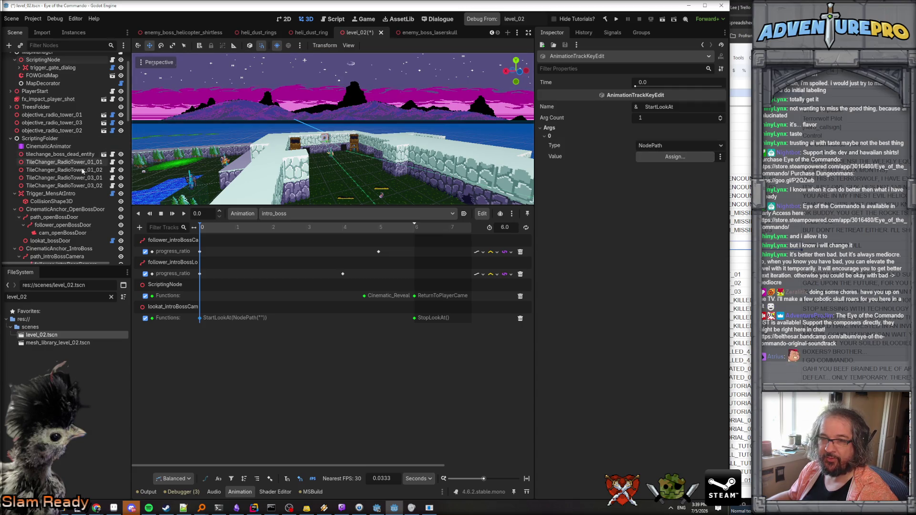
{"action": "scroll", "coordinate": [79, 199], "scroll_direction": "down", "scroll_amount": 2}
{"action": "scroll", "coordinate": [79, 211], "scroll_direction": "down", "scroll_amount": 2}
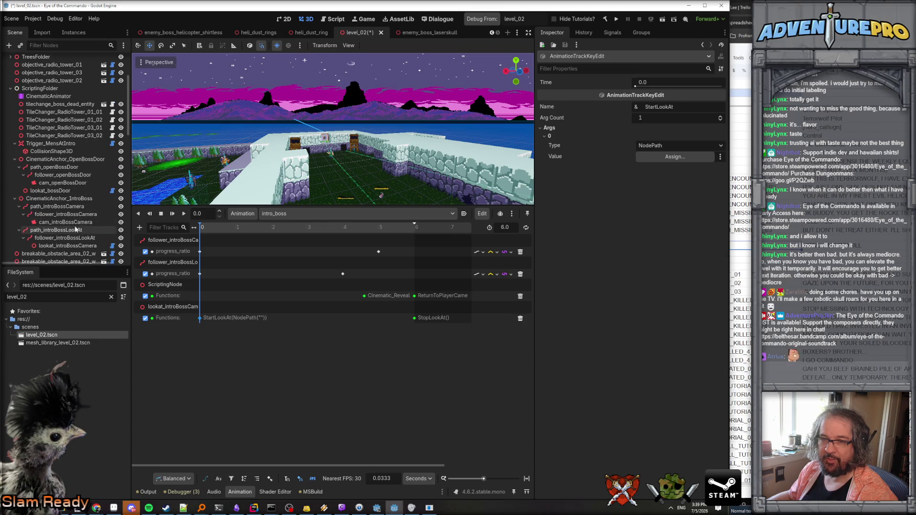
{"action": "mouse_move", "coordinate": [65, 222]}
{"action": "left_mouse_down"}
{"action": "mouse_move", "coordinate": [591, 180]}
{"action": "mouse_move", "coordinate": [647, 158]}
{"action": "left_mouse_up"}
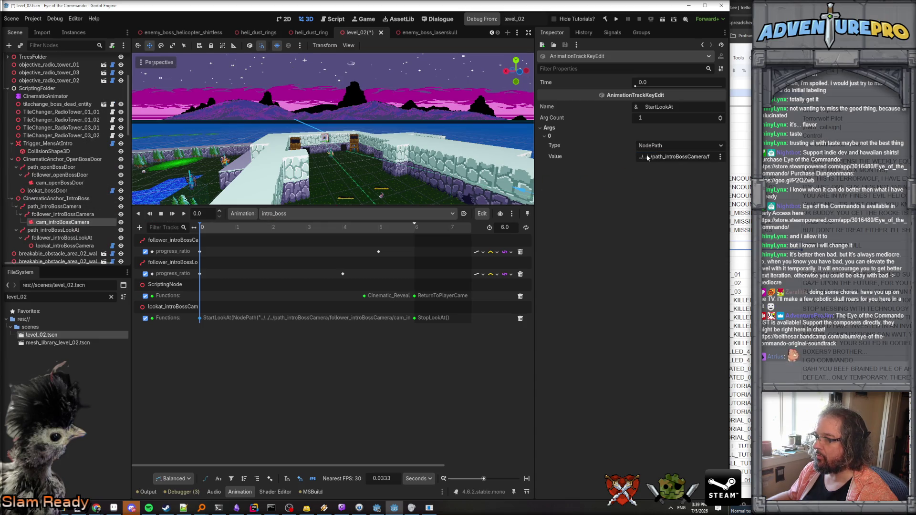
{"action": "key", "text": "ctrl+s"}
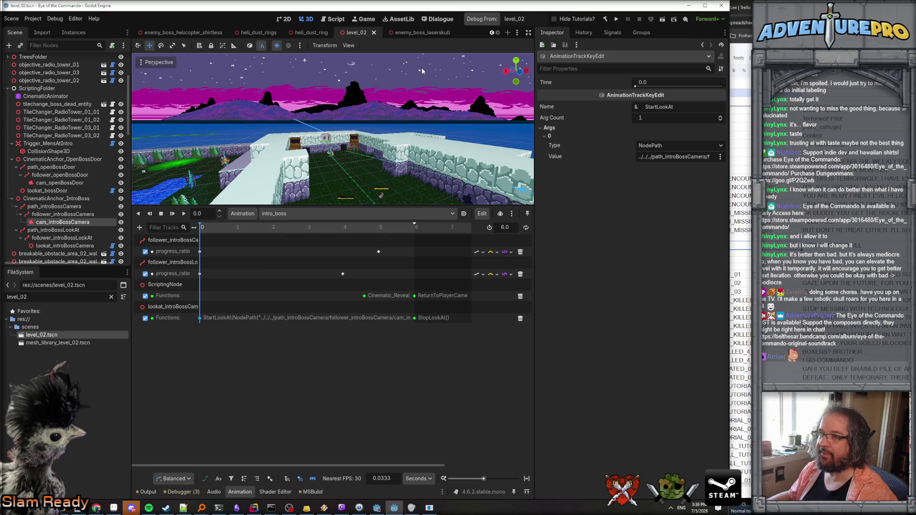
{"action": "left_click", "coordinate": [486, 21]}
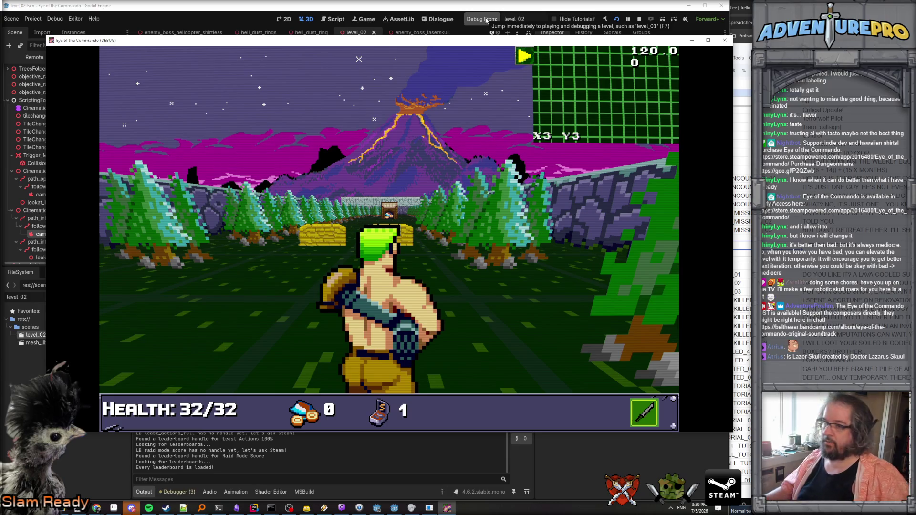
- In the debug game, run the WARGOD cheat for ammo and weapons, then close the tutorial
{"action": "left_click", "coordinate": [194, 307]}
{"action": "key", "text": "grave"}
{"action": "type", "text": "w"}
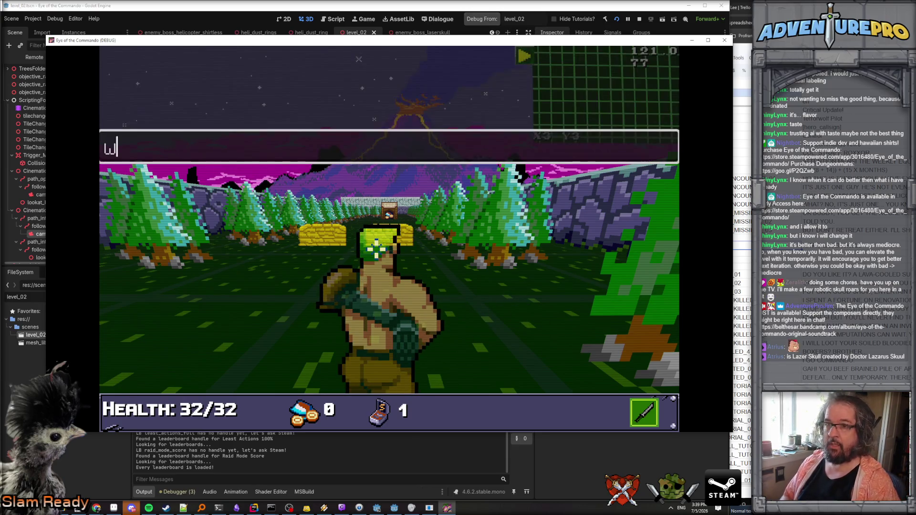
{"action": "type", "text": "d"}
{"action": "key", "text": "Return"}
{"action": "key", "text": "grave"}
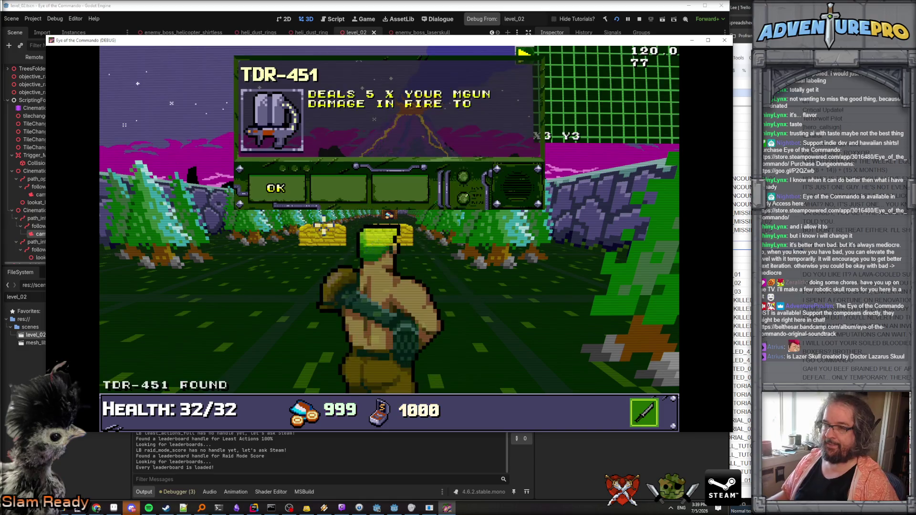
{"action": "key", "text": "w"}
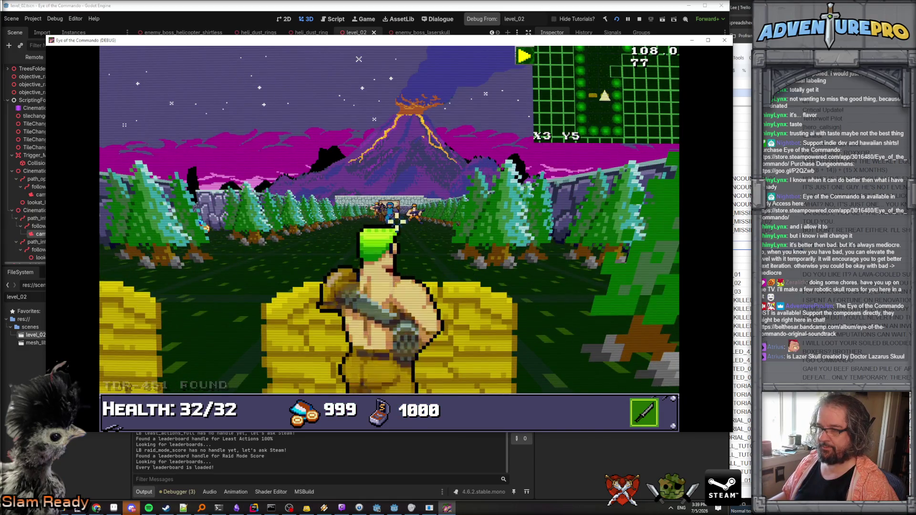
{"action": "key", "text": "Return"}
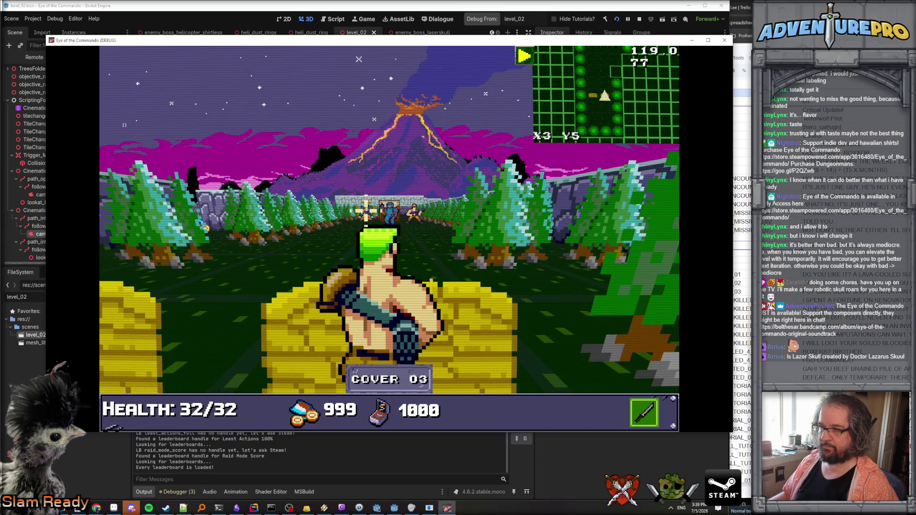
- Fight the enemies near the gate, collect the medal and close the tutorial dialog
{"action": "left_click", "coordinate": [389, 210]}
{"action": "left_click", "coordinate": [414, 212]}
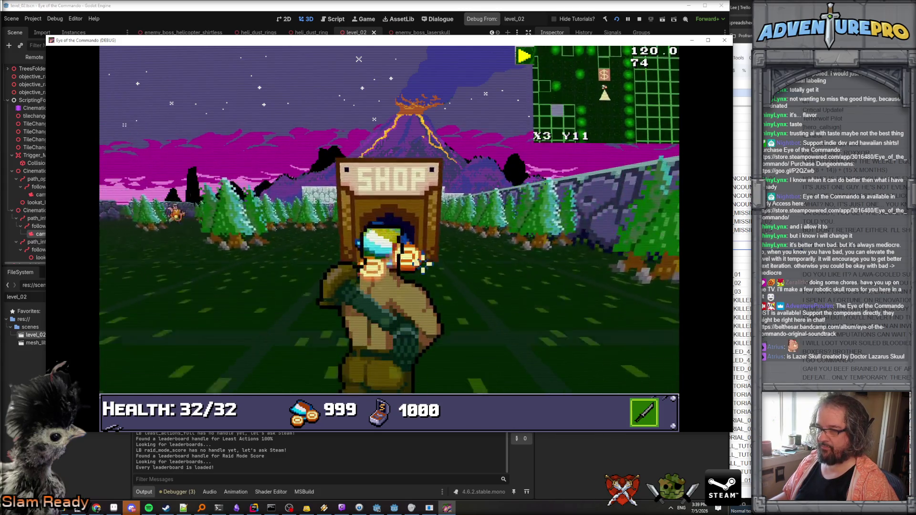
{"action": "left_click", "coordinate": [422, 261]}
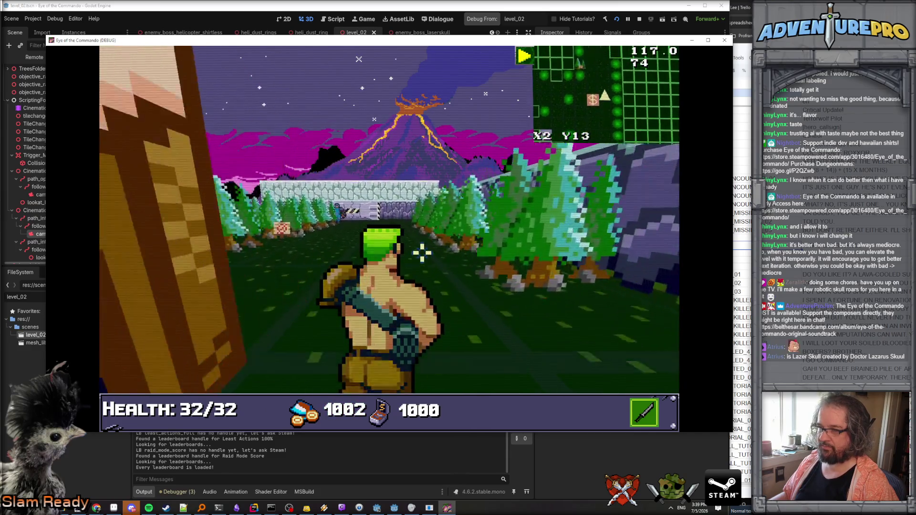
{"action": "left_click", "coordinate": [353, 210]}
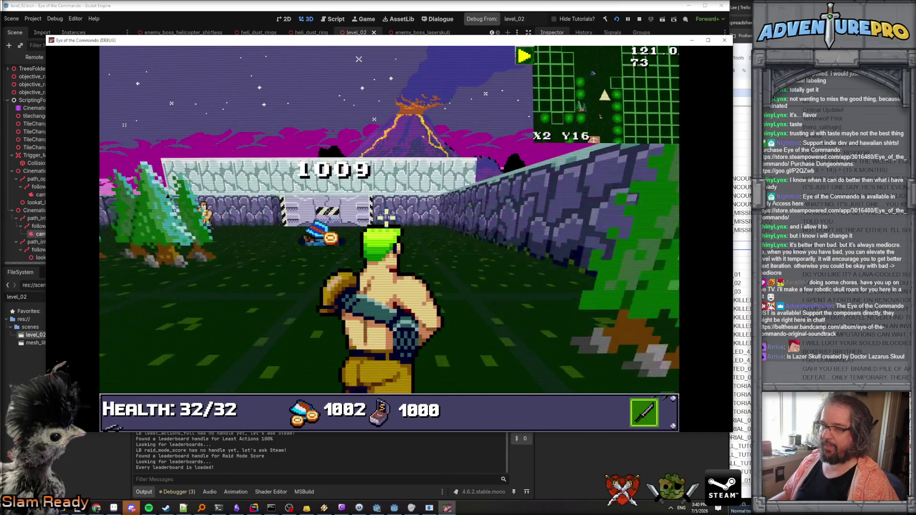
{"action": "left_click", "coordinate": [506, 223]}
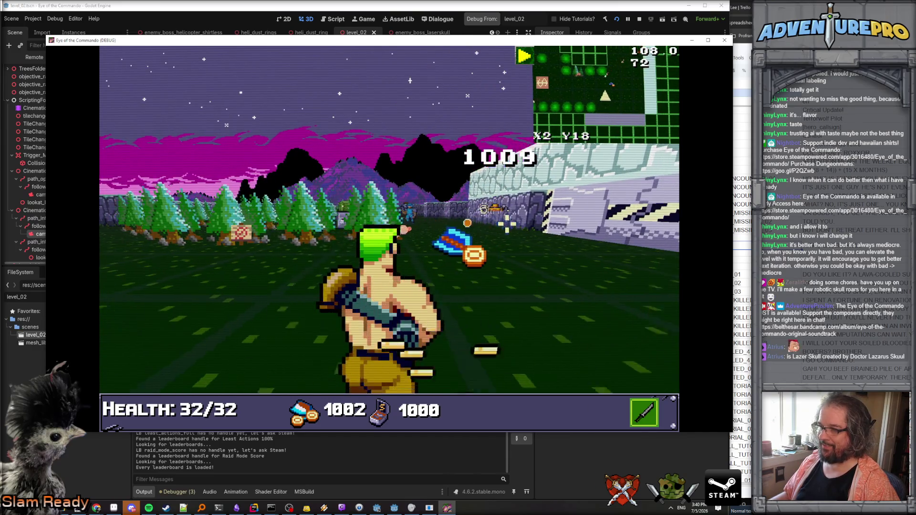
{"action": "left_click", "coordinate": [466, 227]}
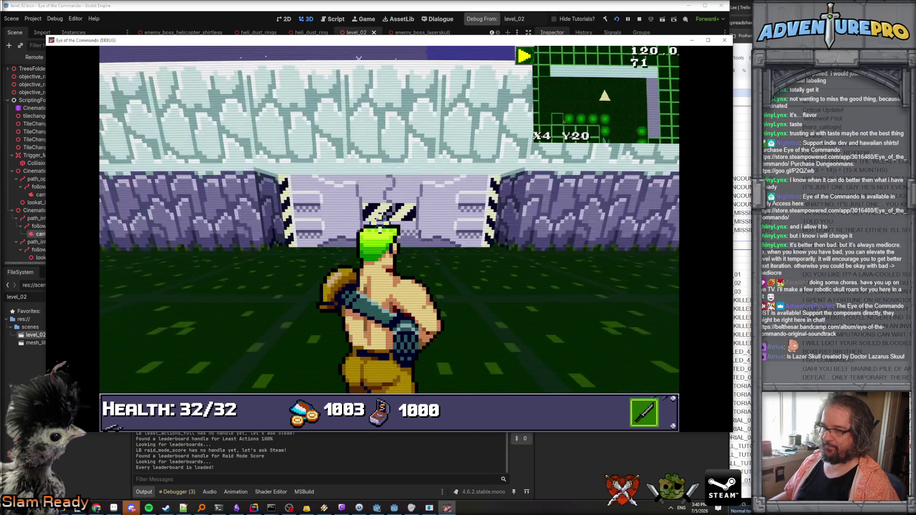
{"action": "key", "text": "space"}
{"action": "key", "text": "space"}
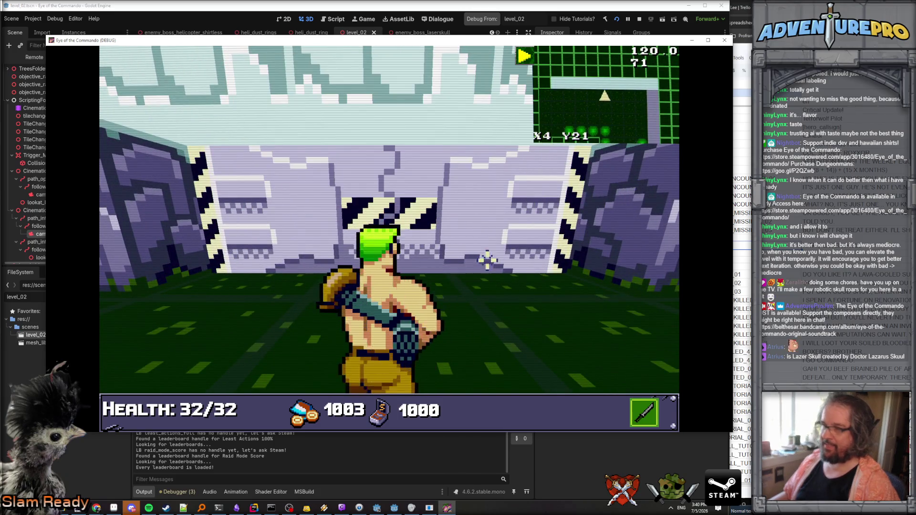
- Enter the boss-gates cheat and watch the boss intro camera while moving and attacking
{"action": "key", "text": "grave"}
{"action": "type", "text": "wargod"}
{"action": "key", "text": "Return"}
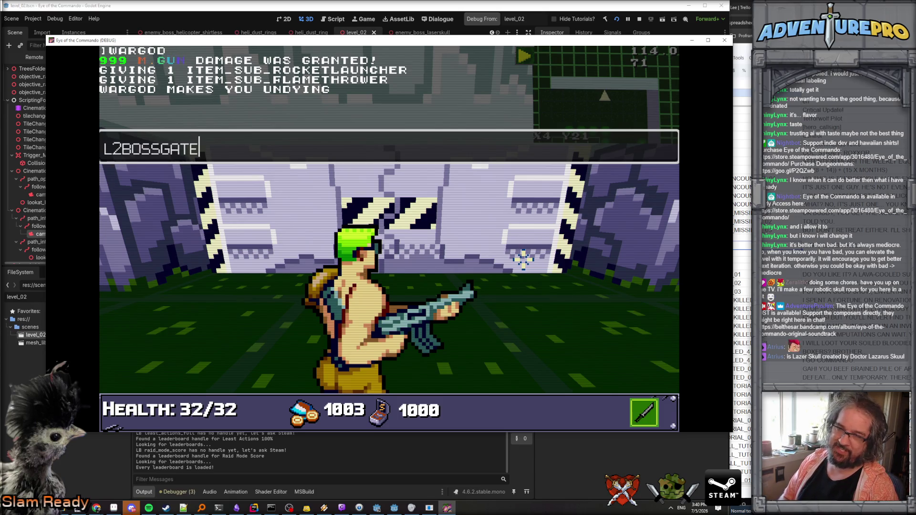
{"action": "key", "text": "Return"}
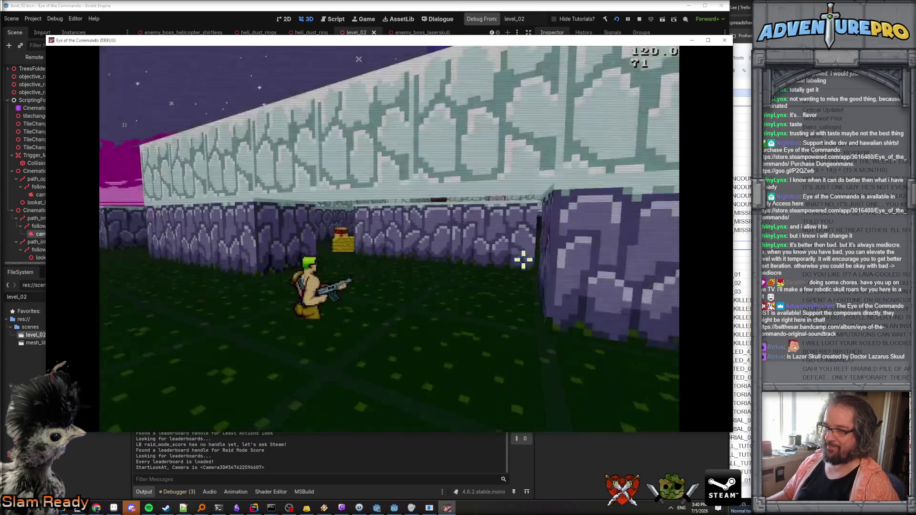
{"action": "key", "text": "w"}
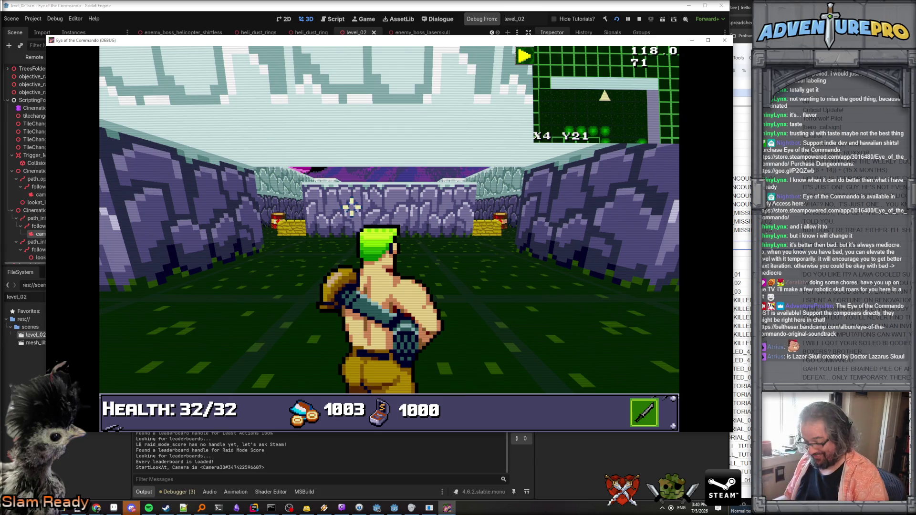
{"action": "left_click", "coordinate": [258, 234]}
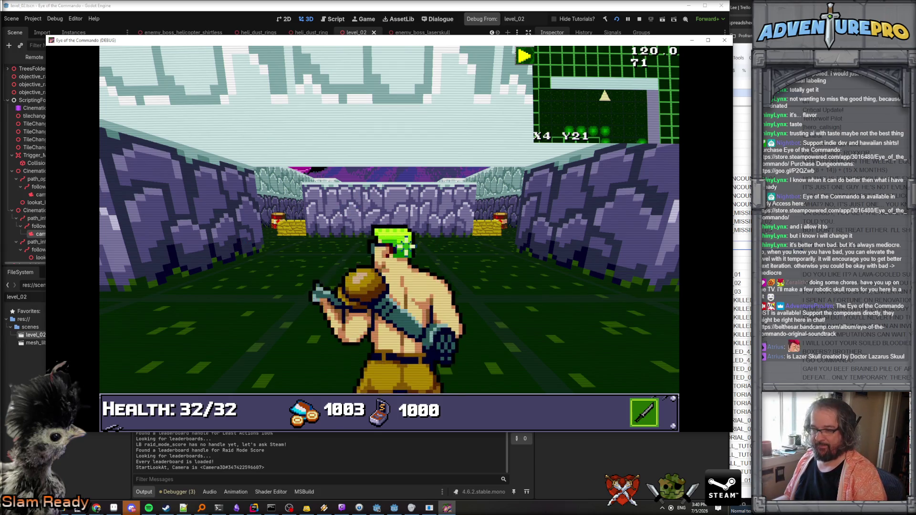
{"action": "left_click", "coordinate": [279, 260]}
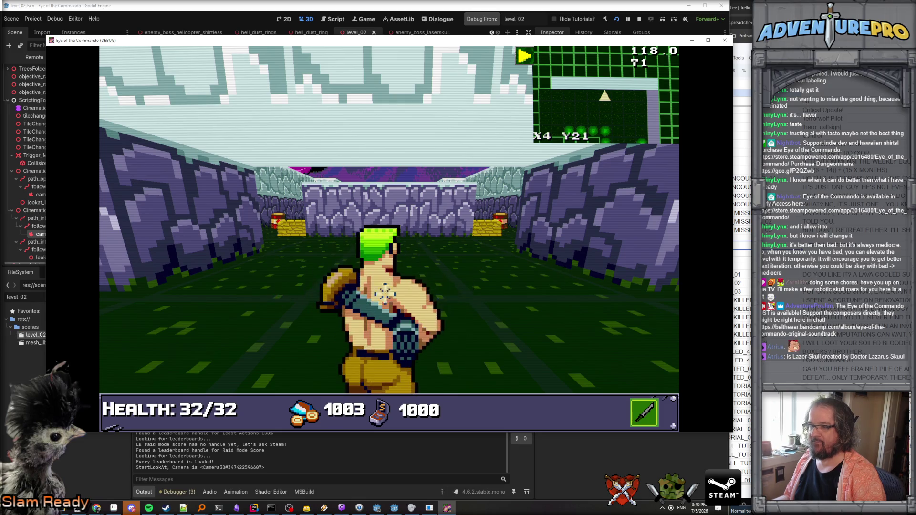
{"action": "left_click", "coordinate": [272, 372]}
{"action": "left_click", "coordinate": [254, 508]}
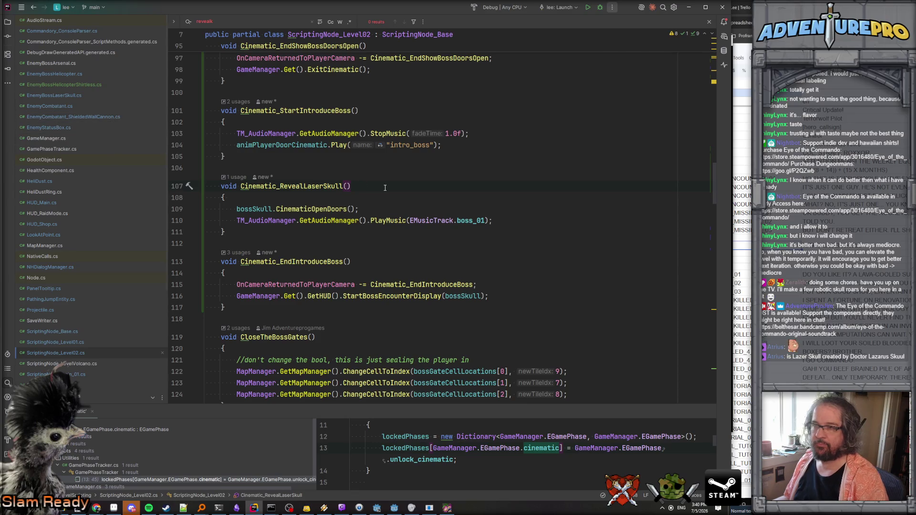
- Close the game and read StartLookAt and _Process in LookAtPoint.cs
{"action": "key", "text": "alt+Tab"}
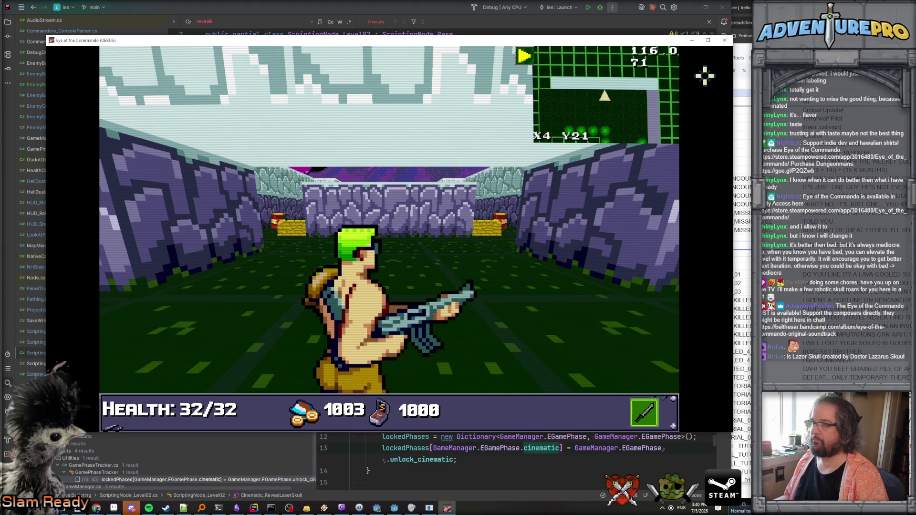
{"action": "left_click", "coordinate": [724, 40]}
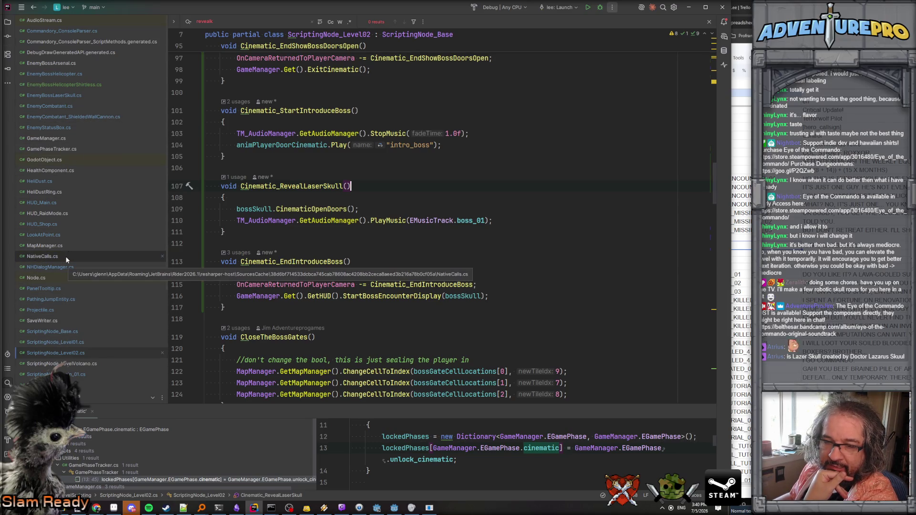
{"action": "scroll", "coordinate": [65, 257], "scroll_direction": "down", "scroll_amount": 3}
{"action": "scroll", "coordinate": [65, 264], "scroll_direction": "up", "scroll_amount": 2}
{"action": "double_click", "coordinate": [52, 220]}
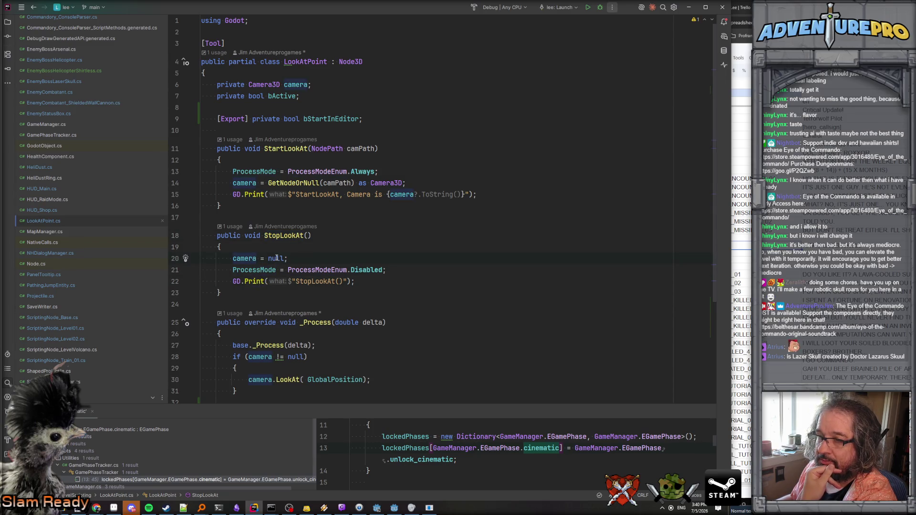
{"action": "scroll", "coordinate": [277, 258], "scroll_direction": "down", "scroll_amount": 3}
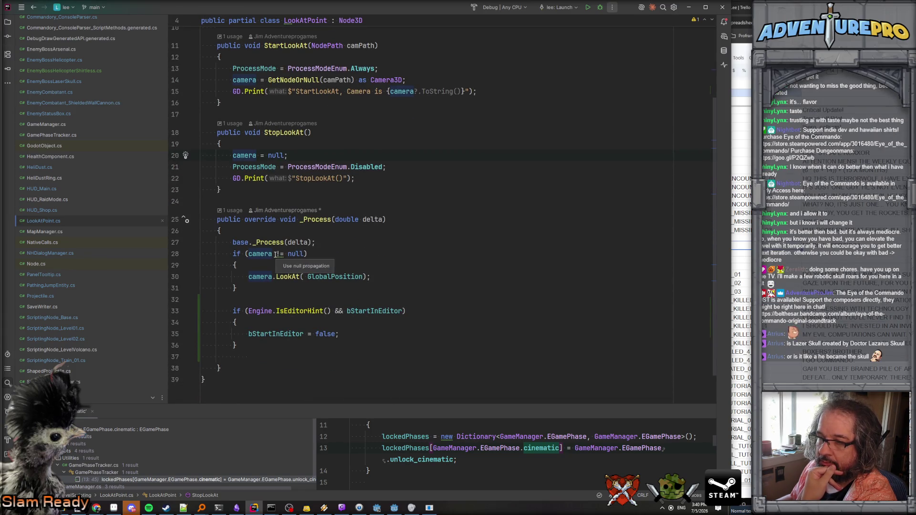
{"action": "scroll", "coordinate": [386, 256], "scroll_direction": "up", "scroll_amount": 2}
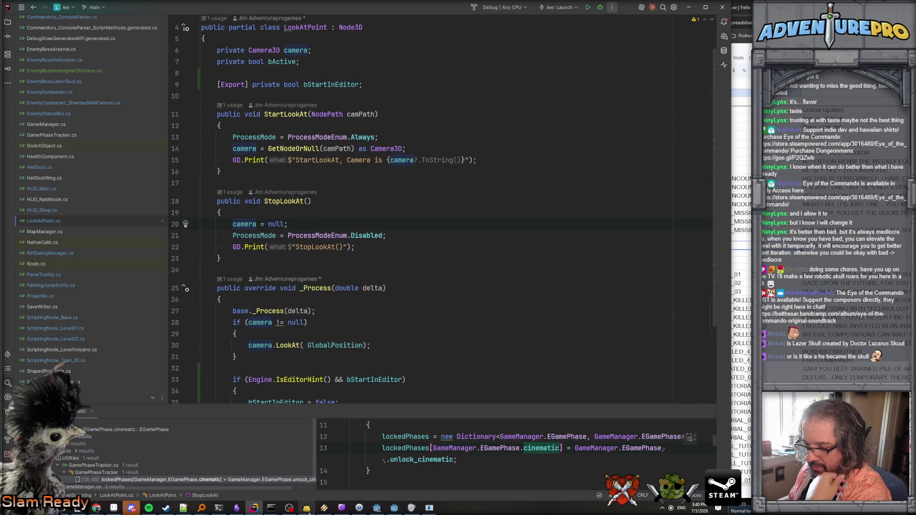
{"action": "left_click", "coordinate": [378, 509]}
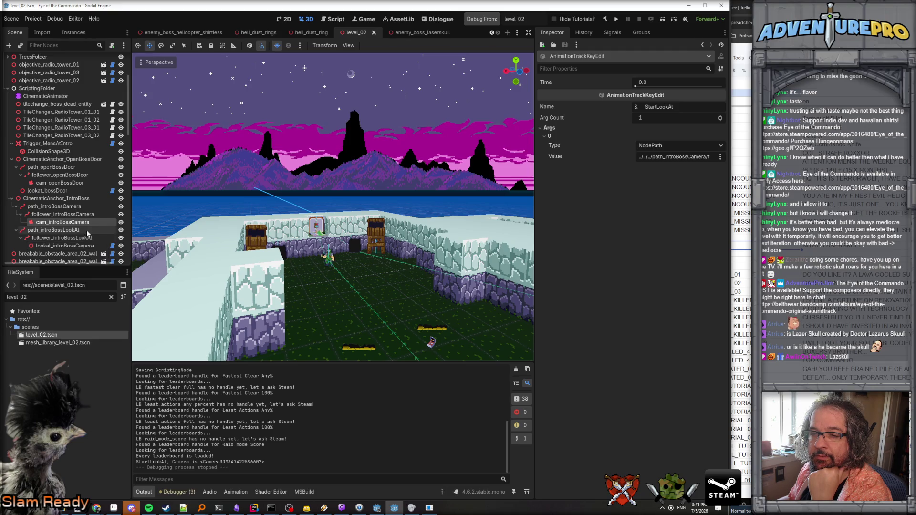
- On the CinematicAnimator track, move the StopLookAt key slightly earlier
{"action": "scroll", "coordinate": [83, 238], "scroll_direction": "down", "scroll_amount": 3}
{"action": "left_click", "coordinate": [81, 170]}
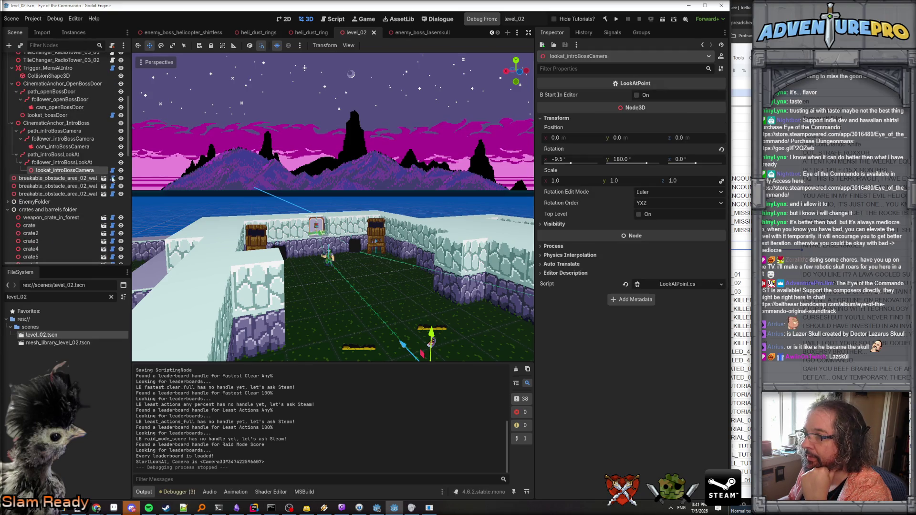
{"action": "left_click", "coordinate": [66, 148]}
{"action": "scroll", "coordinate": [70, 136], "scroll_direction": "up", "scroll_amount": 6}
{"action": "left_click", "coordinate": [46, 178]}
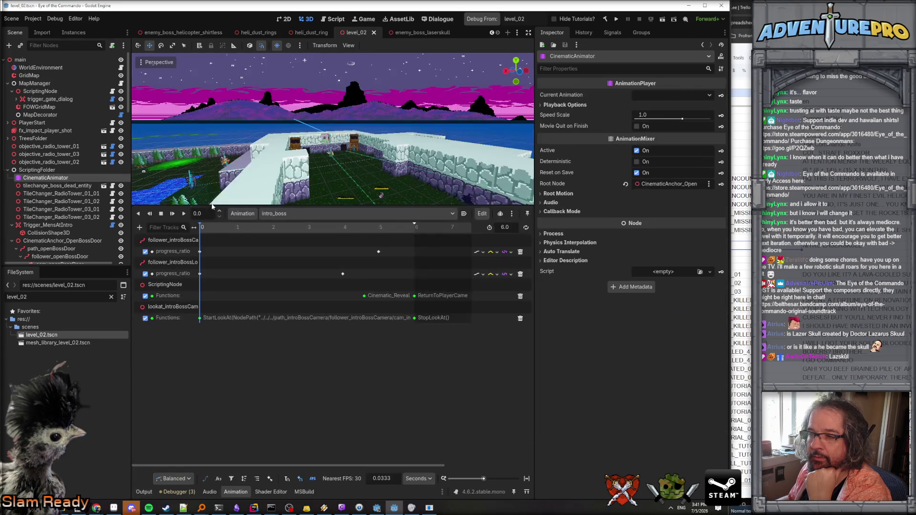
{"action": "left_click", "coordinate": [415, 296]}
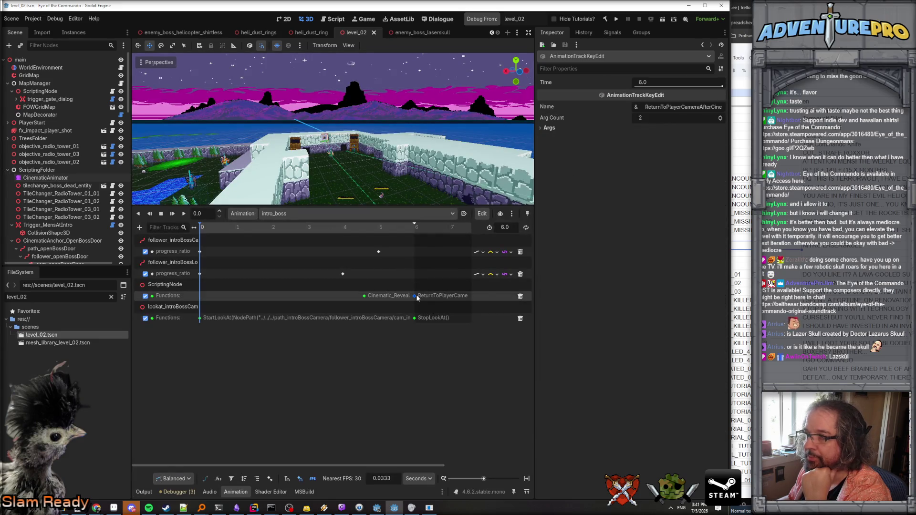
{"action": "left_click", "coordinate": [415, 318]}
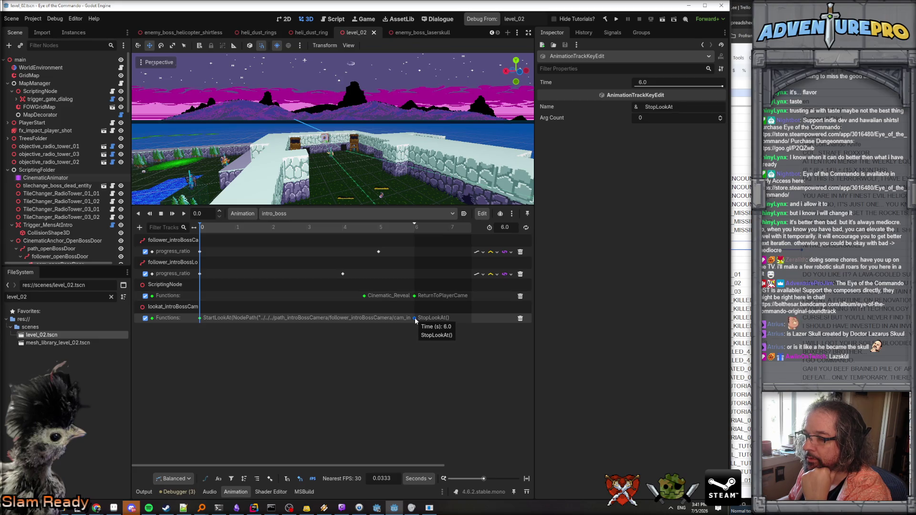
{"action": "left_click_drag", "start_coordinate": [415, 318], "coordinate": [412, 320]}
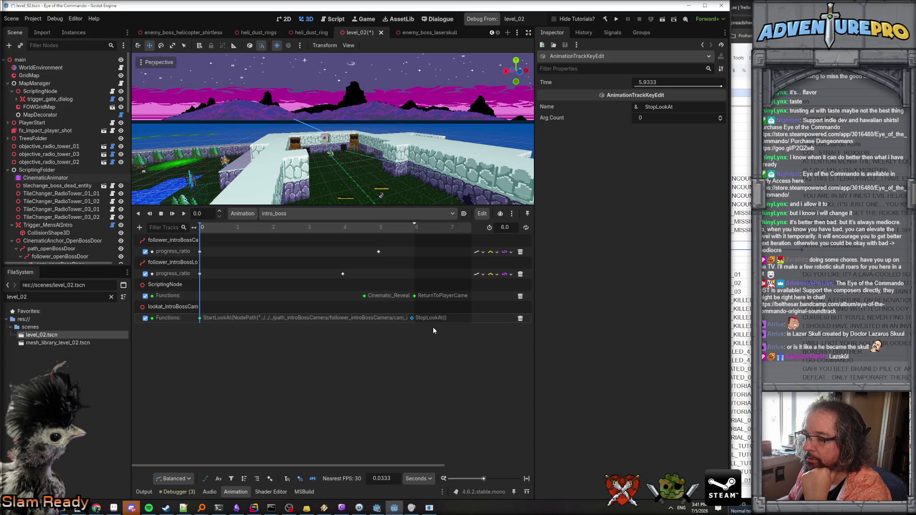
- Set both ReturnToPlayerCameraAfterCinematic arguments to 0.5 and save level_02
{"action": "left_click", "coordinate": [415, 296]}
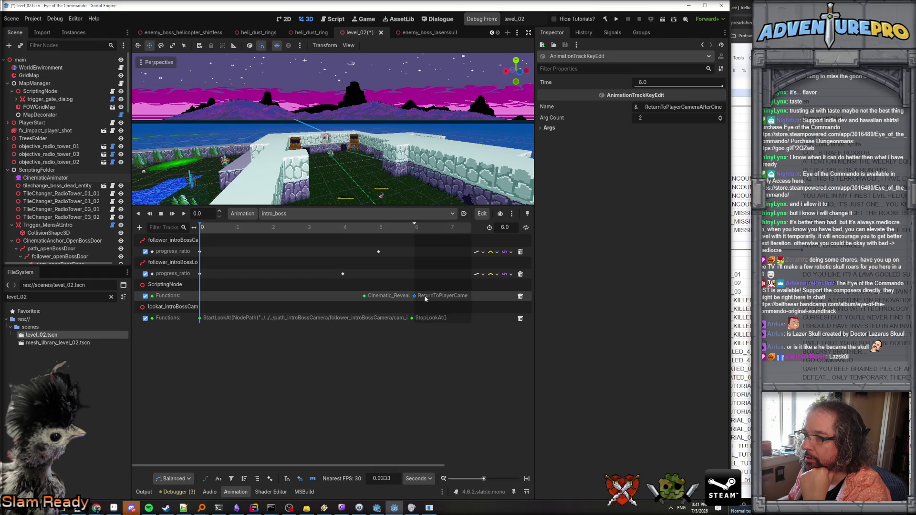
{"action": "left_click", "coordinate": [545, 137]}
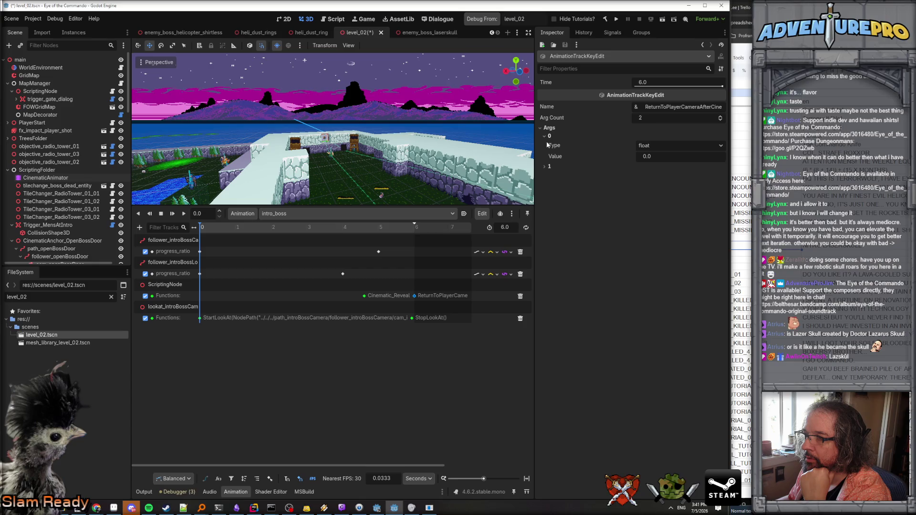
{"action": "left_click", "coordinate": [549, 167]}
{"action": "left_click", "coordinate": [683, 155]}
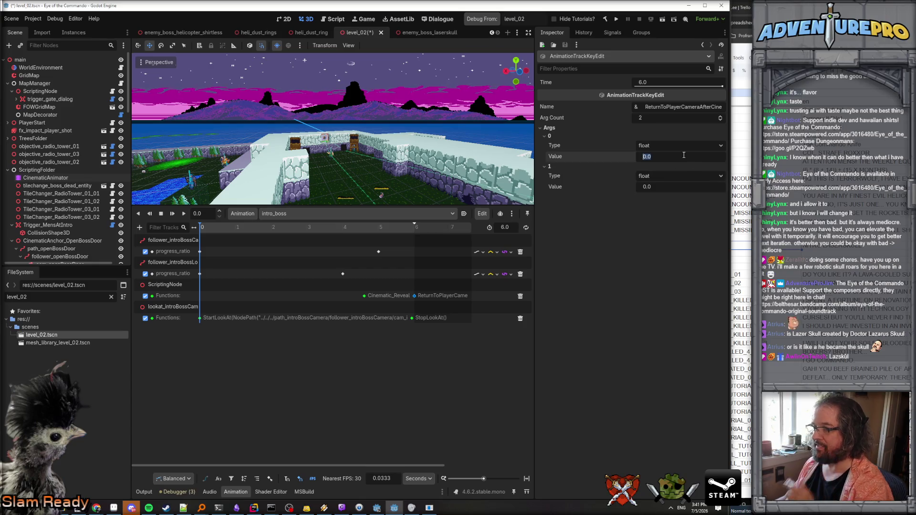
{"action": "type", "text": "0.5"}
{"action": "key", "text": "Tab"}
{"action": "type", "text": "0"}
{"action": "key", "text": "ctrl+s"}
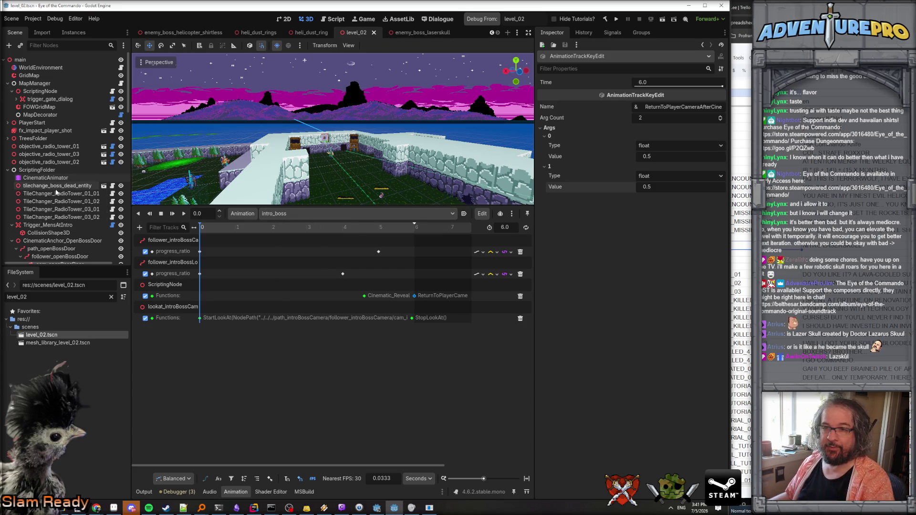
{"action": "scroll", "coordinate": [56, 189], "scroll_direction": "down", "scroll_amount": 3}
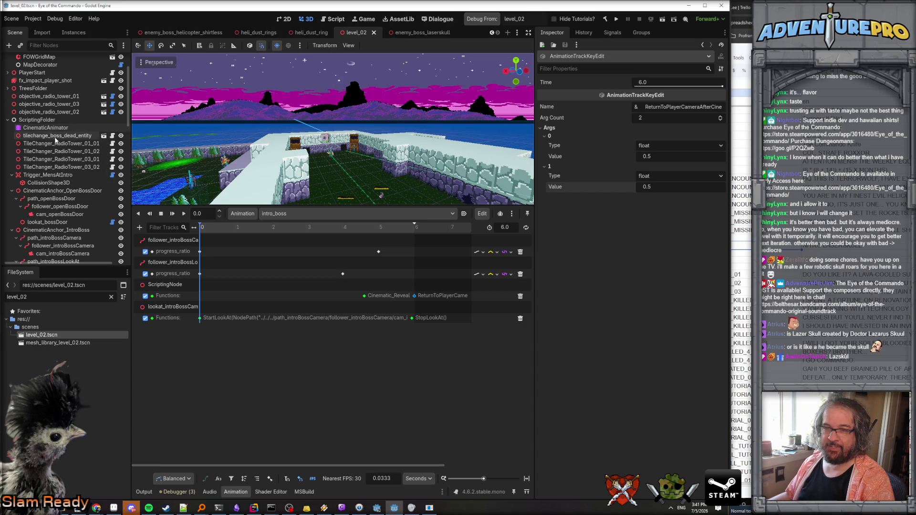
{"action": "left_click", "coordinate": [291, 214]}
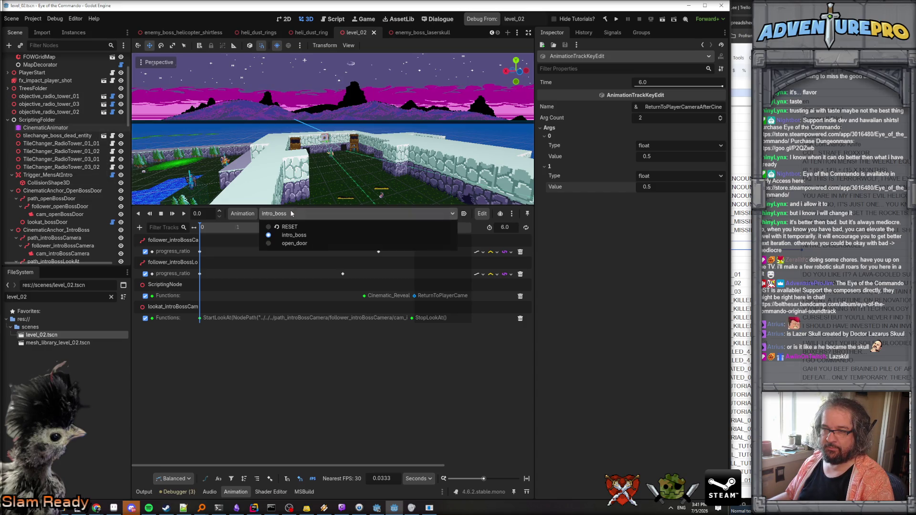
- Check that open_door's camera-return key passes 0.5 for both arguments
{"action": "left_click", "coordinate": [292, 244]}
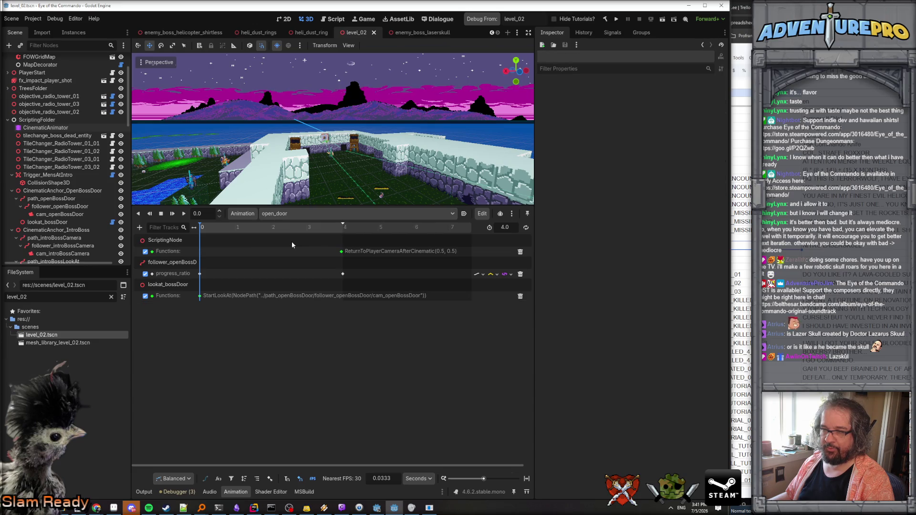
{"action": "left_click", "coordinate": [342, 252]}
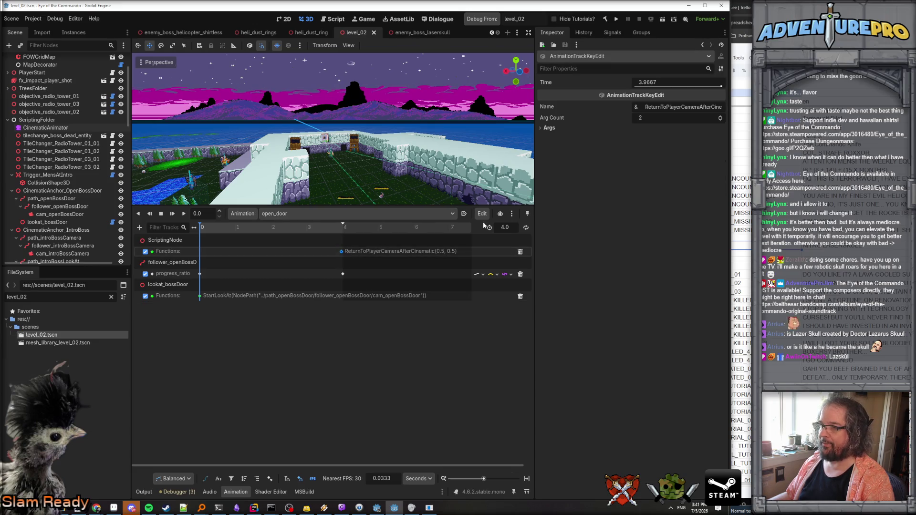
{"action": "left_click", "coordinate": [540, 127]}
{"action": "left_click", "coordinate": [540, 136]}
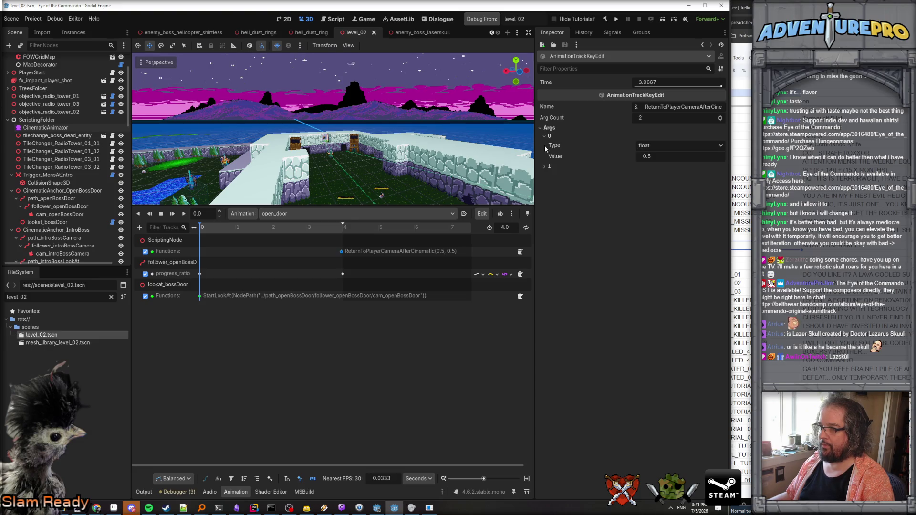
{"action": "left_click", "coordinate": [543, 167]}
{"action": "left_click", "coordinate": [376, 251]}
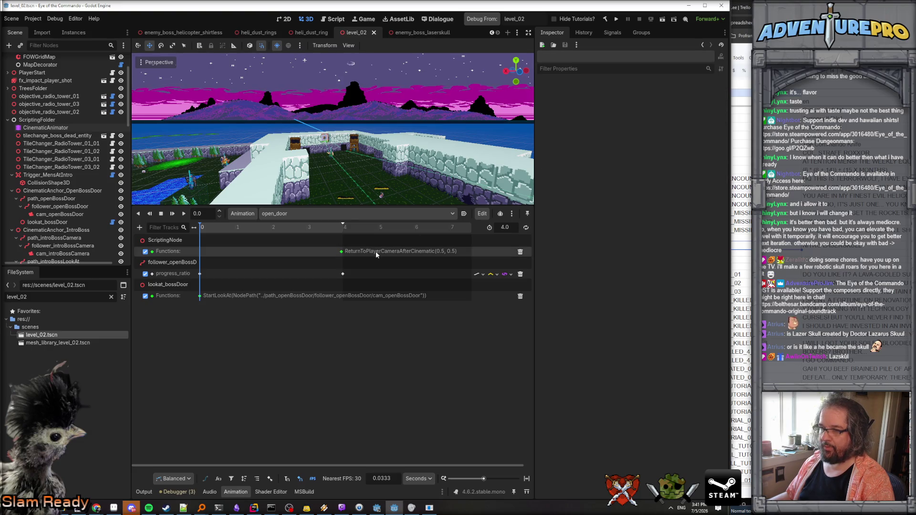
{"action": "left_click", "coordinate": [255, 508]}
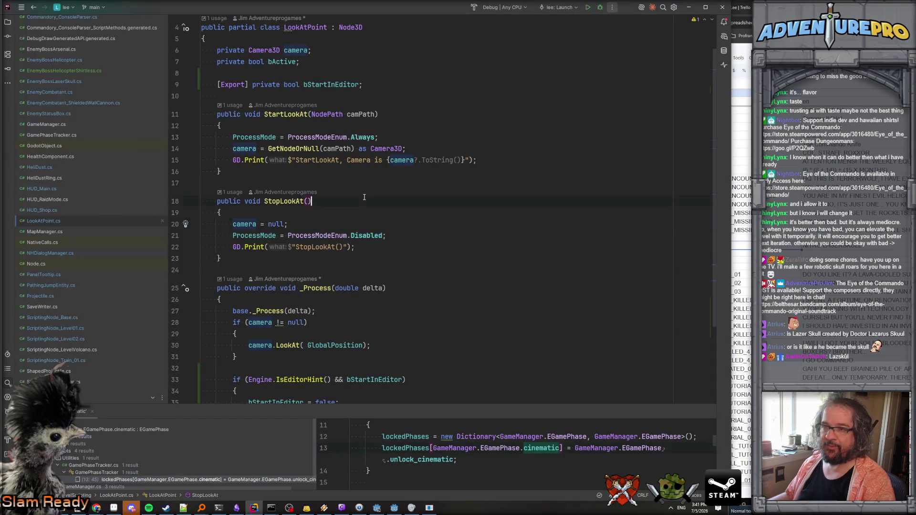
- Find ReturnToPlayerCameraAfterCinematic in ScriptingNode_Base.cs and inspect its EmitSignal call
{"action": "key", "text": "ctrl+f"}
{"action": "scroll", "coordinate": [364, 197], "scroll_direction": "down", "scroll_amount": 2}
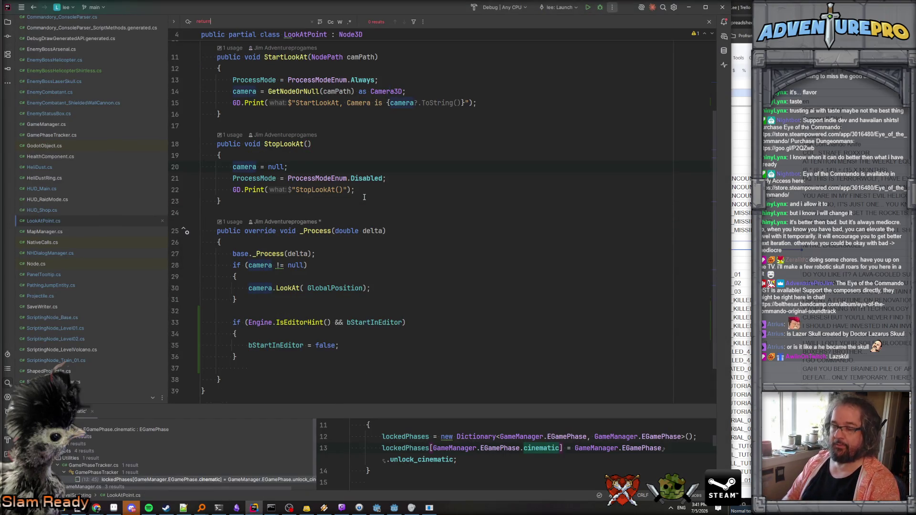
{"action": "key", "text": "ctrl+shift+f"}
{"action": "type", "text": "toplay"}
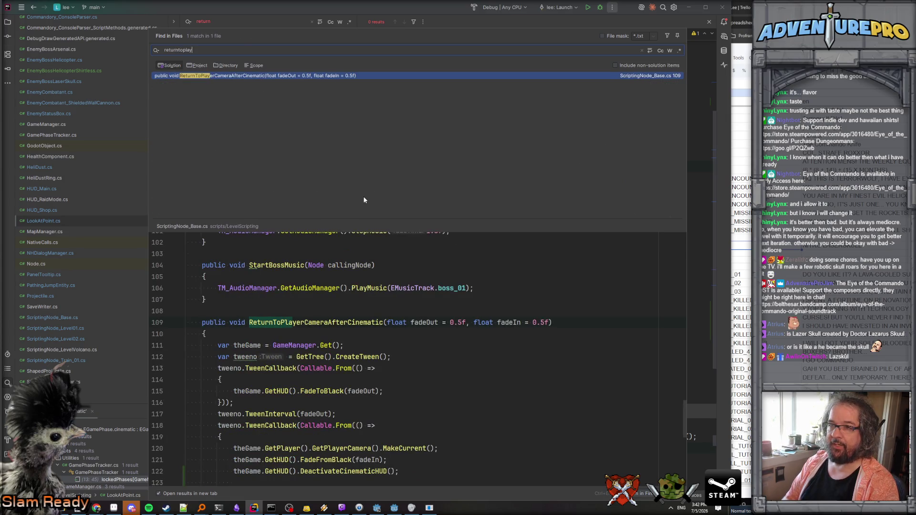
{"action": "key", "text": "Return"}
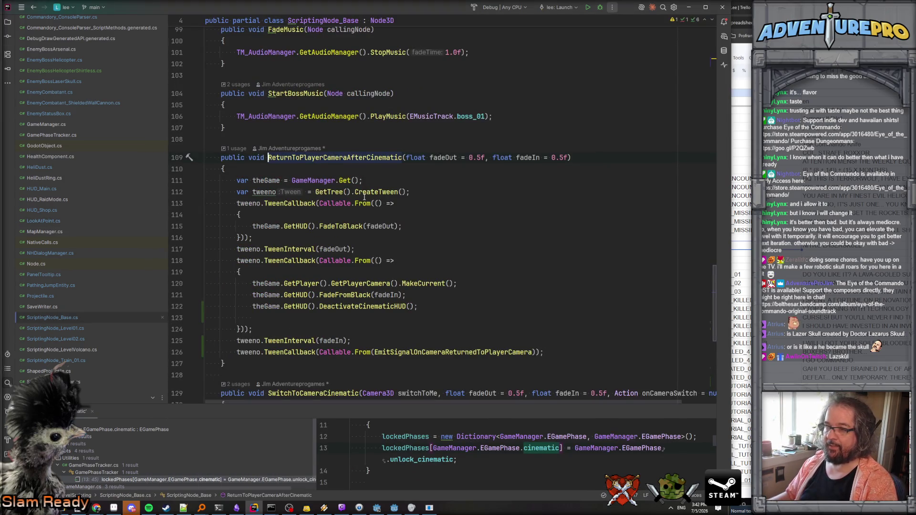
{"action": "scroll", "coordinate": [385, 229], "scroll_direction": "down", "scroll_amount": 1}
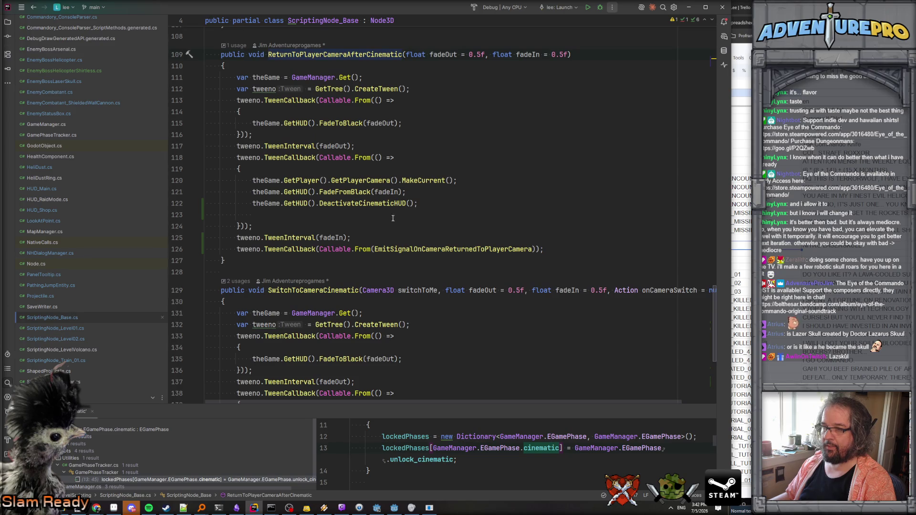
{"action": "left_click", "coordinate": [431, 249]}
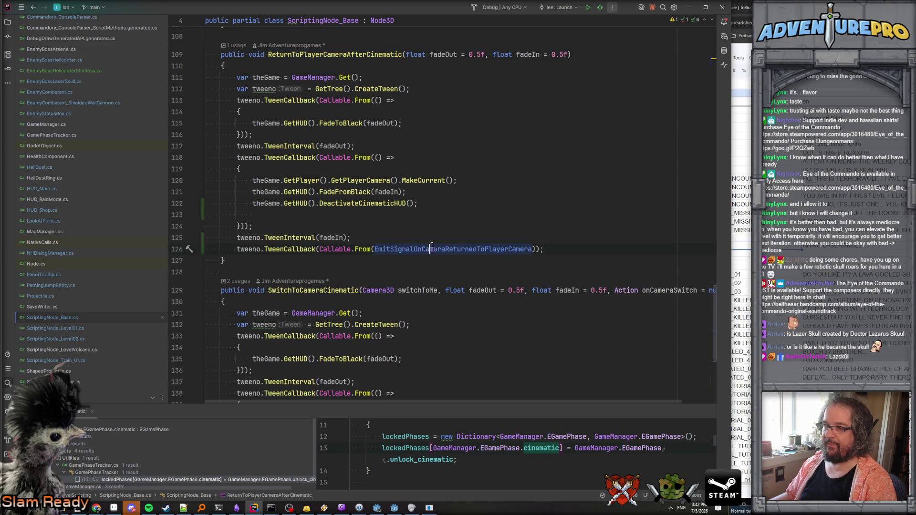
{"action": "left_click", "coordinate": [432, 249], "text": "ctrl"}
{"action": "key", "text": "ctrl+alt+Left"}
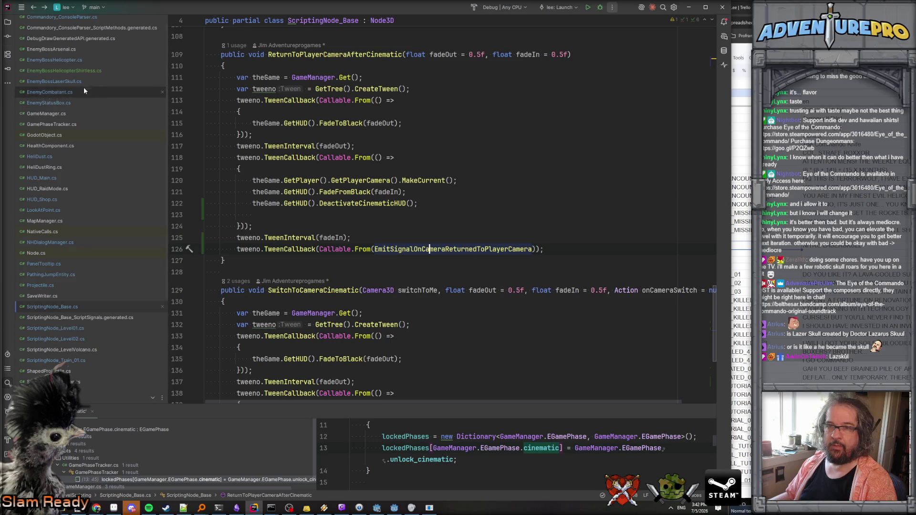
- Open ScriptingNode_Level02.cs at the boss-door cinematic handlers
{"action": "scroll", "coordinate": [92, 320], "scroll_direction": "down", "scroll_amount": 1}
{"action": "left_click", "coordinate": [68, 325]}
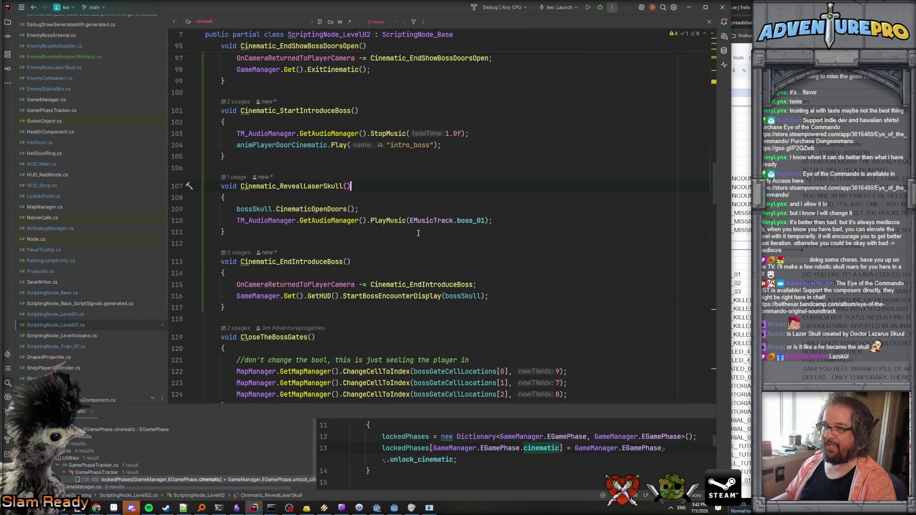
{"action": "scroll", "coordinate": [435, 220], "scroll_direction": "up", "scroll_amount": 5}
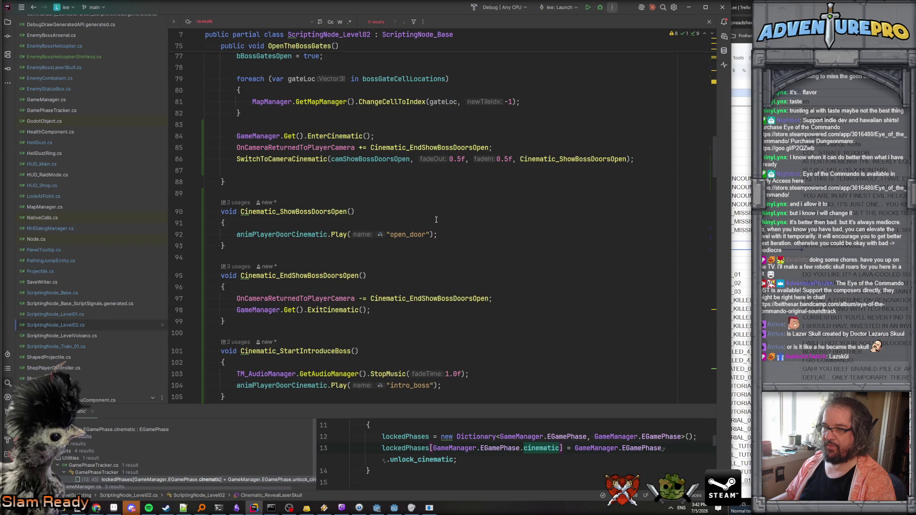
{"action": "scroll", "coordinate": [435, 220], "scroll_direction": "up", "scroll_amount": 1}
{"action": "scroll", "coordinate": [436, 220], "scroll_direction": "down", "scroll_amount": 2}
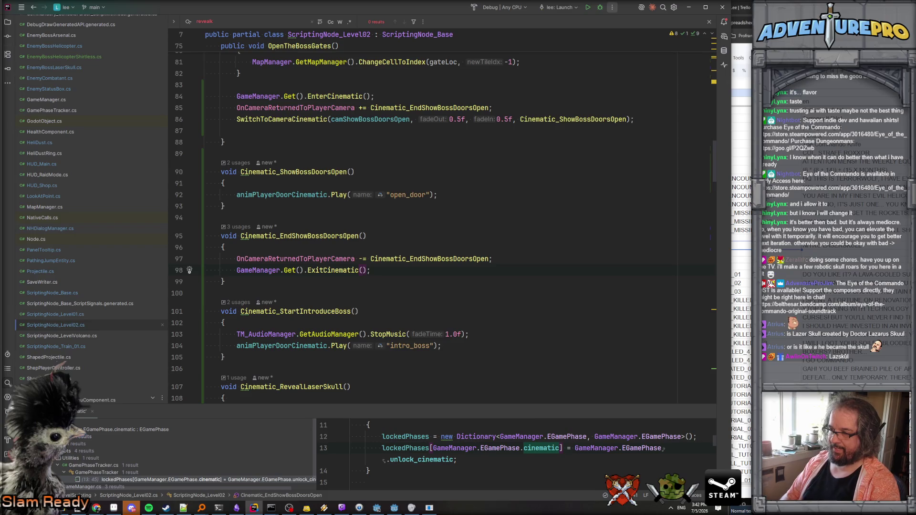
- Complete the ExitCinematic call with the end_of_round_recovery game phase
{"action": "type", "text": "EndOf"}
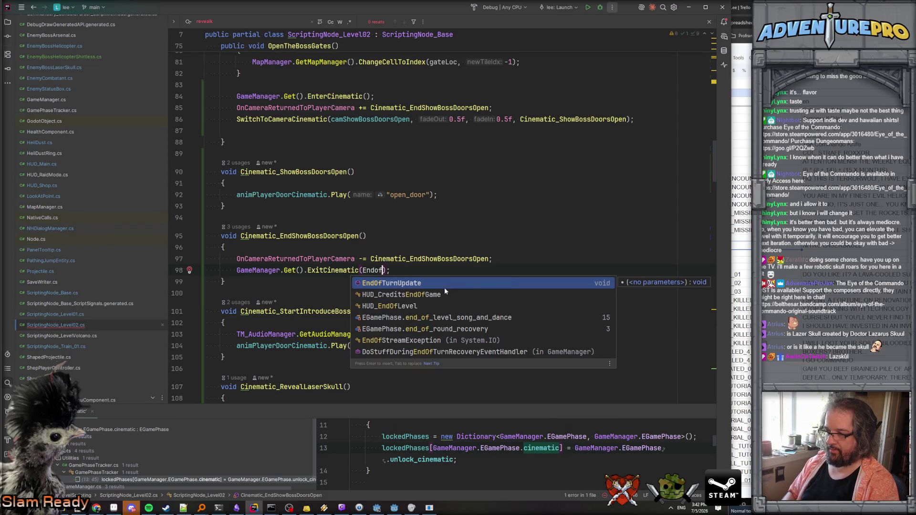
{"action": "key", "text": "Down"}
{"action": "key", "text": "Down"}
{"action": "key", "text": "Return"}
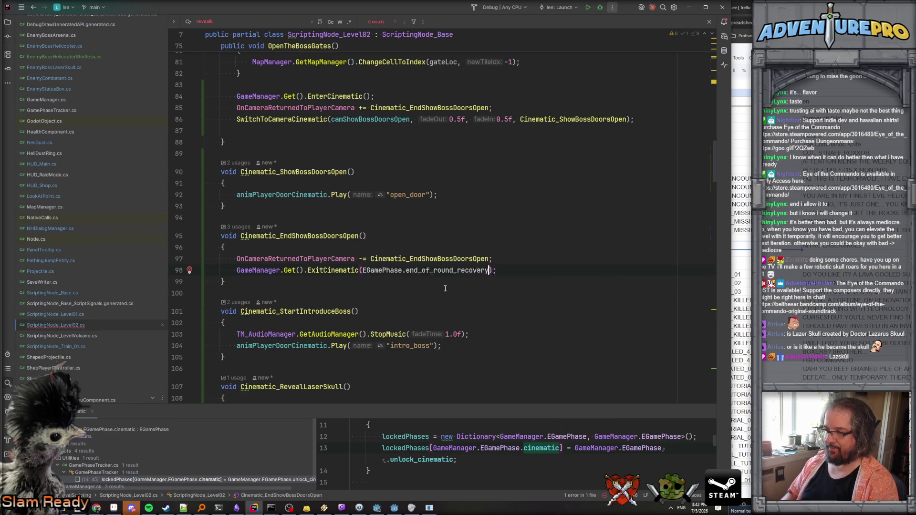
{"action": "left_click", "coordinate": [359, 271]}
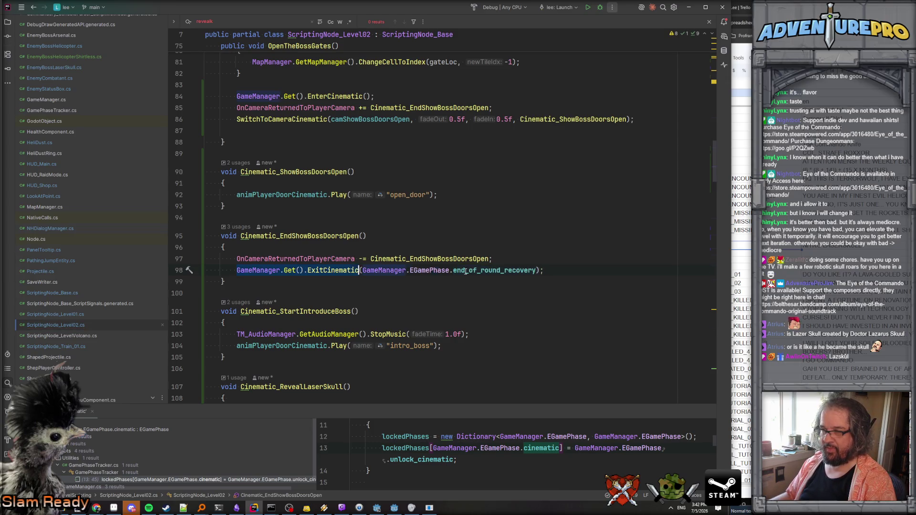
- Paste the ExitCinematic call after StartBossEncounterDisplay in Cinematic_EndIntroduceBoss
{"action": "scroll", "coordinate": [471, 313], "scroll_direction": "down", "scroll_amount": 6}
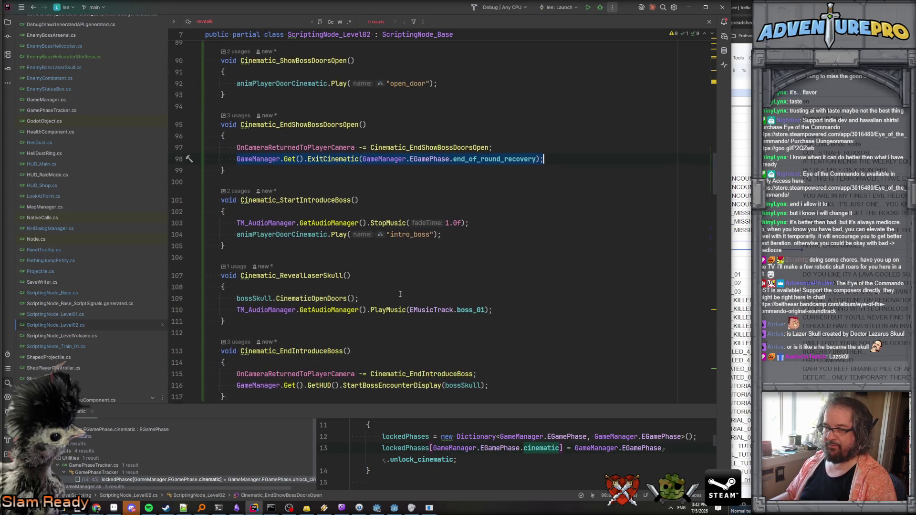
{"action": "scroll", "coordinate": [437, 293], "scroll_direction": "down", "scroll_amount": 2}
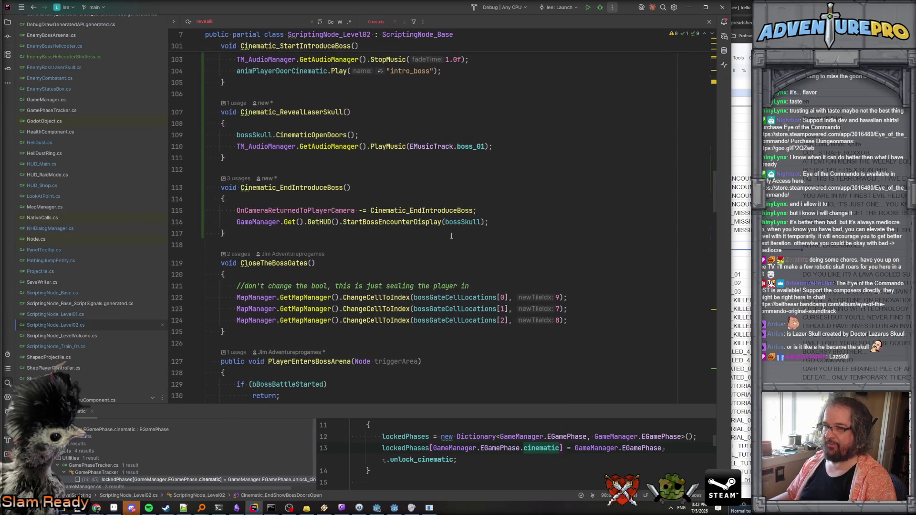
{"action": "scroll", "coordinate": [513, 219], "scroll_direction": "up", "scroll_amount": 4}
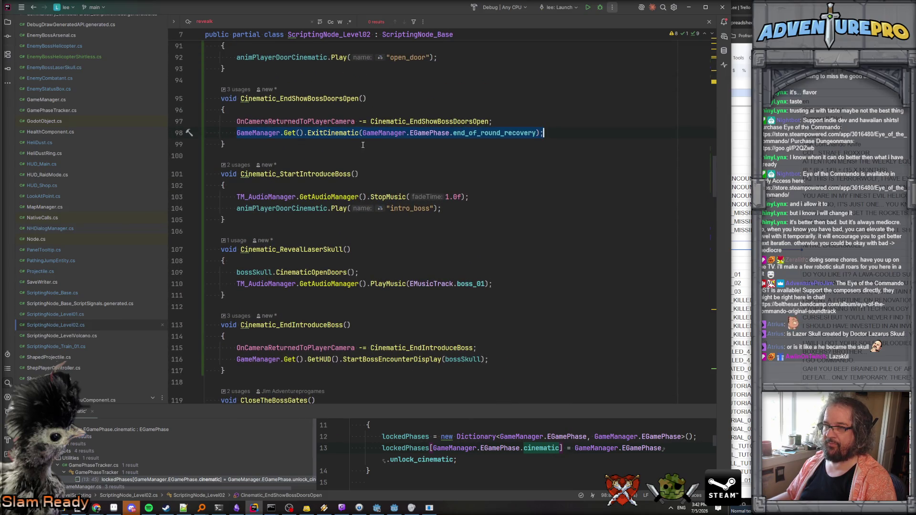
{"action": "left_click", "coordinate": [243, 132]}
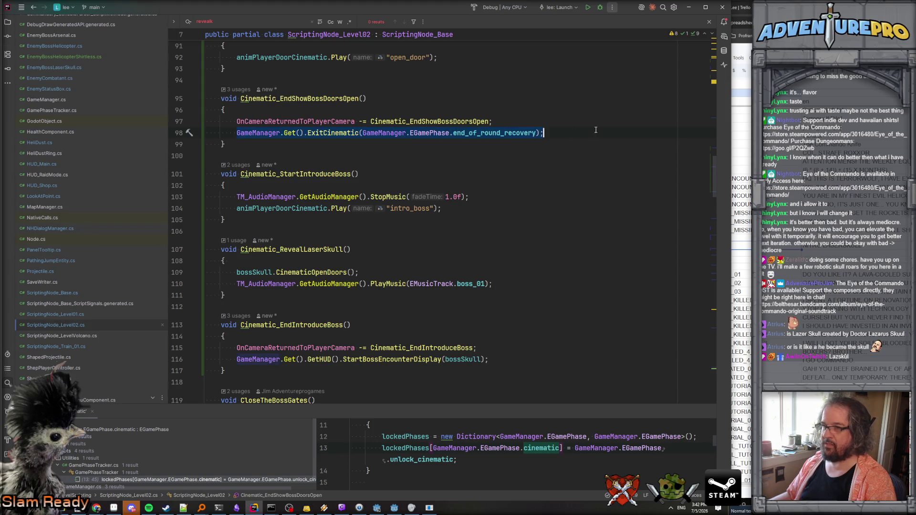
{"action": "scroll", "coordinate": [571, 229], "scroll_direction": "down", "scroll_amount": 3}
{"action": "left_click", "coordinate": [497, 240]}
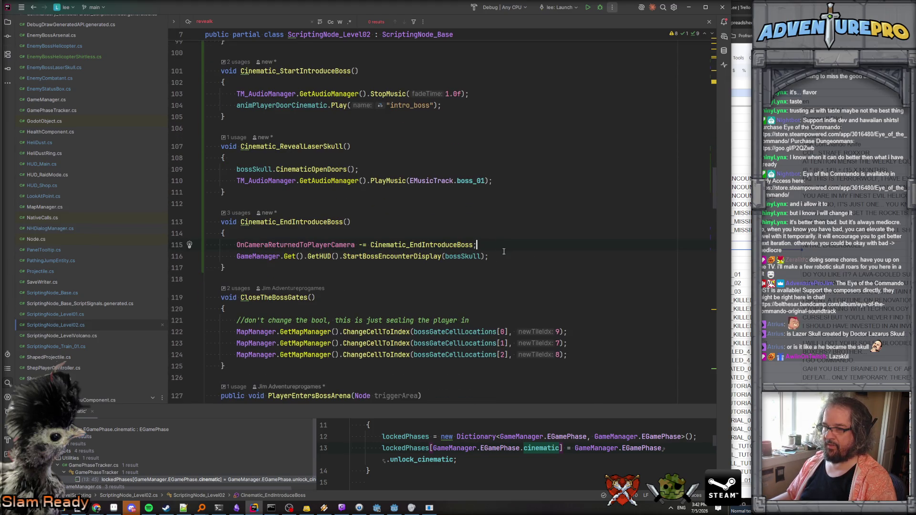
{"action": "key", "text": "Return"}
{"action": "type", "text": "GameManager.Get().ExitCinematic(GameManager.EGamePhase.end_of_round_recovery);"}
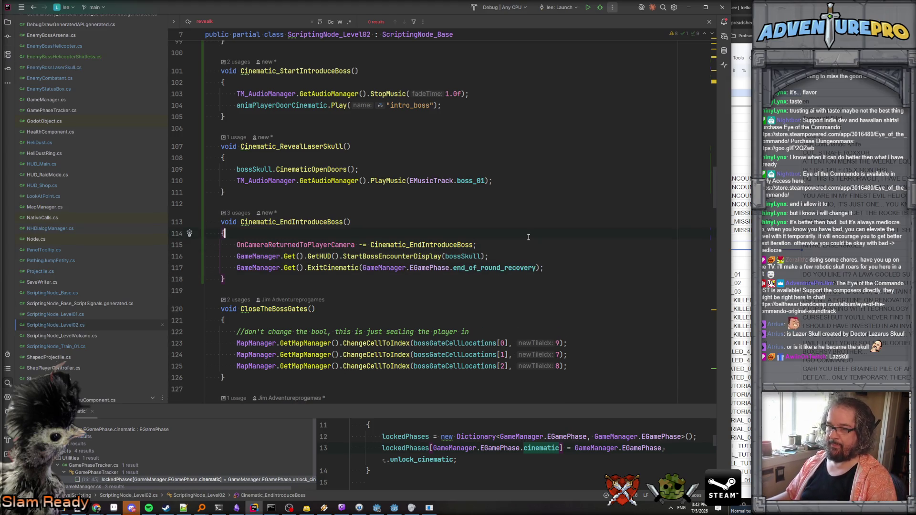
{"action": "scroll", "coordinate": [529, 237], "scroll_direction": "up", "scroll_amount": 4}
{"action": "scroll", "coordinate": [529, 237], "scroll_direction": "down", "scroll_amount": 2}
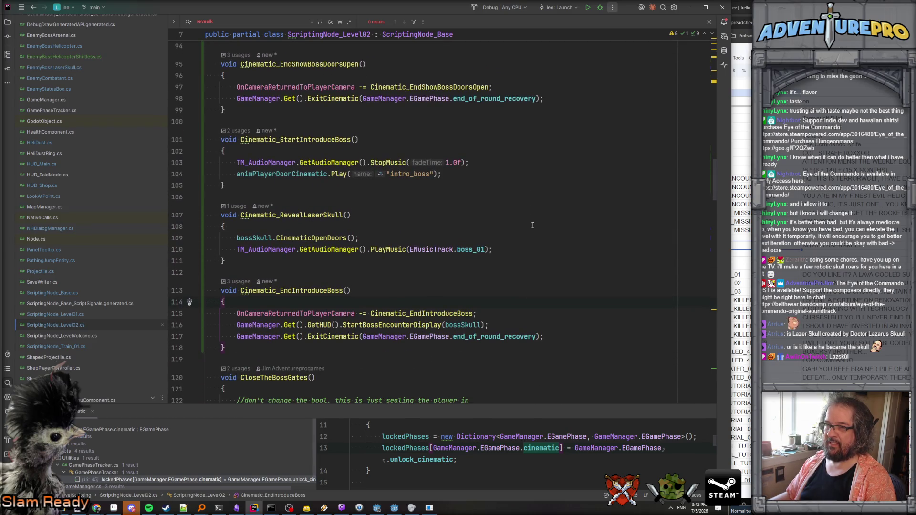
{"action": "key", "text": "alt+Tab"}
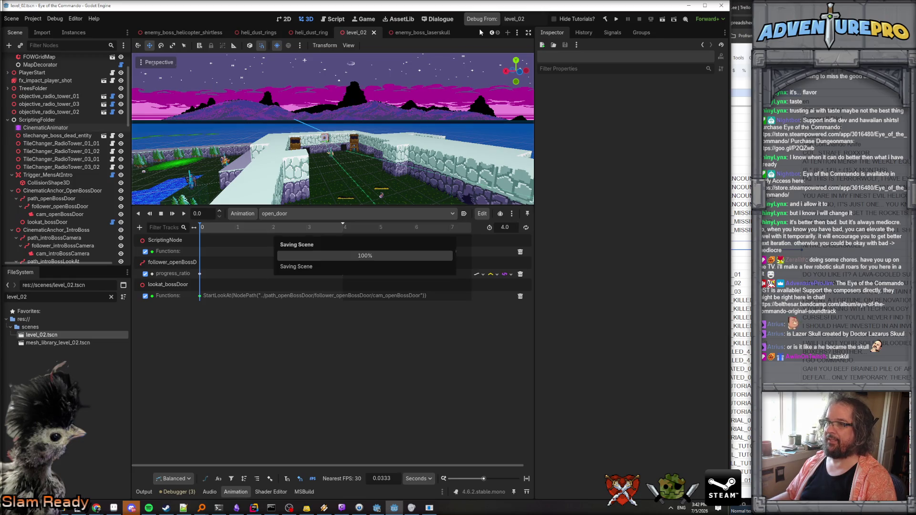
- Launch a level_02 debug run and enter the WARGOD cheat
{"action": "left_click", "coordinate": [479, 21]}
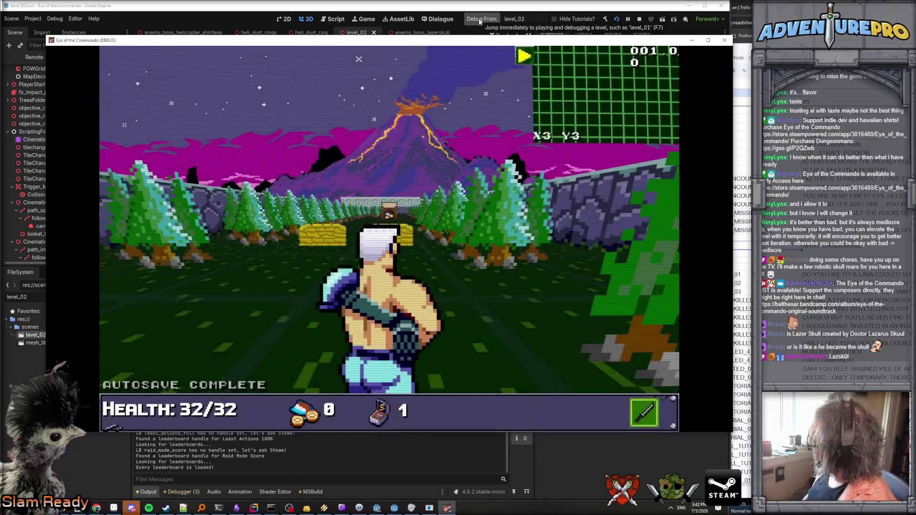
{"action": "key", "text": "space"}
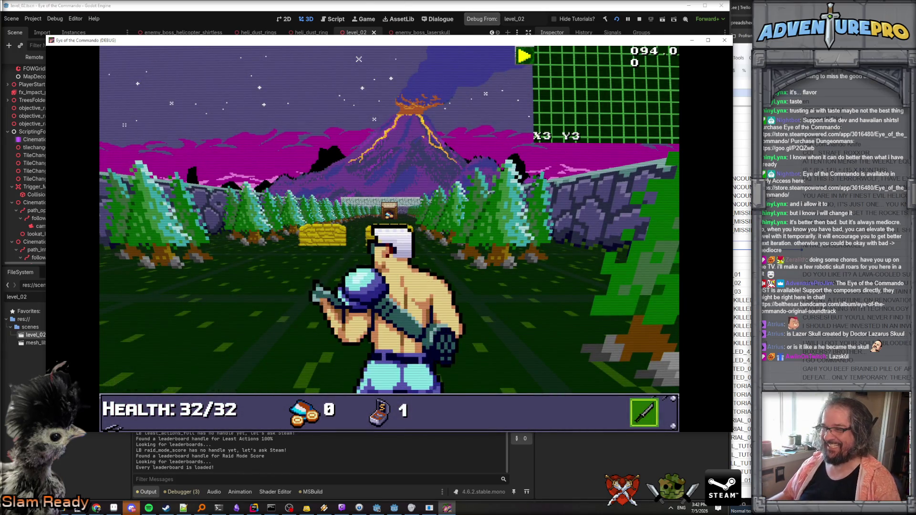
{"action": "key", "text": "space"}
{"action": "key", "text": "grave"}
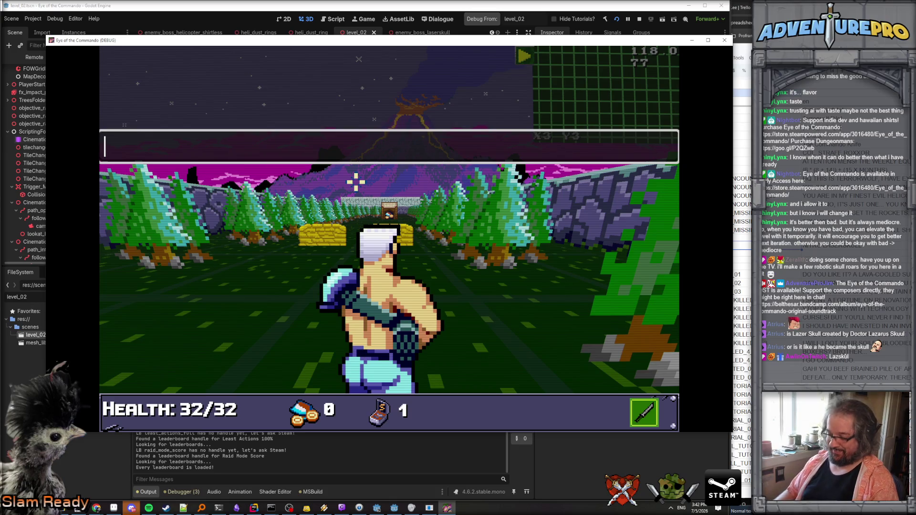
{"action": "type", "text": "WARGOD"}
{"action": "key", "text": "Return"}
{"action": "key", "text": "grave"}
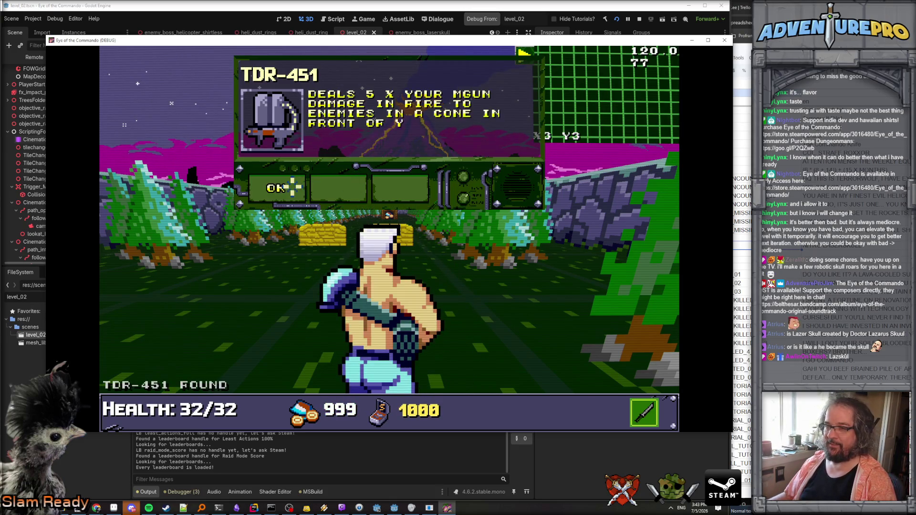
- Advance past the barricades and shop toward the fortress wall, closing the tutorial
{"action": "key", "text": "w"}
{"action": "key", "text": "w"}
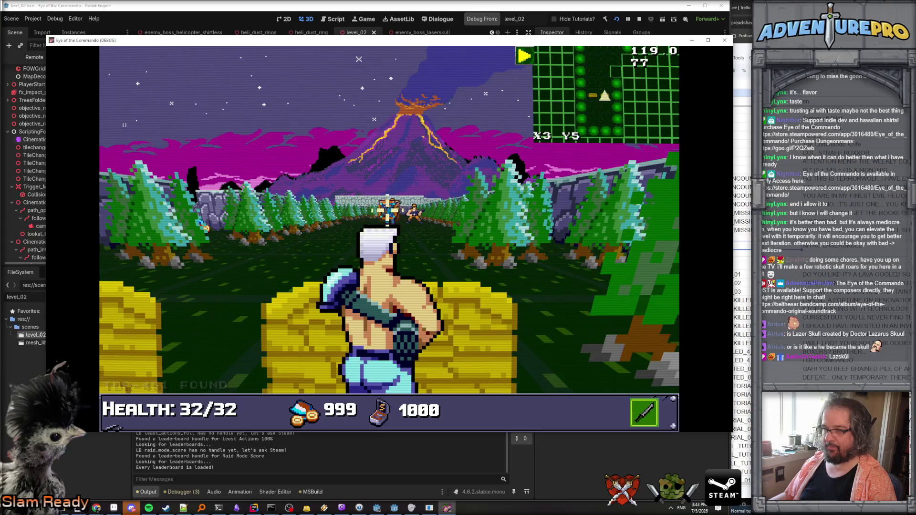
{"action": "key", "text": "space"}
{"action": "key", "text": "space"}
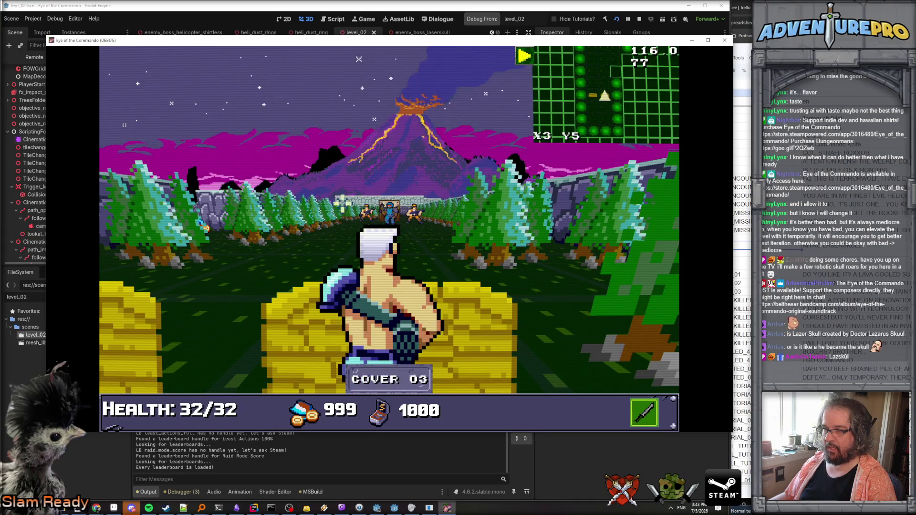
{"action": "key", "text": "space"}
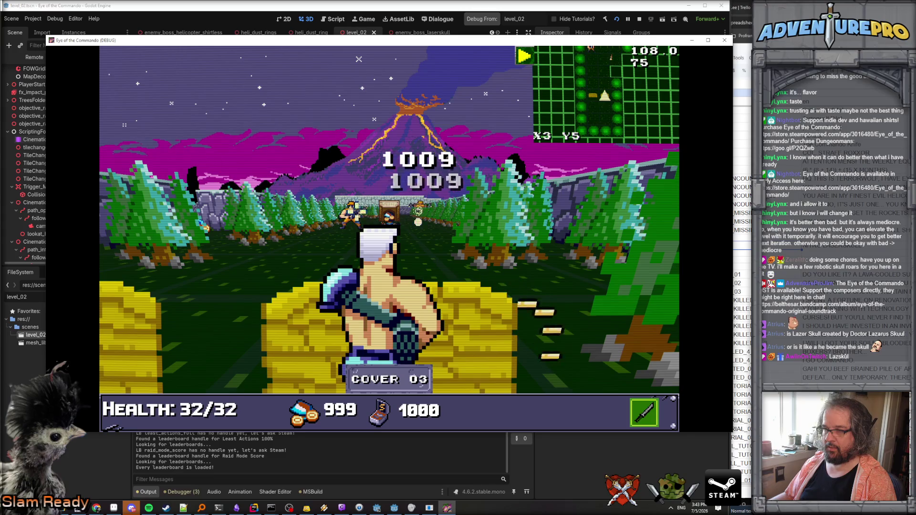
{"action": "key", "text": "w"}
{"action": "key", "text": "w"}
{"action": "key", "text": "w"}
{"action": "key", "text": "w"}
{"action": "key", "text": "w"}
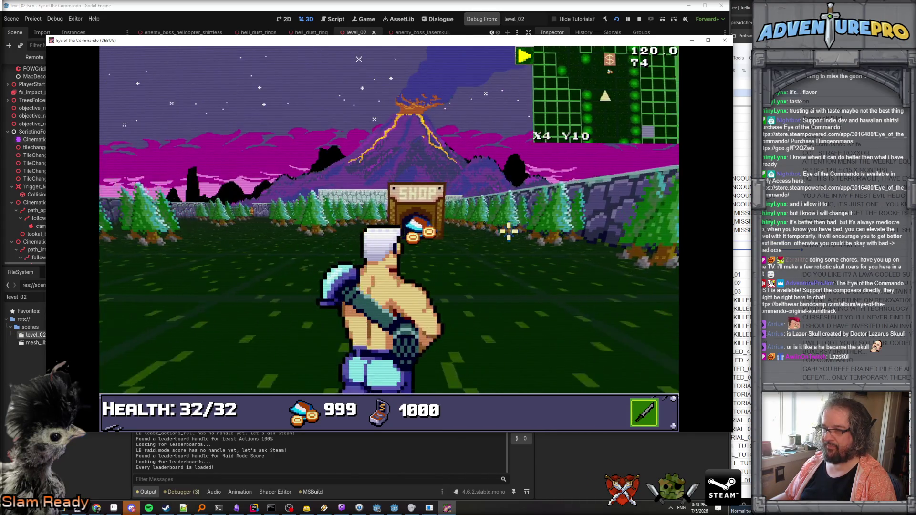
{"action": "key", "text": "w"}
{"action": "key", "text": "w"}
{"action": "key", "text": "w"}
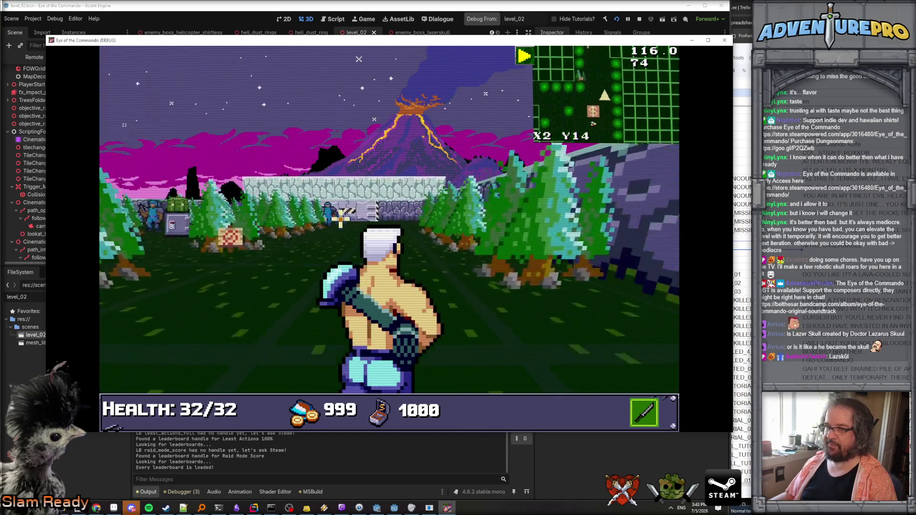
{"action": "key", "text": "w"}
{"action": "key", "text": "w"}
{"action": "key", "text": "w"}
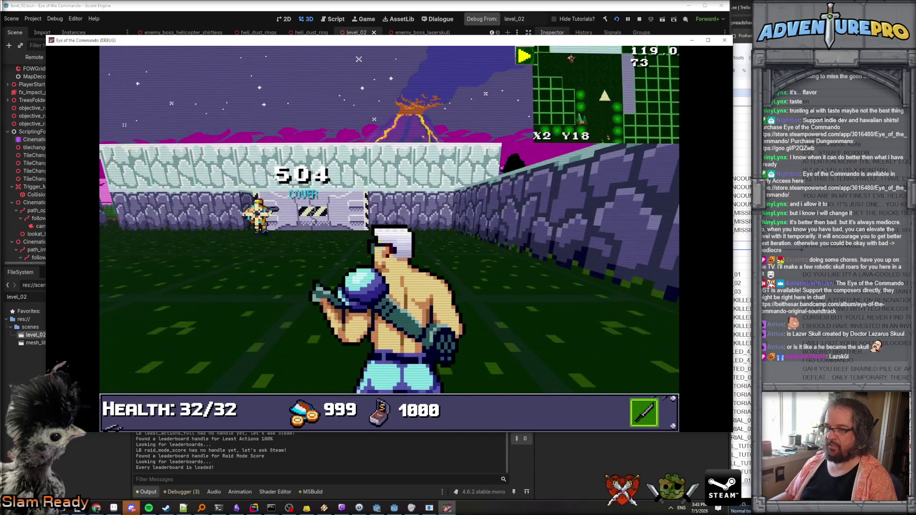
- Enter L2BOSSGATES and walk down the corridor into the boss arena
{"action": "key", "text": "grave"}
{"action": "type", "text": "L2B"}
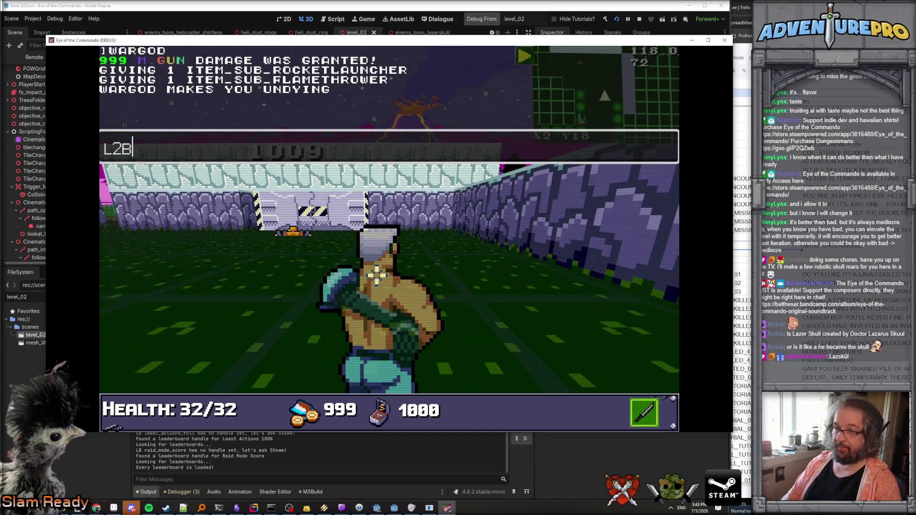
{"action": "type", "text": "OSSGATES"}
{"action": "key", "text": "Return"}
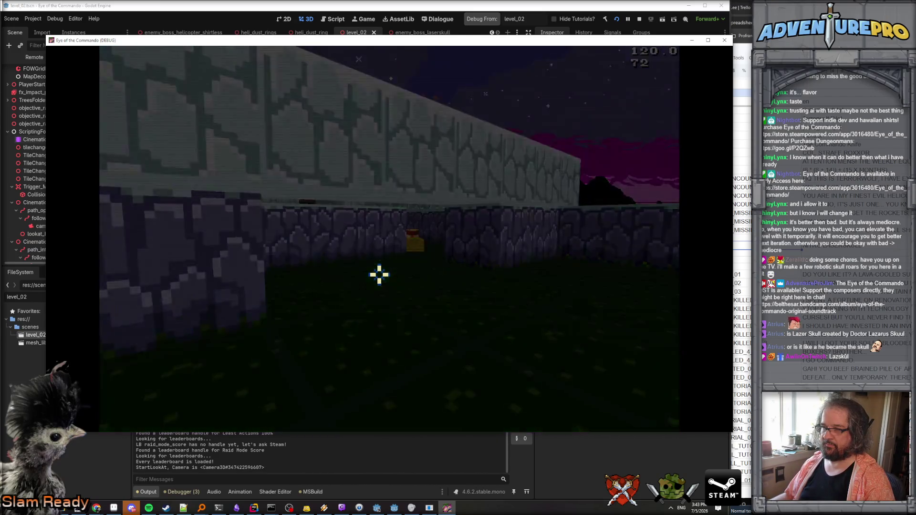
{"action": "key", "text": "q"}
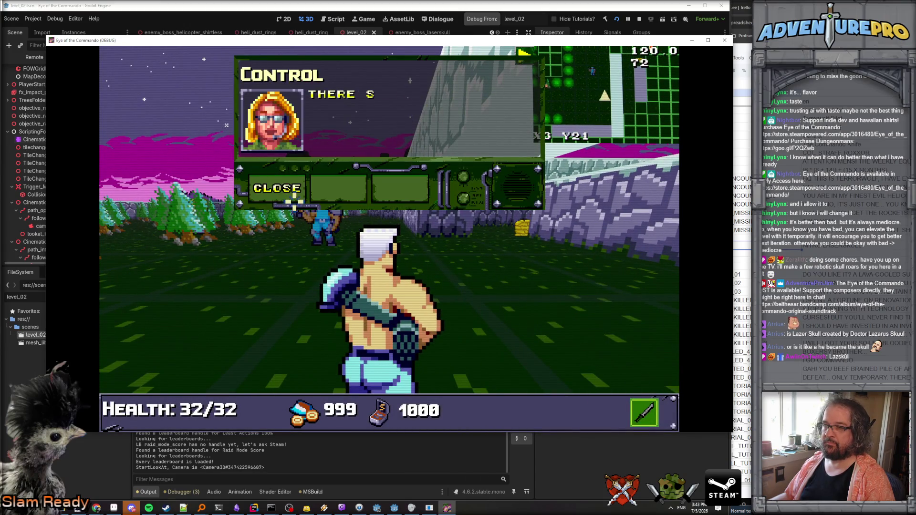
{"action": "left_click", "coordinate": [294, 199]}
{"action": "key", "text": "w"}
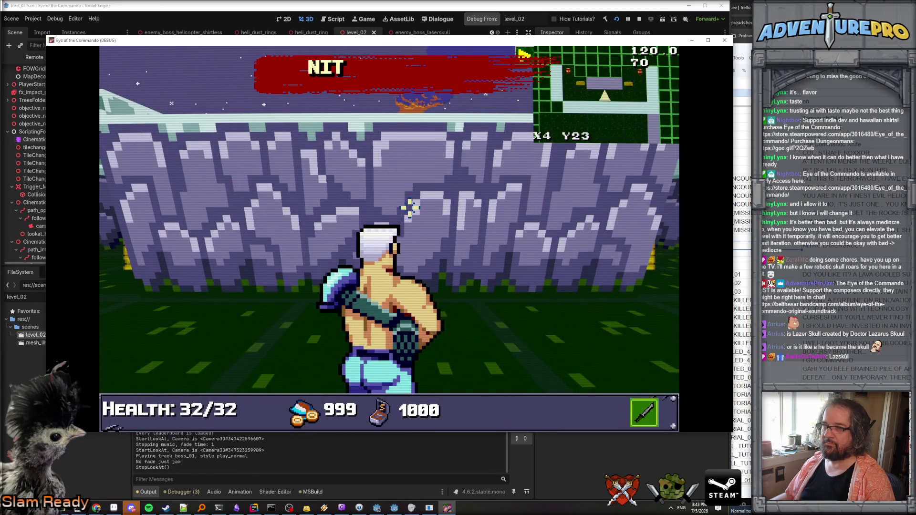
{"action": "key", "text": "a"}
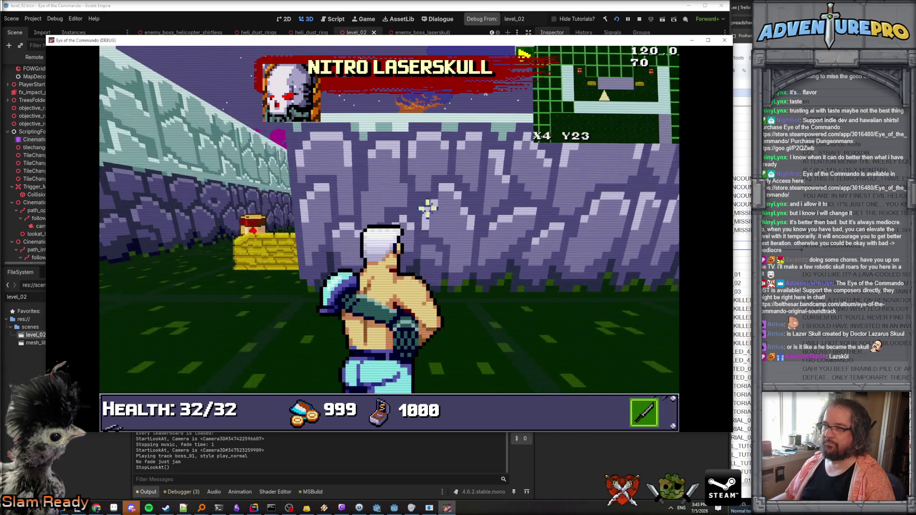
{"action": "key", "text": "a"}
{"action": "key", "text": "w"}
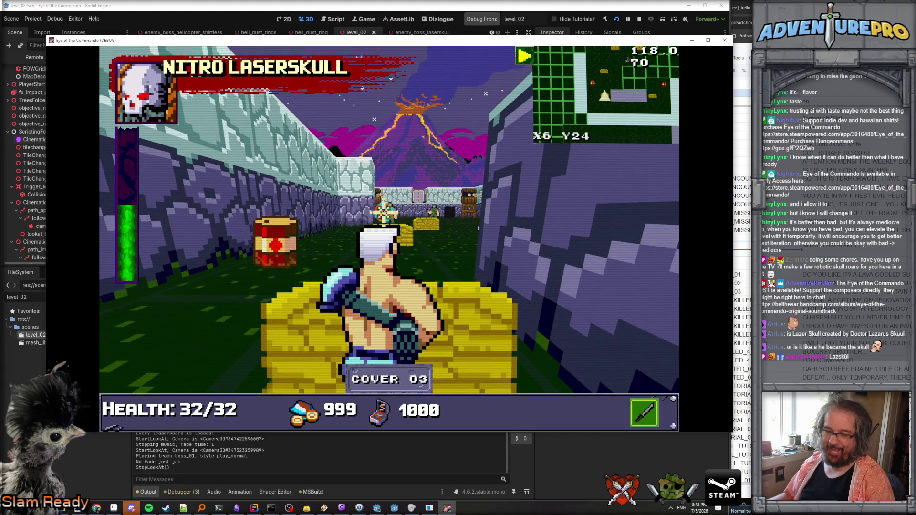
- Fight Nitro Laserskull from cover until it dies, then continue past Area Clear
{"action": "key", "text": "w"}
{"action": "left_click", "coordinate": [495, 249]}
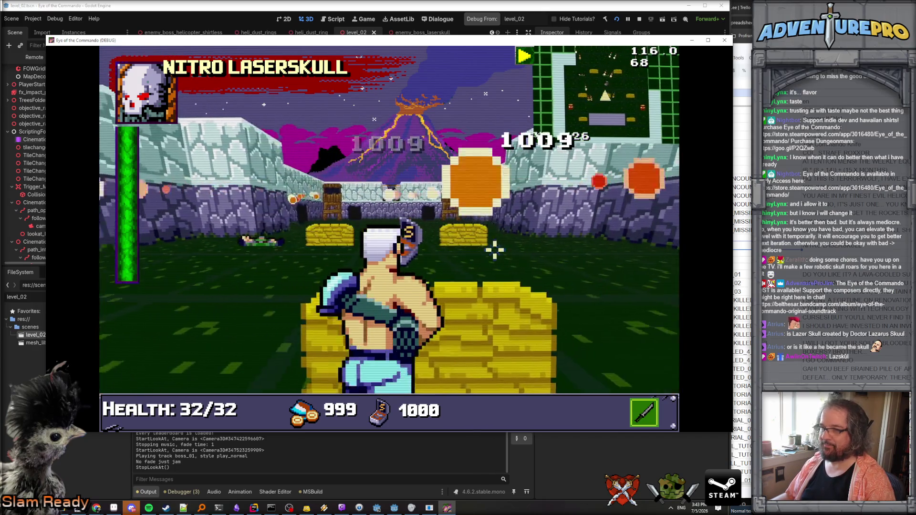
{"action": "left_click", "coordinate": [429, 229]}
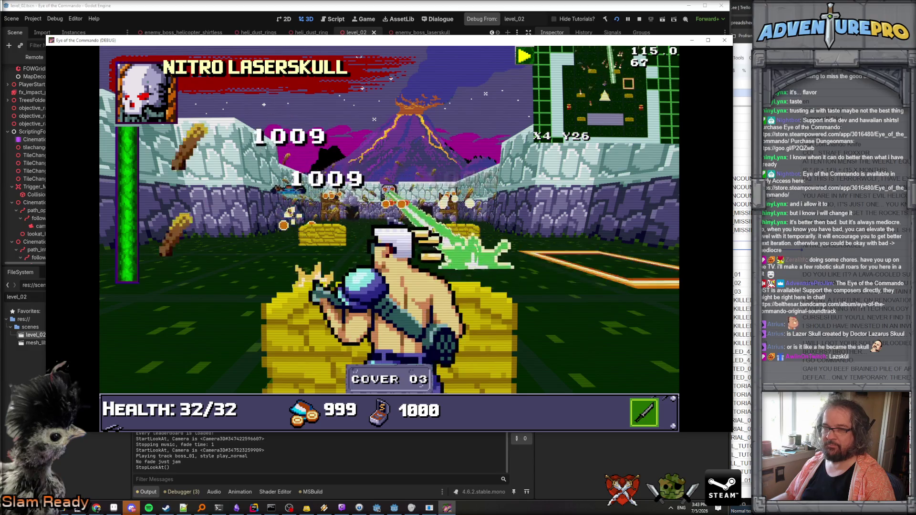
{"action": "left_click", "coordinate": [357, 285]}
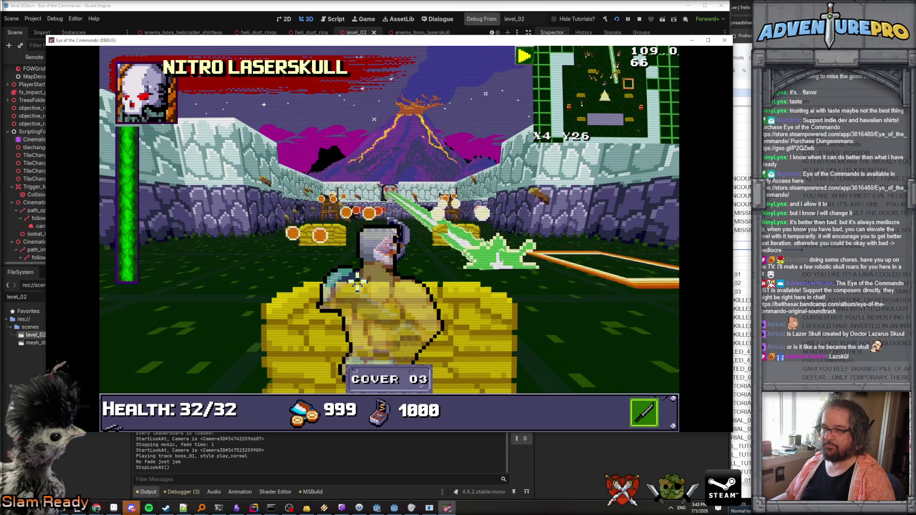
{"action": "key", "text": "w"}
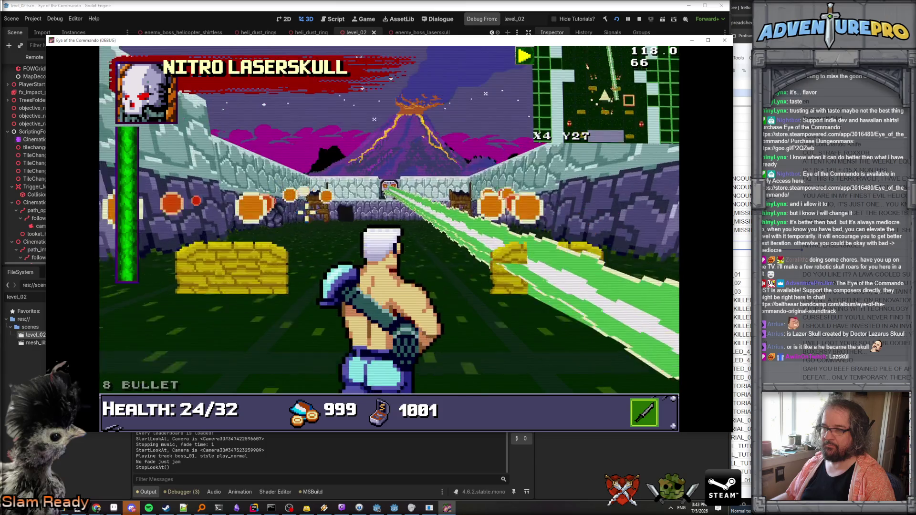
{"action": "key", "text": "w"}
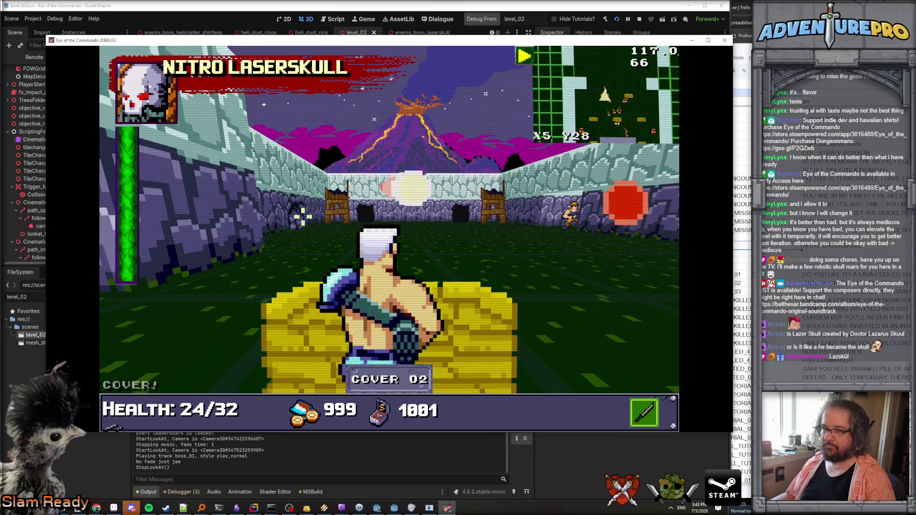
{"action": "mouse_move", "coordinate": [466, 218]}
{"action": "left_mouse_down"}
{"action": "mouse_move", "coordinate": [583, 210]}
{"action": "mouse_move", "coordinate": [546, 229]}
{"action": "mouse_move", "coordinate": [460, 205]}
{"action": "left_mouse_up"}
{"action": "mouse_move", "coordinate": [368, 217]}
{"action": "left_mouse_down"}
{"action": "mouse_move", "coordinate": [565, 231]}
{"action": "mouse_move", "coordinate": [536, 205]}
{"action": "mouse_move", "coordinate": [565, 259]}
{"action": "left_mouse_up"}
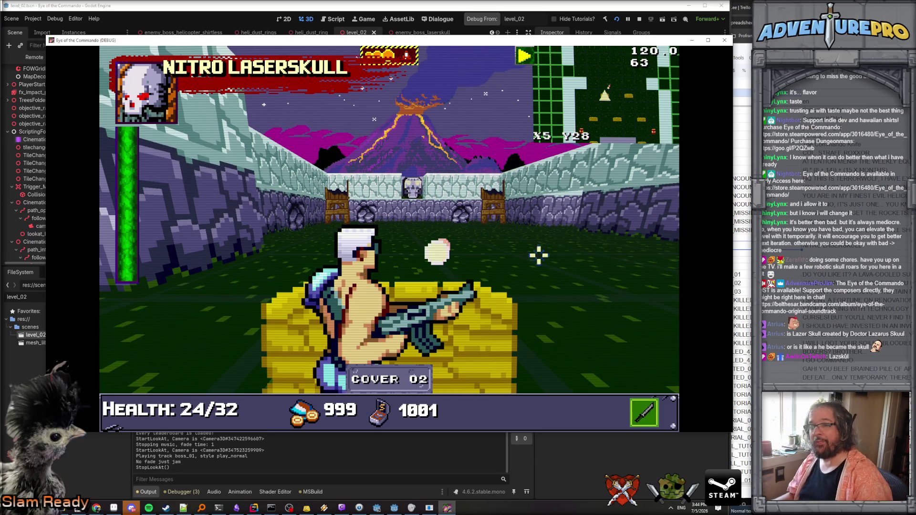
{"action": "left_click_drag", "start_coordinate": [539, 255], "coordinate": [431, 213]}
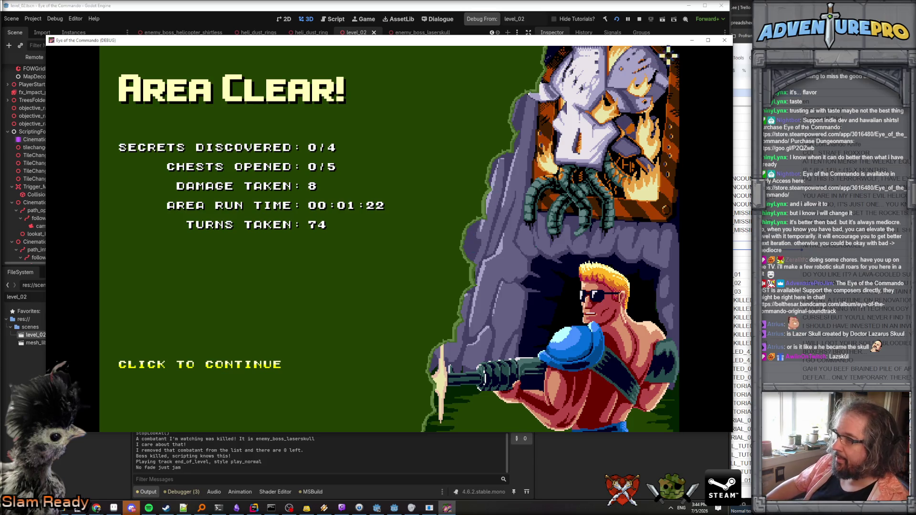
{"action": "left_click", "coordinate": [726, 41]}
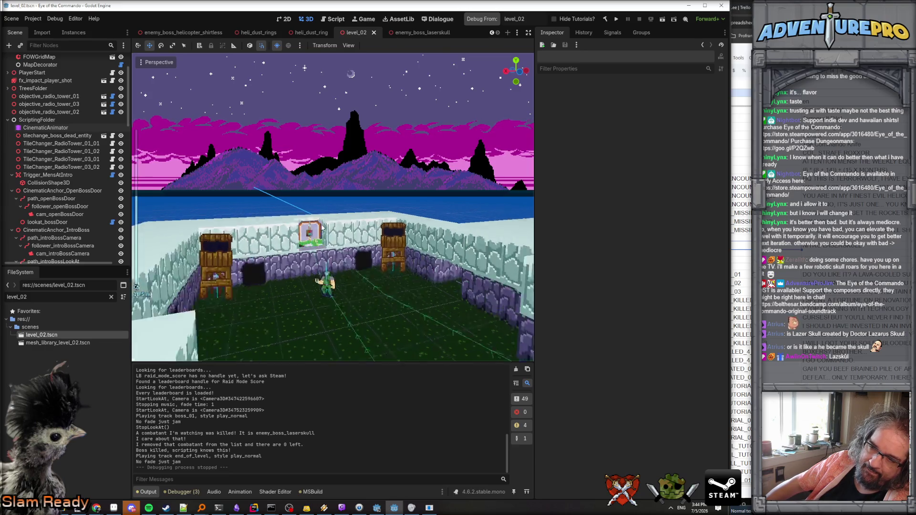
- Frame the intro boss look-at follower, slide its Progress Ratio, then select lookat_introBossCamera
{"action": "left_click", "coordinate": [51, 216]}
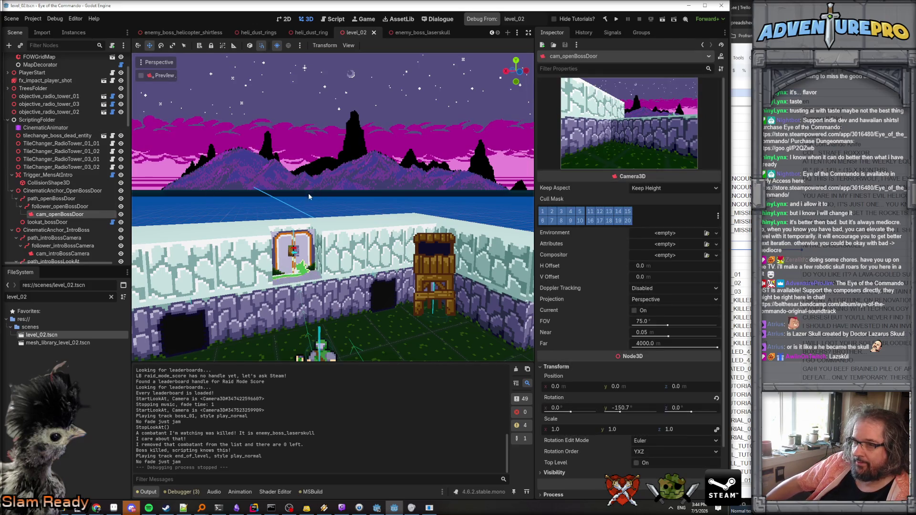
{"action": "left_click", "coordinate": [59, 206]}
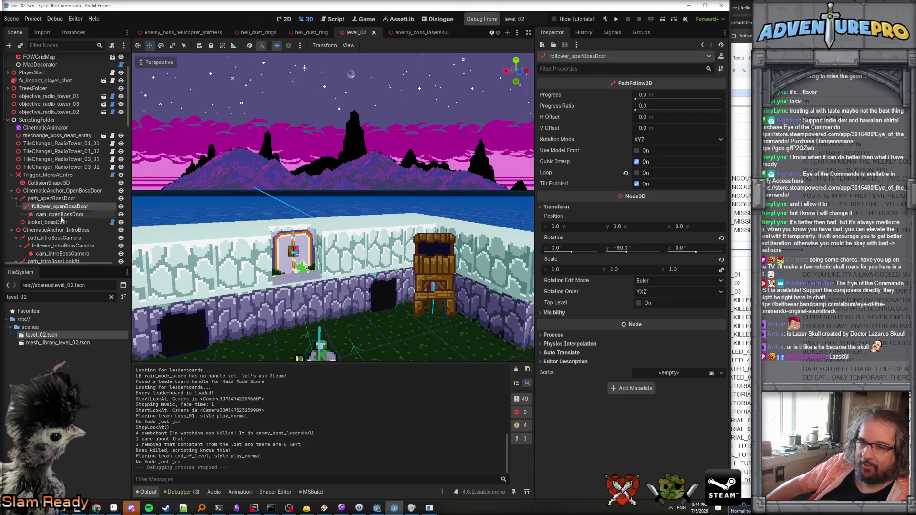
{"action": "left_click", "coordinate": [67, 245]}
{"action": "scroll", "coordinate": [65, 234], "scroll_direction": "down", "scroll_amount": 3}
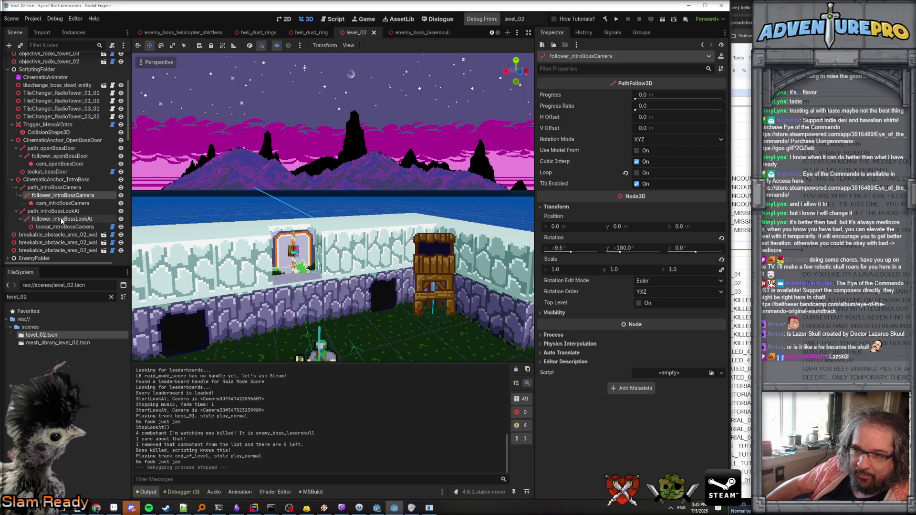
{"action": "left_click", "coordinate": [61, 219]}
{"action": "key", "text": "f"}
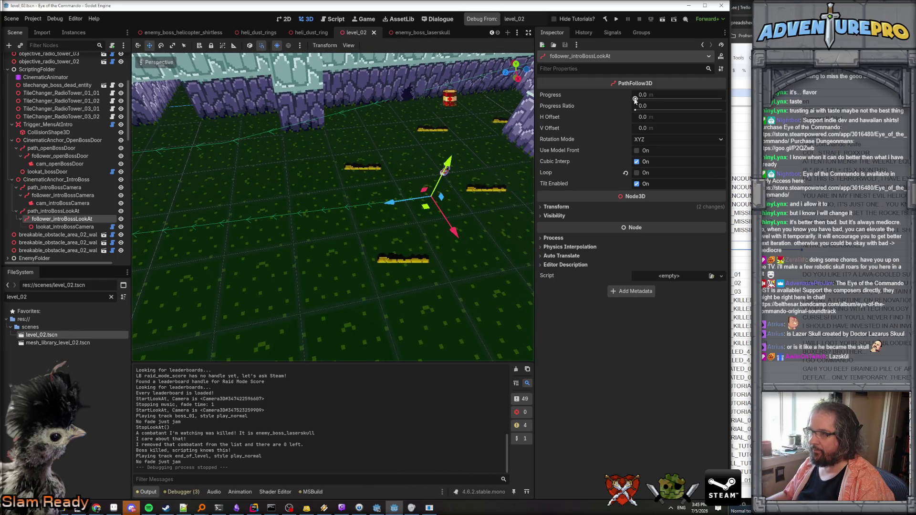
{"action": "mouse_move", "coordinate": [635, 111]}
{"action": "left_mouse_down"}
{"action": "mouse_move", "coordinate": [722, 119]}
{"action": "mouse_move", "coordinate": [634, 113]}
{"action": "left_mouse_up"}
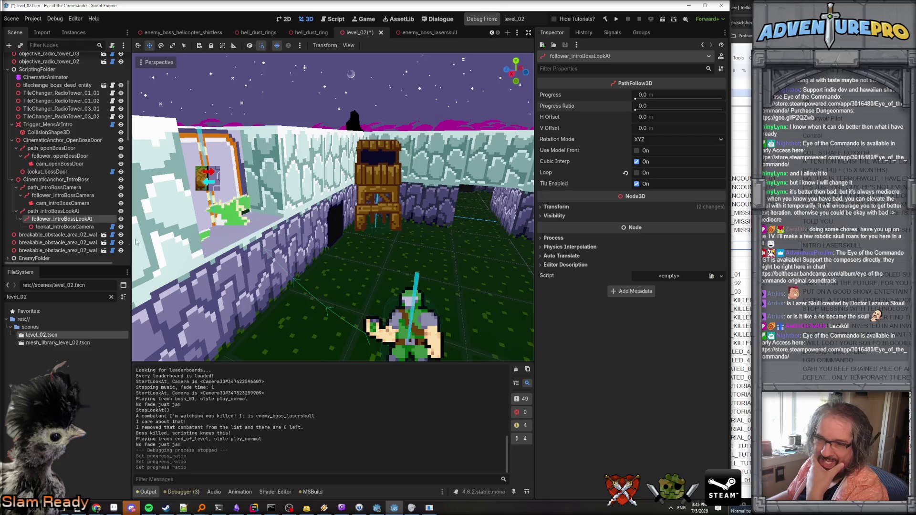
{"action": "left_click", "coordinate": [45, 227]}
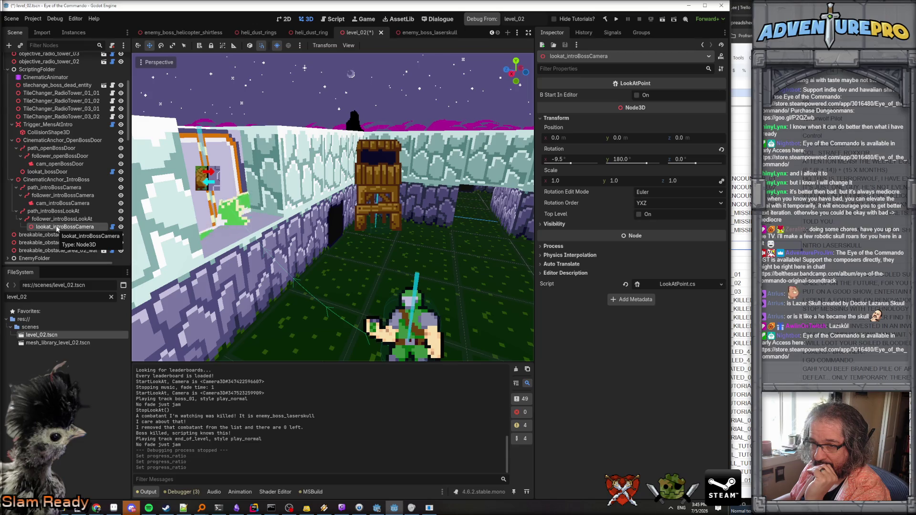
{"action": "left_click", "coordinate": [254, 508]}
{"action": "scroll", "coordinate": [215, 334], "scroll_direction": "up", "scroll_amount": 6}
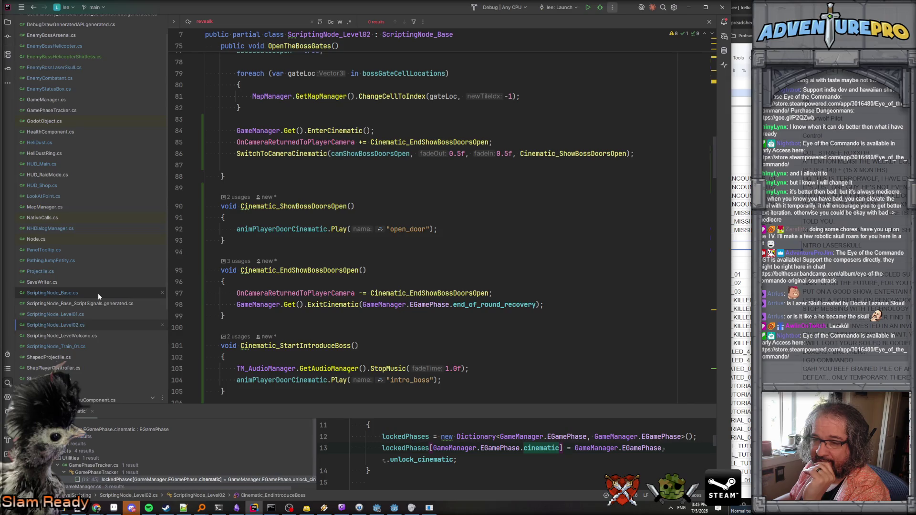
- Below bStartInEditor, declare float shakeDurationRemaining and Vector3 originalGlobalPosition in LookAtPoint.cs
{"action": "double_click", "coordinate": [66, 196]}
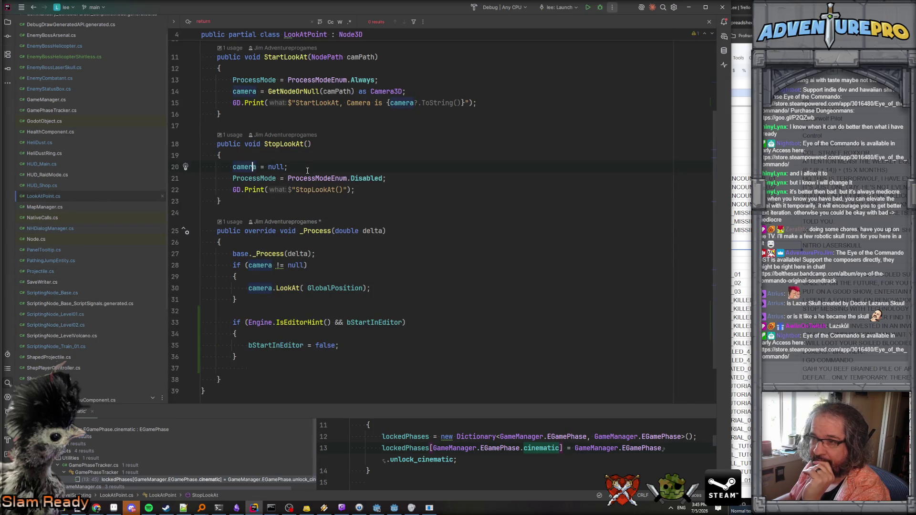
{"action": "scroll", "coordinate": [307, 171], "scroll_direction": "up", "scroll_amount": 3}
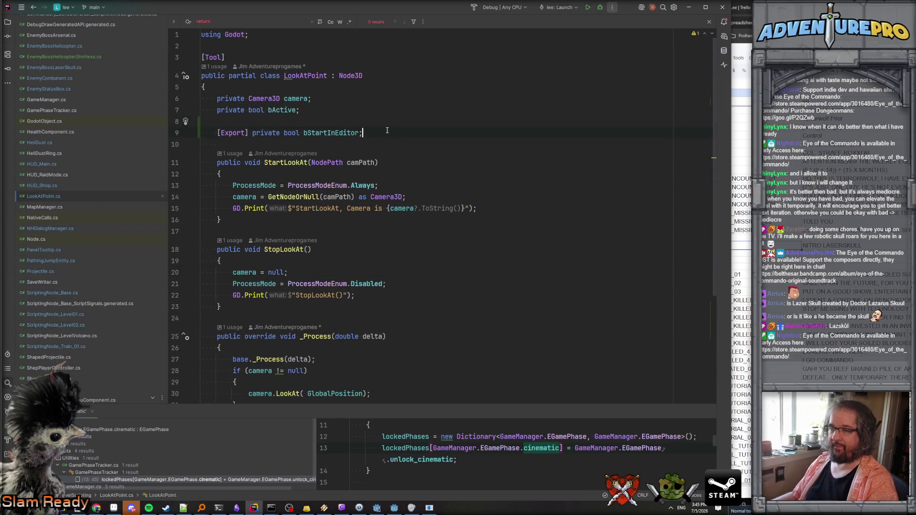
{"action": "key", "text": "Return"}
{"action": "key", "text": "Return"}
{"action": "key", "text": "Return"}
{"action": "key", "text": "Up"}
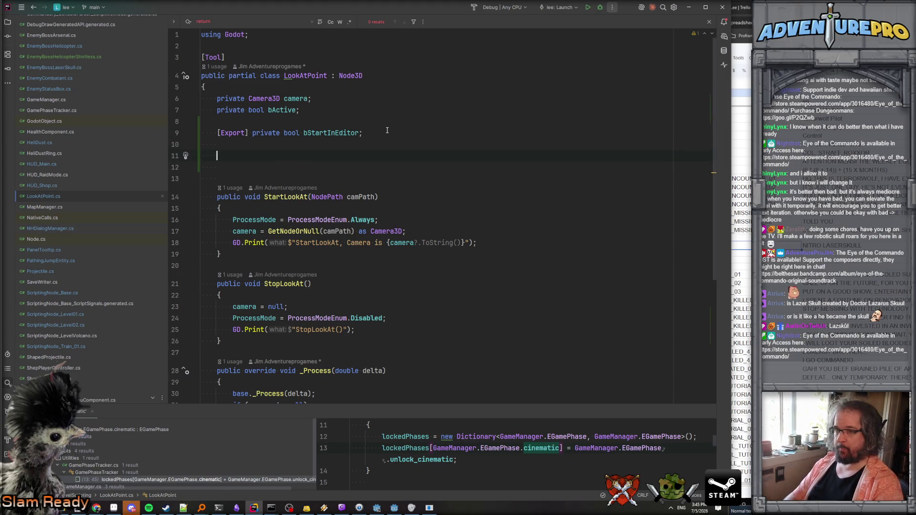
{"action": "type", "text": "private bool bShak"}
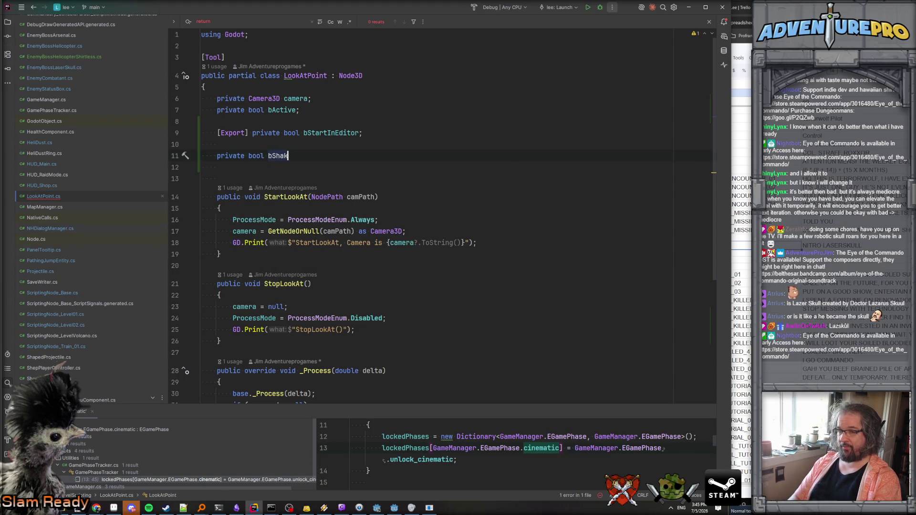
{"action": "type", "text": "float shak"}
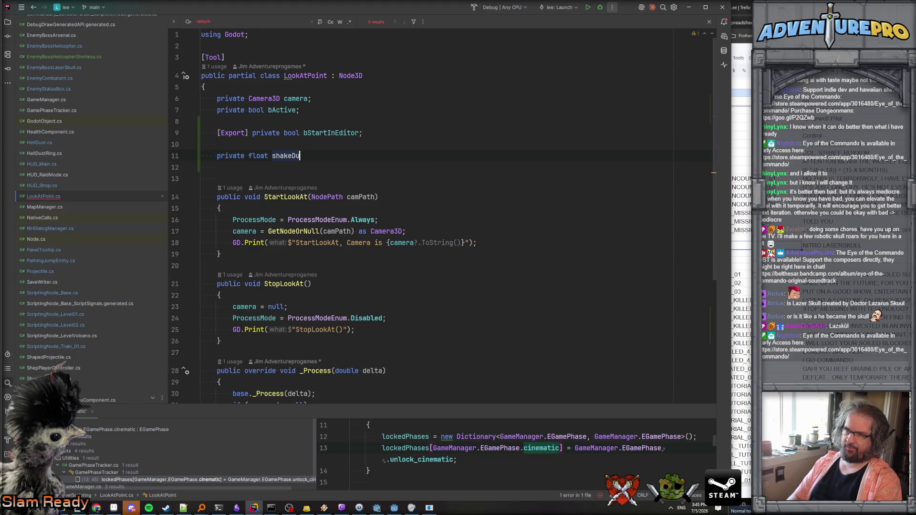
{"action": "type", "text": "ng;"}
{"action": "key", "text": "Return"}
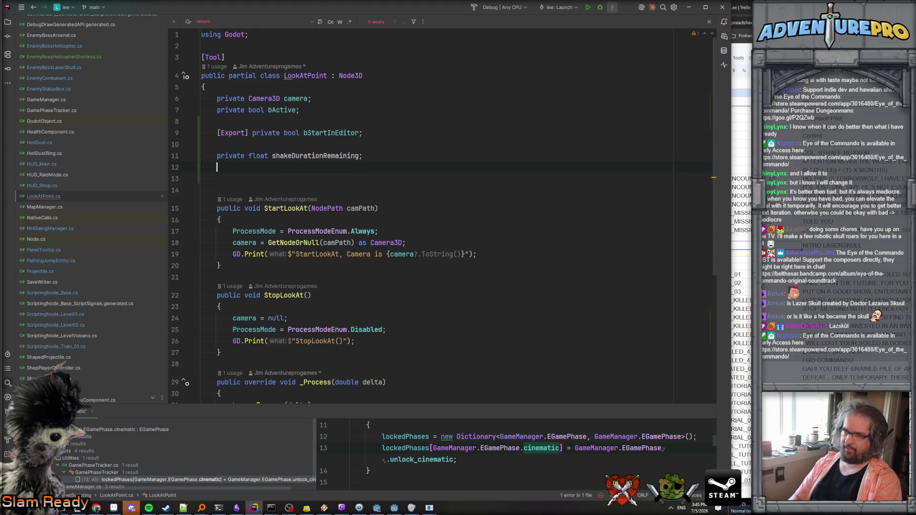
{"action": "type", "text": "Vector3 "}
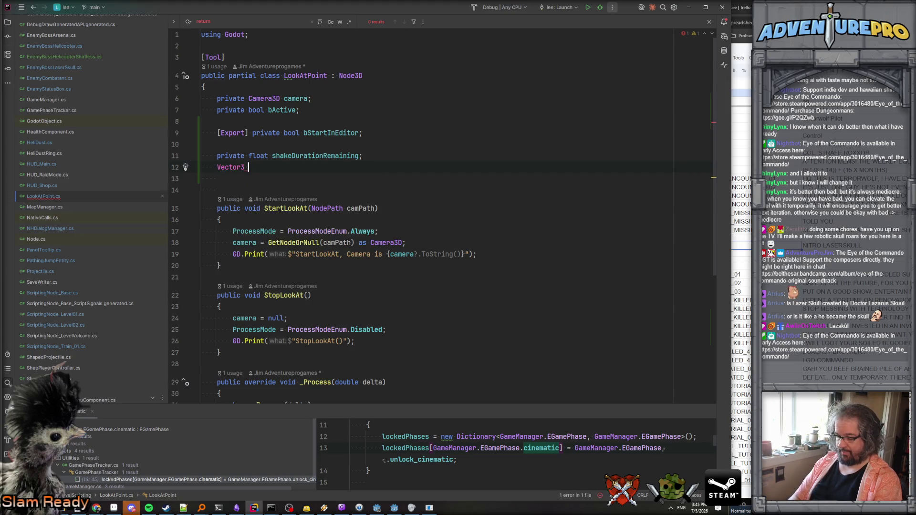
{"action": "type", "text": "ogSource"}
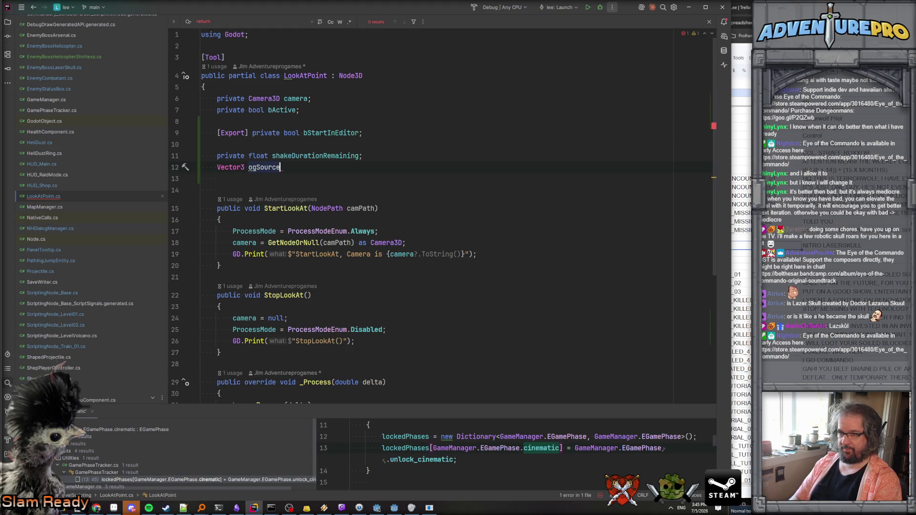
{"action": "key", "text": "BackSpace"}
{"action": "key", "text": "BackSpace"}
{"action": "key", "text": "BackSpace"}
{"action": "key", "text": "BackSpace"}
{"action": "key", "text": "BackSpace"}
{"action": "key", "text": "BackSpace"}
{"action": "key", "text": "BackSpace"}
{"action": "type", "text": "r"}
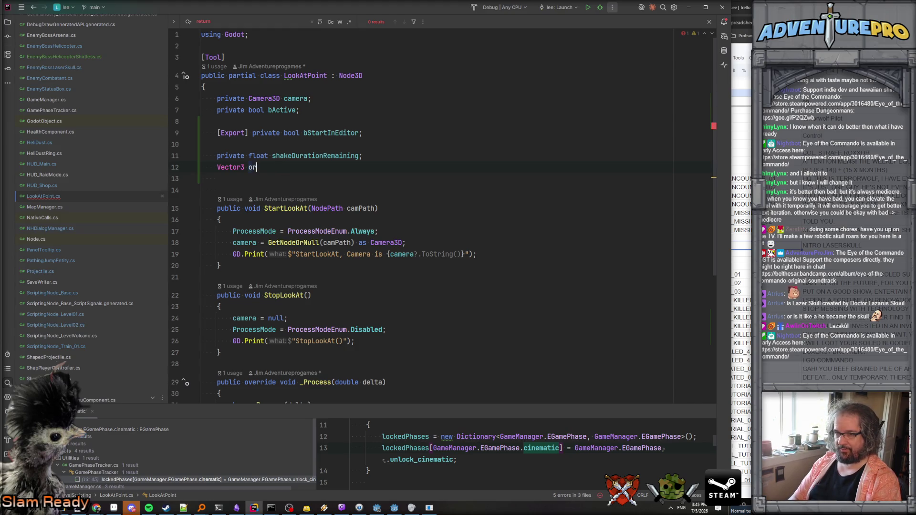
{"action": "type", "text": "iginalGlobalPos"}
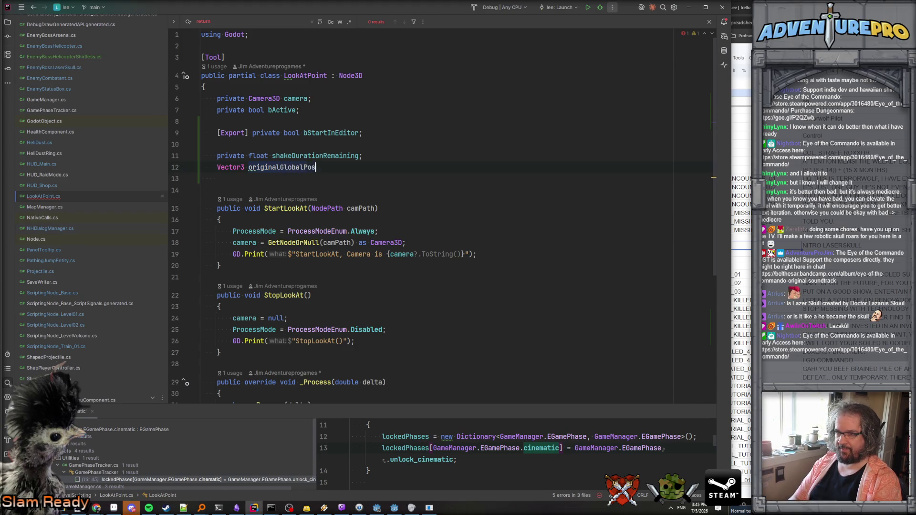
{"action": "type", "text": "ition;"}
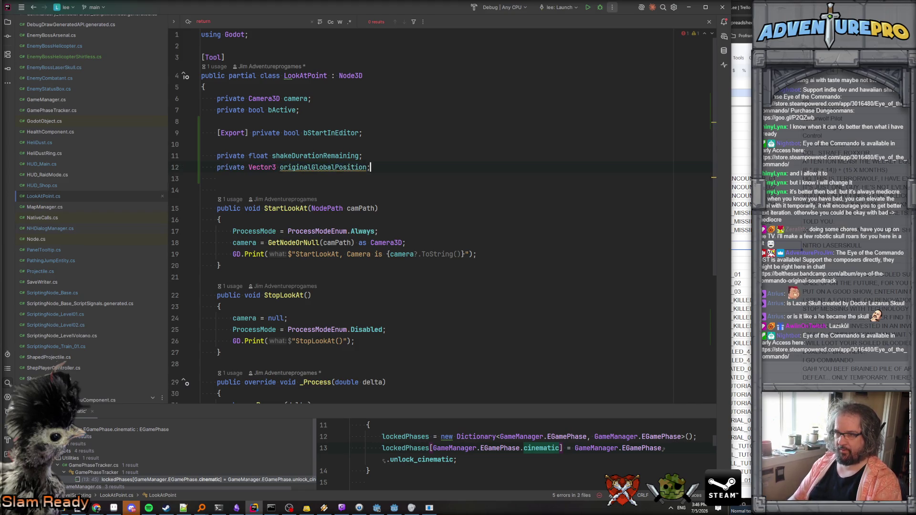
{"action": "scroll", "coordinate": [354, 215], "scroll_direction": "down", "scroll_amount": 6}
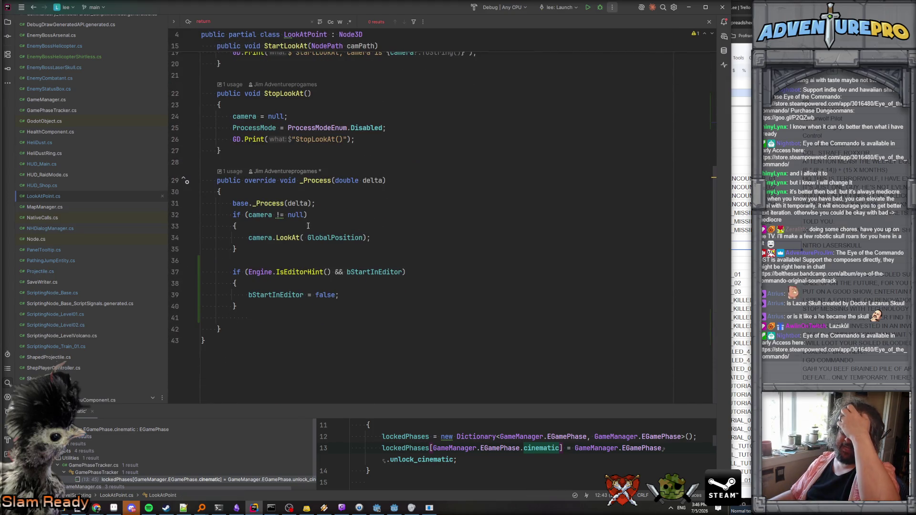
- Insert an empty if (shakeDurationRemaining > 0.0f) block right after base._Process(delta)
{"action": "key", "text": "Return"}
{"action": "key", "text": "Return"}
{"action": "key", "text": "BackSpace"}
{"action": "key", "text": "Return"}
{"action": "key", "text": "Return"}
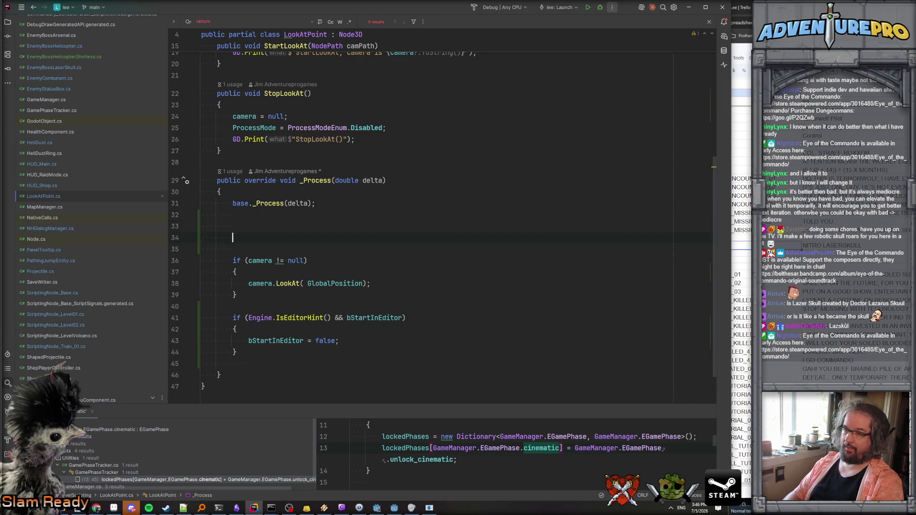
{"action": "type", "text": "if( sha"}
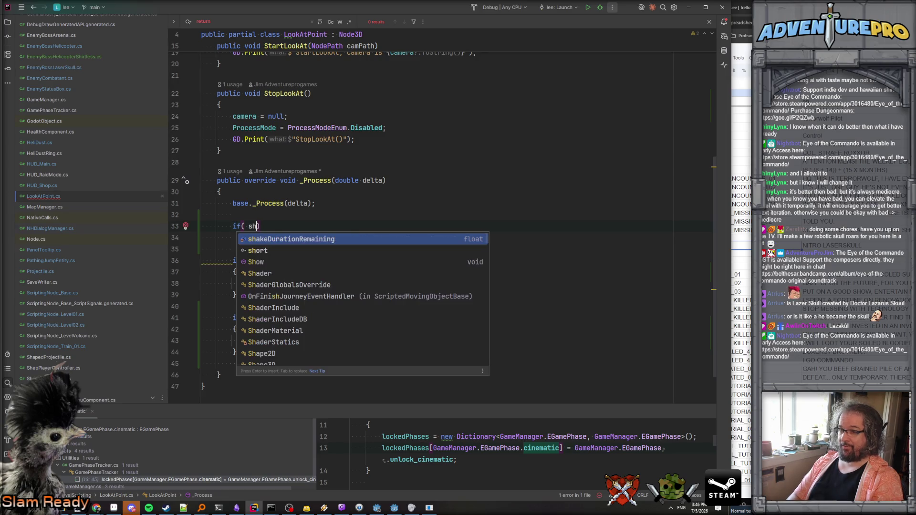
{"action": "key", "text": "Return"}
{"action": "type", "text": "0.0f )"}
{"action": "key", "text": "Return"}
{"action": "type", "text": "{"}
{"action": "key", "text": "Return"}
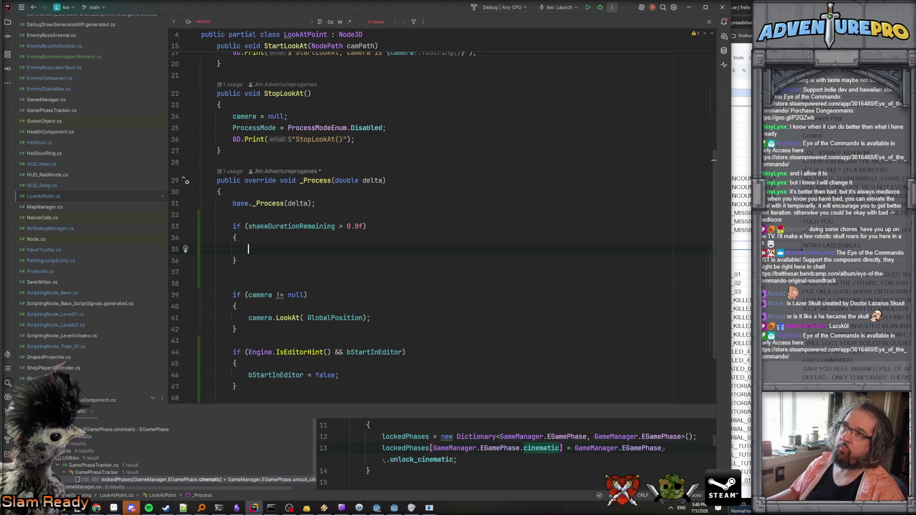
{"action": "scroll", "coordinate": [311, 302], "scroll_direction": "down", "scroll_amount": 2}
{"action": "left_click", "coordinate": [250, 341]}
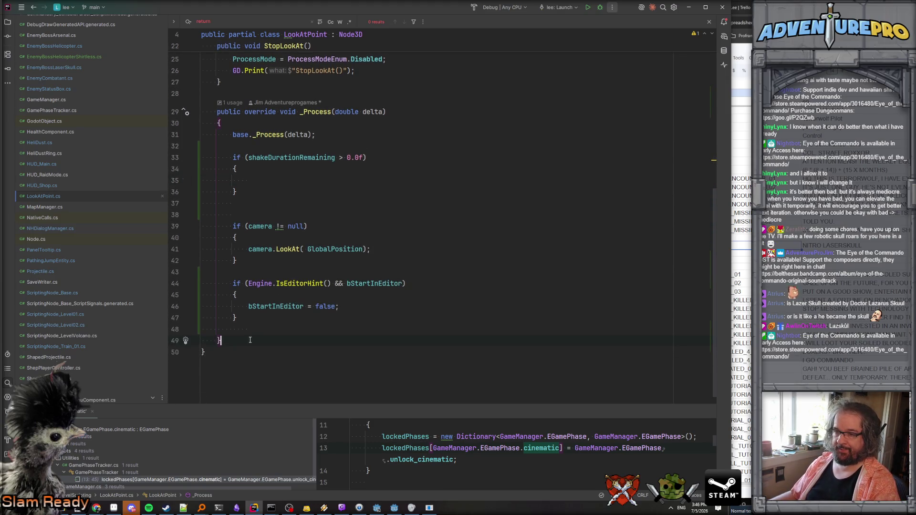
- Add public void StartCameraShake(float duration) below _Process, storing GlobalPosition in originalGlobalPosition
{"action": "key", "text": "Return"}
{"action": "key", "text": "Return"}
{"action": "type", "text": "pub"}
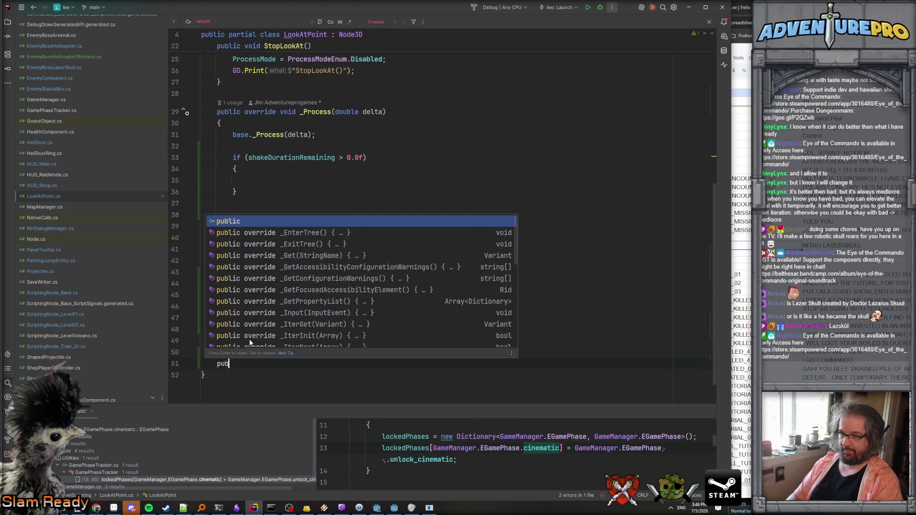
{"action": "type", "text": "lic void StartC"}
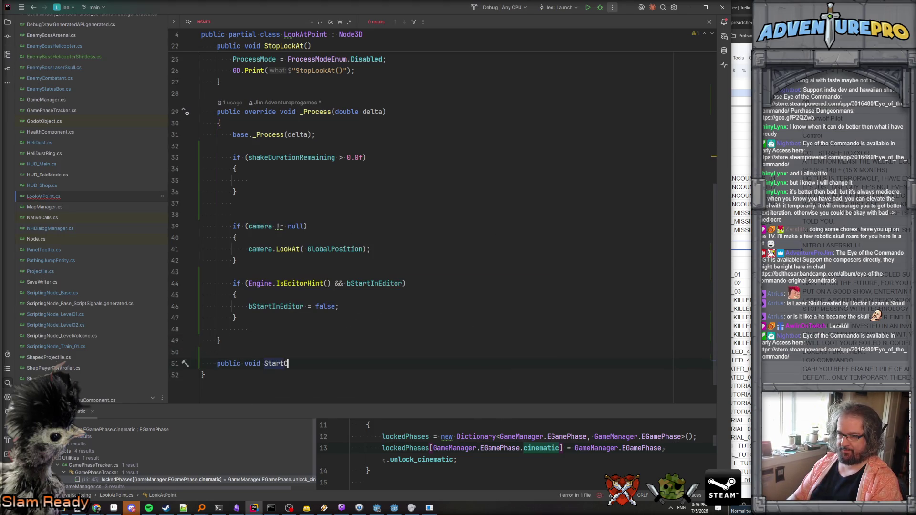
{"action": "type", "text": "ameraShake()"}
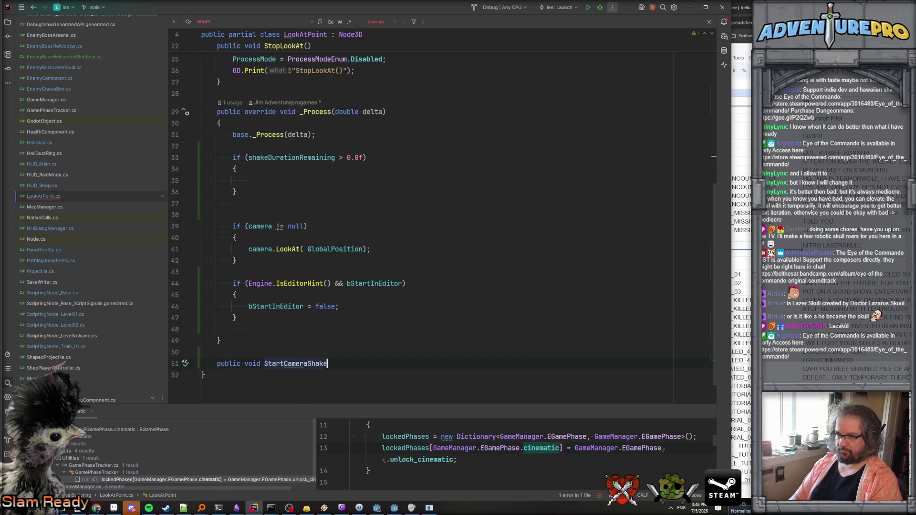
{"action": "key", "text": "Return"}
{"action": "type", "text": "{"}
{"action": "key", "text": "Return"}
{"action": "type", "text": "originalGlobalPosition"}
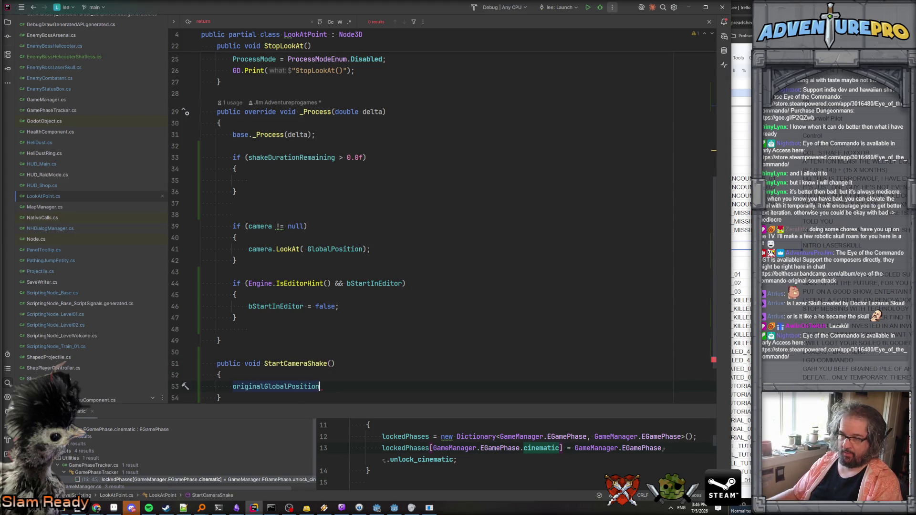
{"action": "type", "text": " = Glob"}
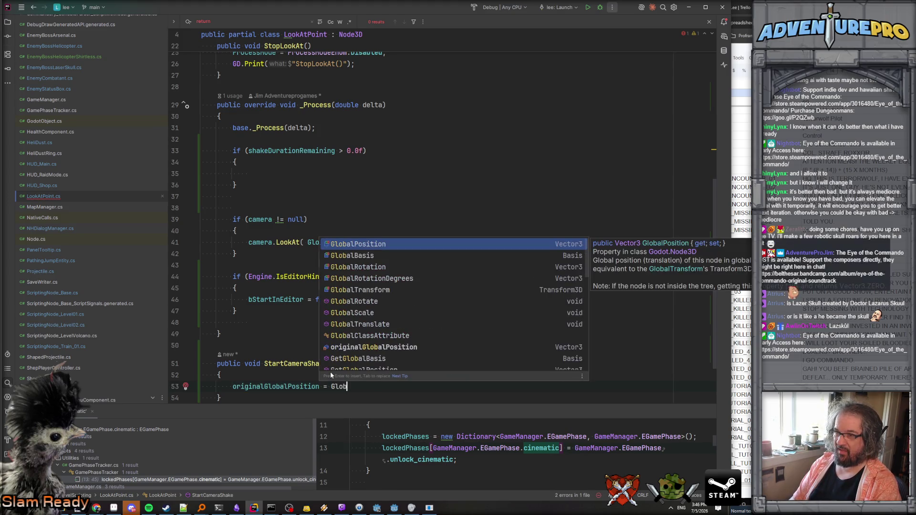
{"action": "key", "text": "Return"}
{"action": "type", "text": ";"}
{"action": "left_click", "coordinate": [331, 364]}
{"action": "type", "text": "float duration"}
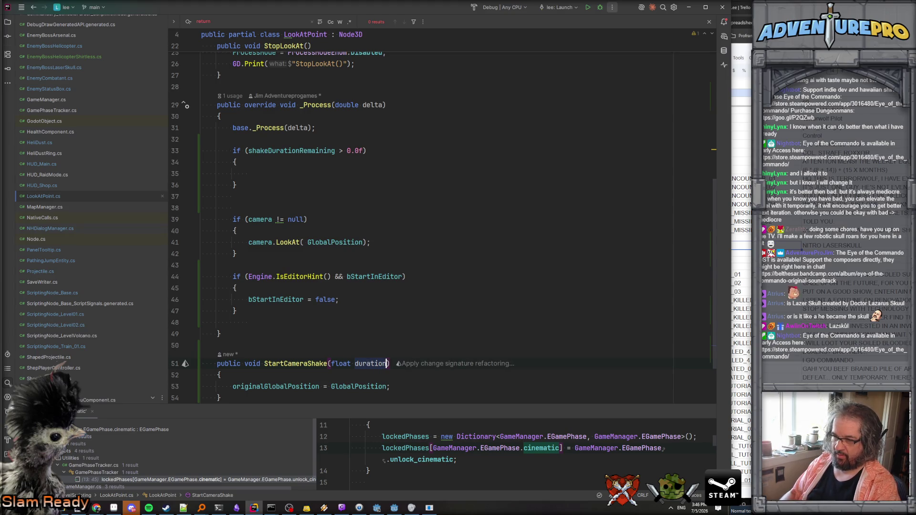
- Make StartCameraShake set shakeDurationRemaining to duration
{"action": "left_click", "coordinate": [391, 387]}
{"action": "key", "text": "Return"}
{"action": "type", "text": "sh"}
{"action": "key", "text": "Return"}
{"action": "type", "text": "= d"}
{"action": "key", "text": "Return"}
{"action": "type", "text": ";"}
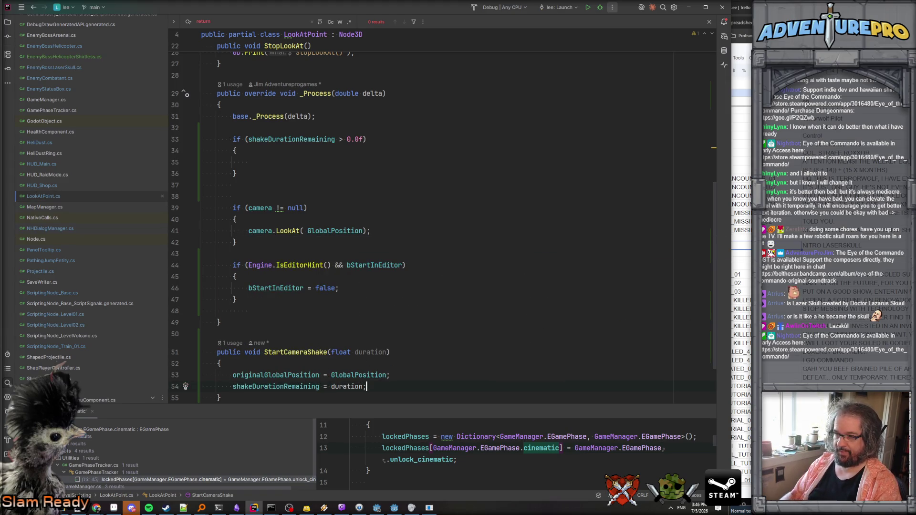
- Inside the shake check in _Process, subtract (float)delta from shakeDurationRemaining
{"action": "left_click", "coordinate": [294, 162]}
{"action": "type", "text": "sh"}
{"action": "key", "text": "Return"}
{"action": "type", "text": "-= d"}
{"action": "key", "text": "Return"}
{"action": "type", "text": ";"}
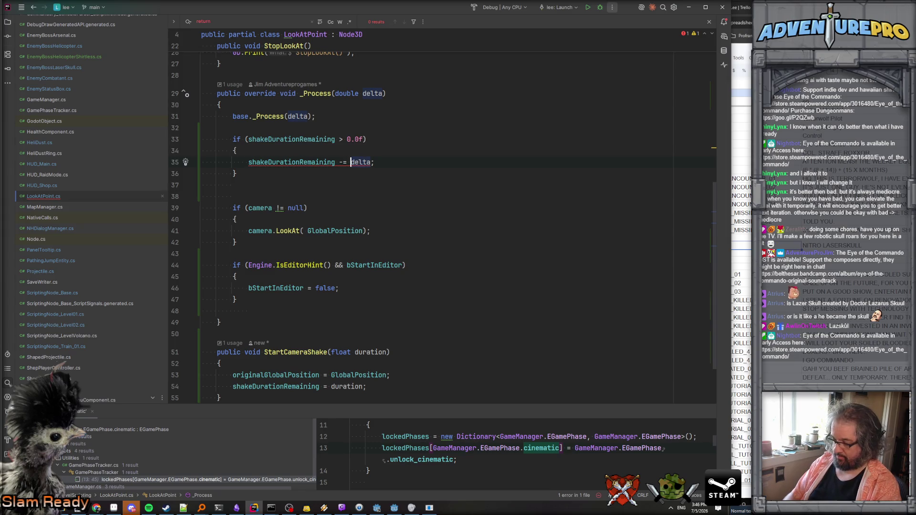
{"action": "type", "text": "(float)"}
{"action": "key", "text": "End"}
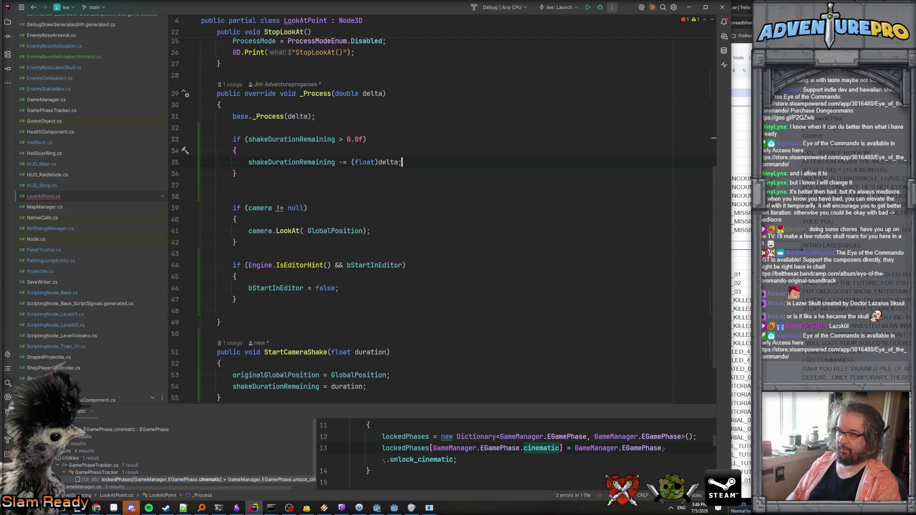
- Add an if (shakeDurationRemaining <= 0.0f) block that resets GlobalPosition to originalGlobalPosition
{"action": "key", "text": "Return"}
{"action": "type", "text": "if( shakeDurationRemaining <"}
{"action": "key", "text": "Return"}
{"action": "type", "text": "<"}
{"action": "key", "text": "BackSpace"}
{"action": "type", "text": "= 0.0f )"}
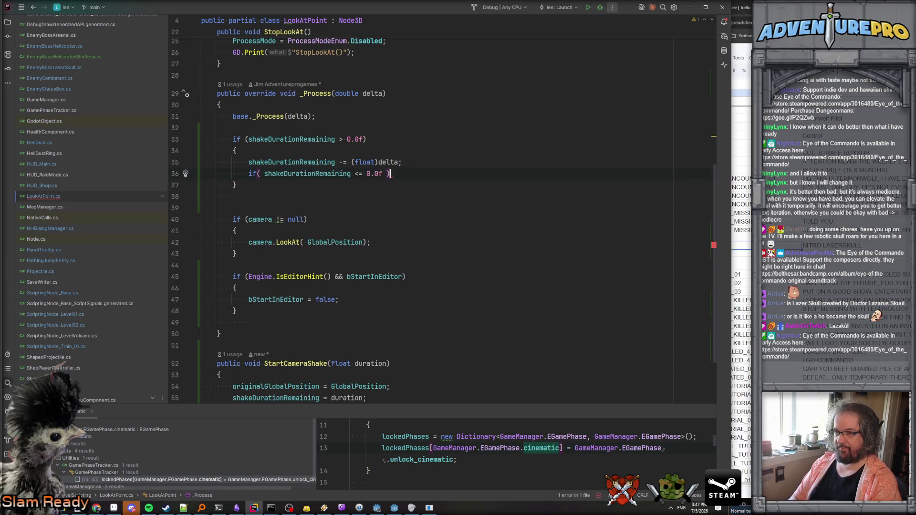
{"action": "key", "text": "Return"}
{"action": "type", "text": "{"}
{"action": "key", "text": "Return"}
{"action": "key", "text": "Return"}
{"action": "type", "text": "= ori"}
{"action": "key", "text": "Return"}
{"action": "type", "text": ";"}
{"action": "key", "text": "Down"}
- Start an else branch setting GlobalPosition from originalGlobalPosition, then search the project for 'vector'
{"action": "key", "text": "Return"}
{"action": "type", "text": "el"}
{"action": "key", "text": "Return"}
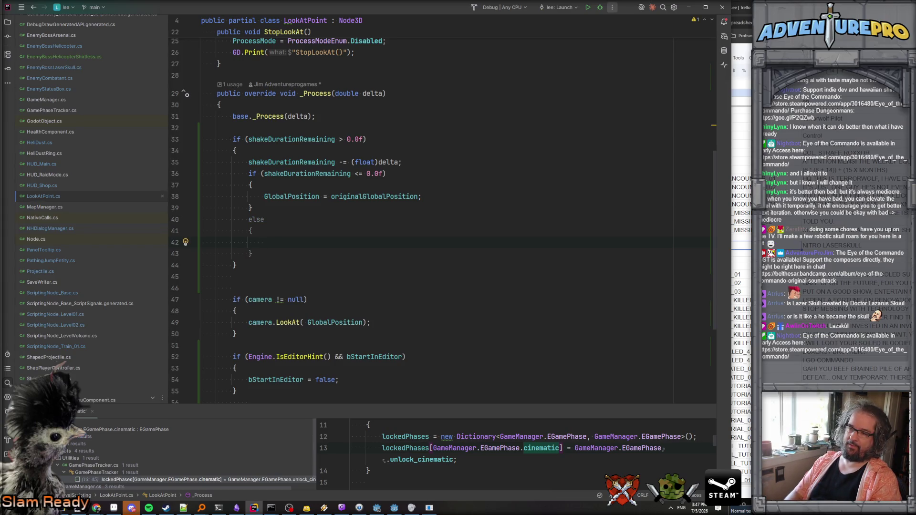
{"action": "type", "text": "Glo"}
{"action": "key", "text": "Return"}
{"action": "type", "text": "= ort"}
{"action": "key", "text": "BackSpace"}
{"action": "type", "text": "i"}
{"action": "key", "text": "Return"}
{"action": "type", "text": "+ Vec"}
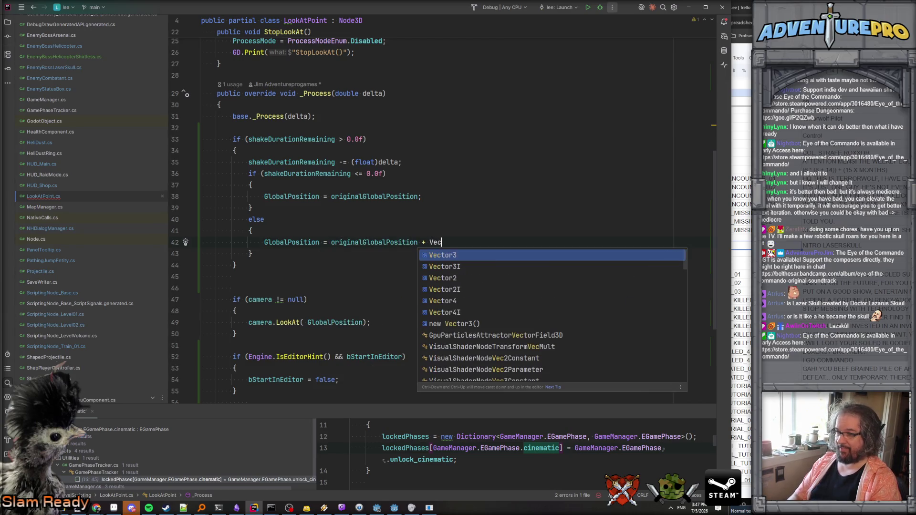
{"action": "key", "text": "BackSpace"}
{"action": "key", "text": "BackSpace"}
{"action": "key", "text": "BackSpace"}
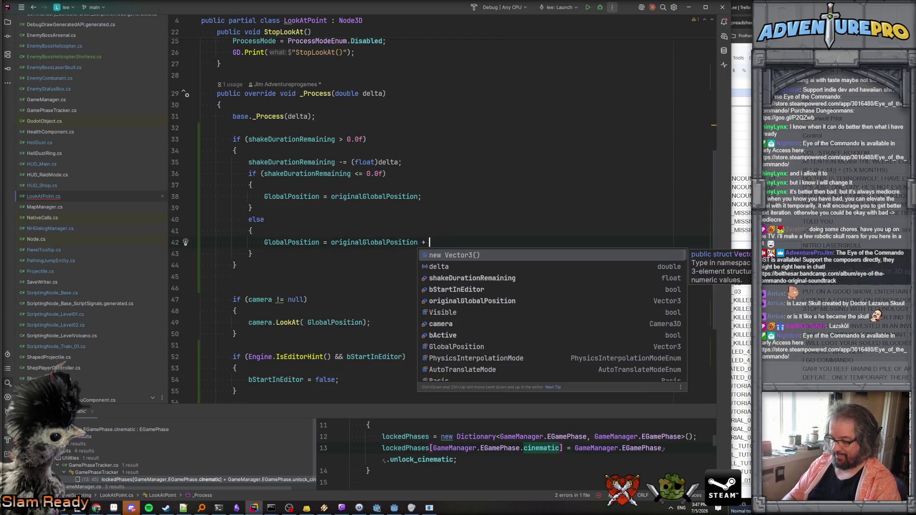
{"action": "key", "text": "ctrl+shift+f"}
{"action": "type", "text": "vector"}
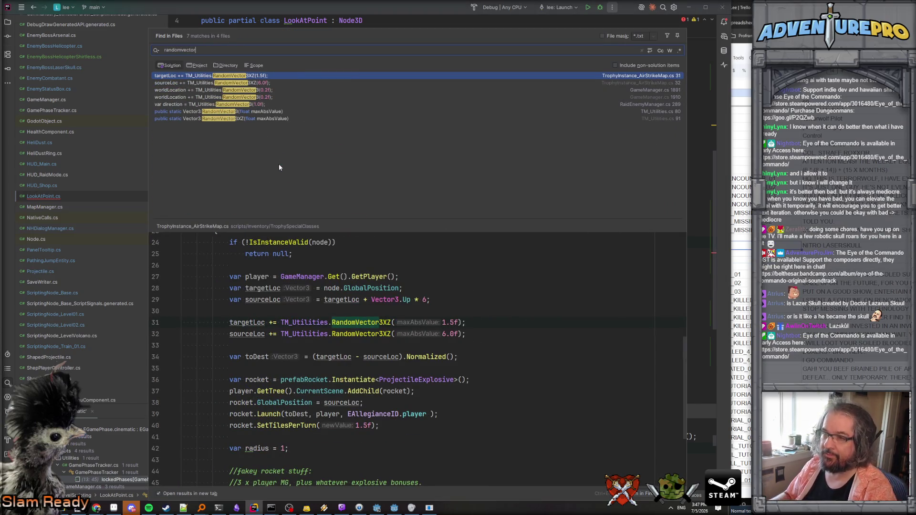
- After previewing RandomVector3, finish the else line with + TM_Utilities.RandomVector3(0.1f)
{"action": "left_click", "coordinate": [228, 112]}
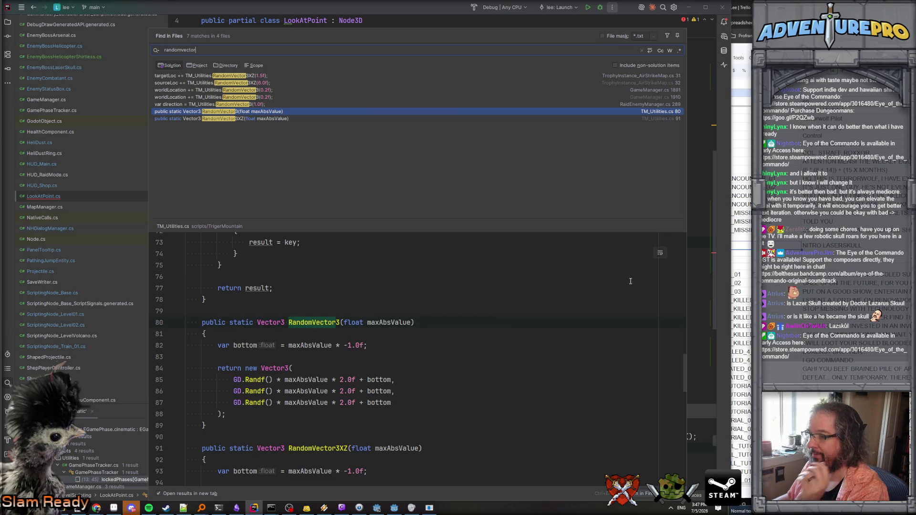
{"action": "left_click", "coordinate": [692, 255]}
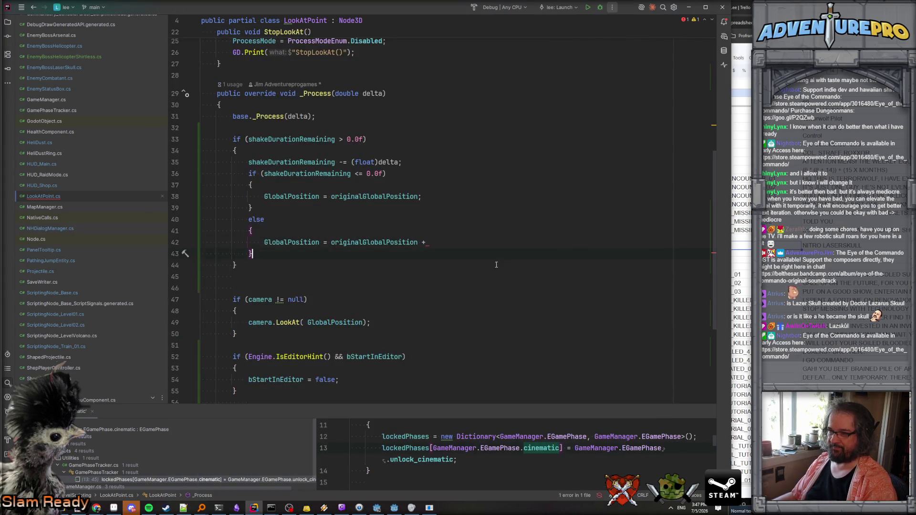
{"action": "type", "text": "Rando"}
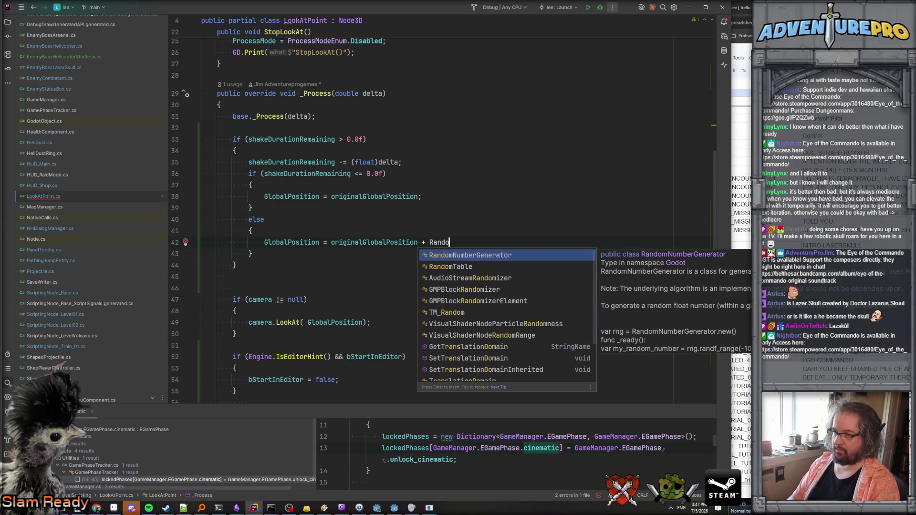
{"action": "key", "text": "BackSpace"}
{"action": "key", "text": "BackSpace"}
{"action": "key", "text": "BackSpace"}
{"action": "type", "text": "TM_TU"}
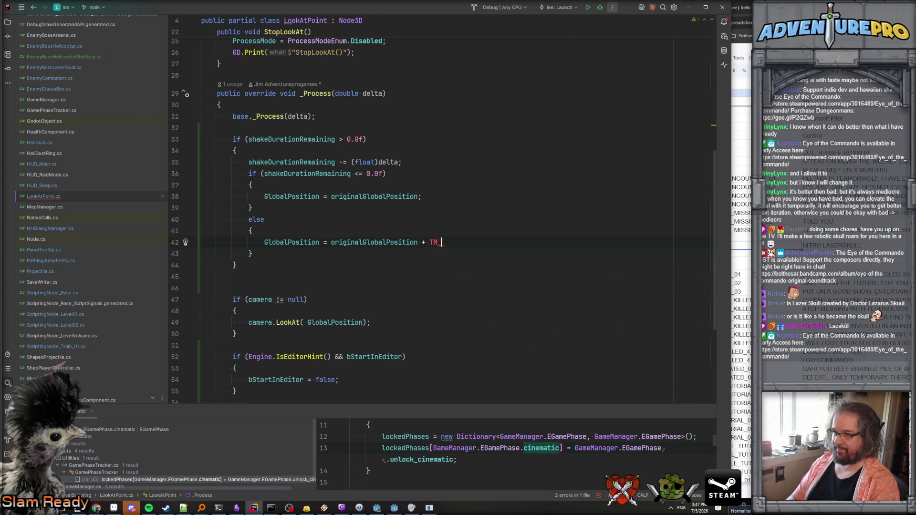
{"action": "key", "text": "Return"}
{"action": "type", "text": ".Ra"}
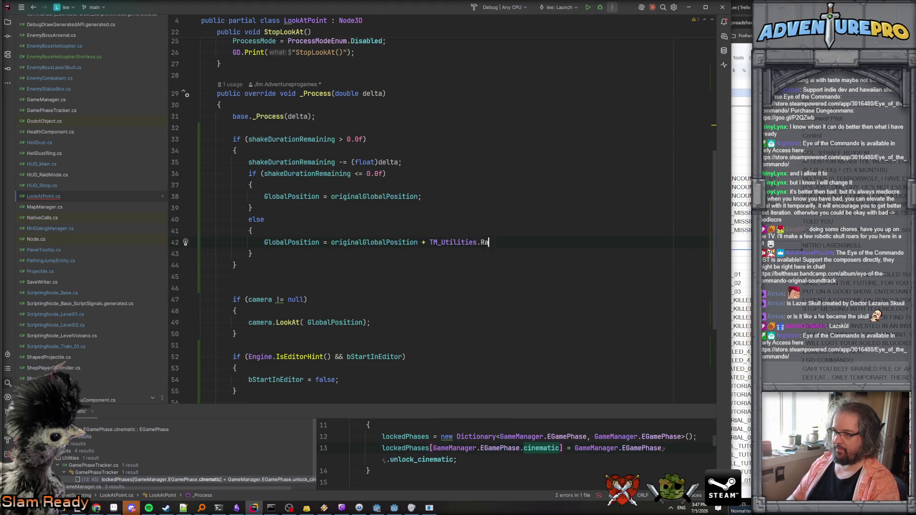
{"action": "type", "text": "a"}
{"action": "key", "text": "Return"}
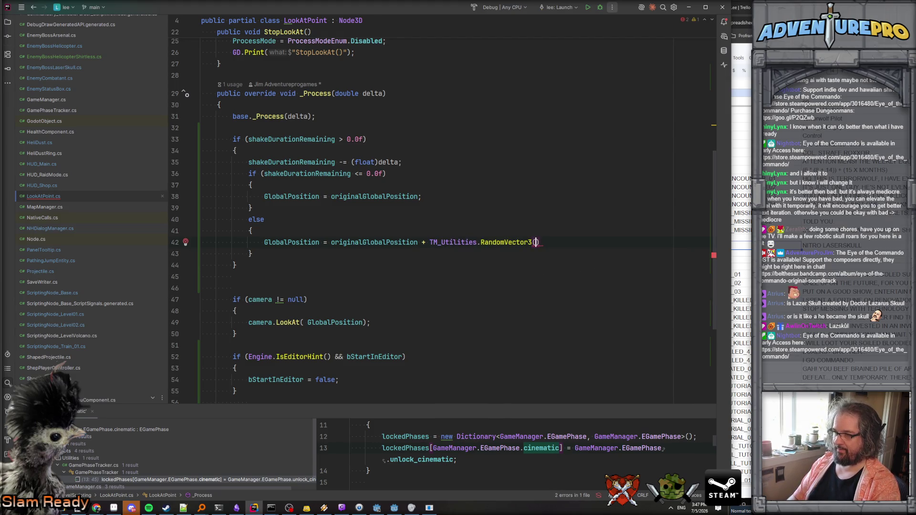
{"action": "type", "text": "0.1f);"}
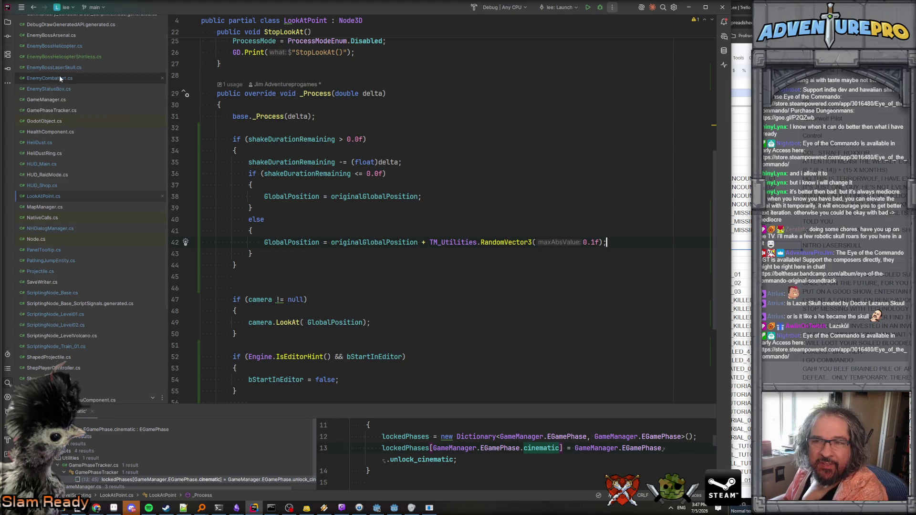
- Open ScriptingNode_Level02.cs from the project tree
{"action": "scroll", "coordinate": [383, 243], "scroll_direction": "down", "scroll_amount": 5}
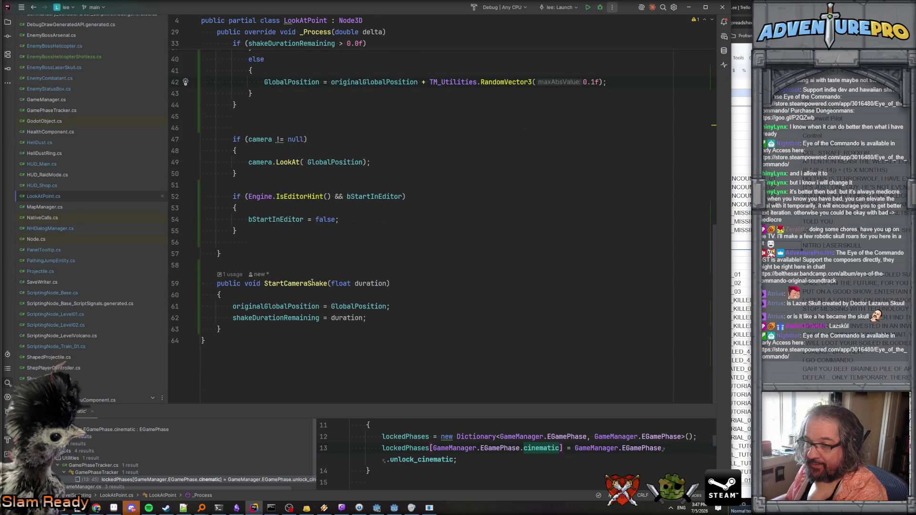
{"action": "scroll", "coordinate": [312, 283], "scroll_direction": "up", "scroll_amount": 12}
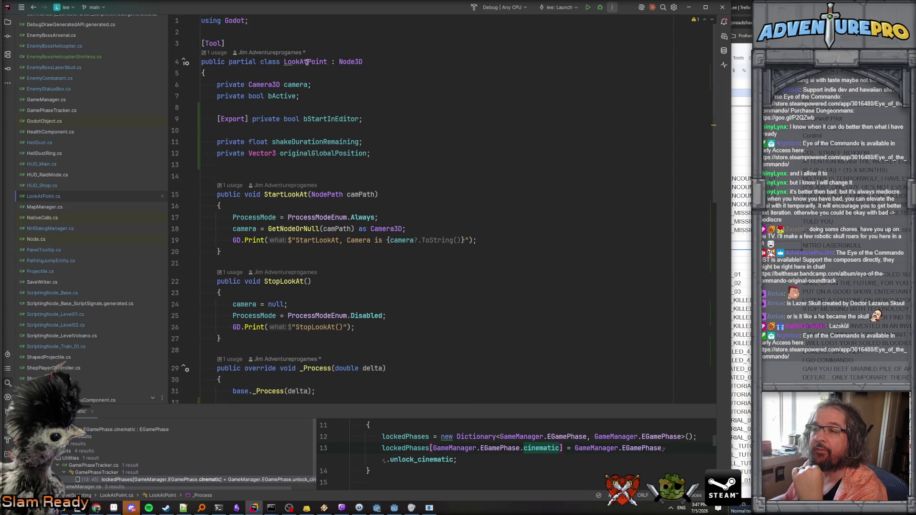
{"action": "double_click", "coordinate": [307, 62]}
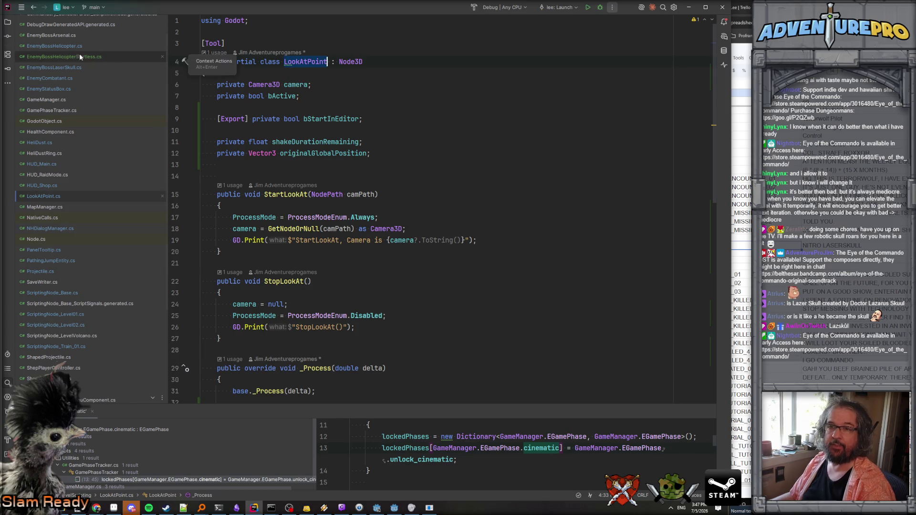
{"action": "scroll", "coordinate": [61, 53], "scroll_direction": "up", "scroll_amount": 3}
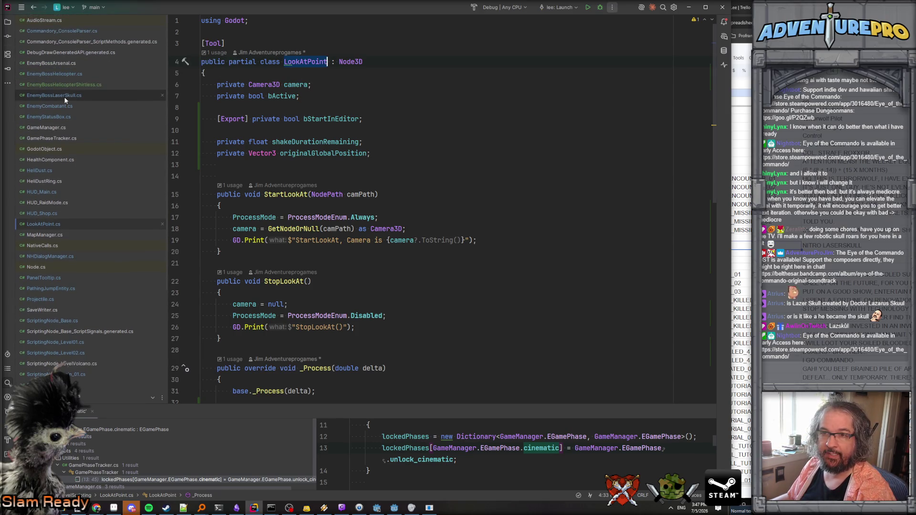
{"action": "scroll", "coordinate": [62, 267], "scroll_direction": "down", "scroll_amount": 3}
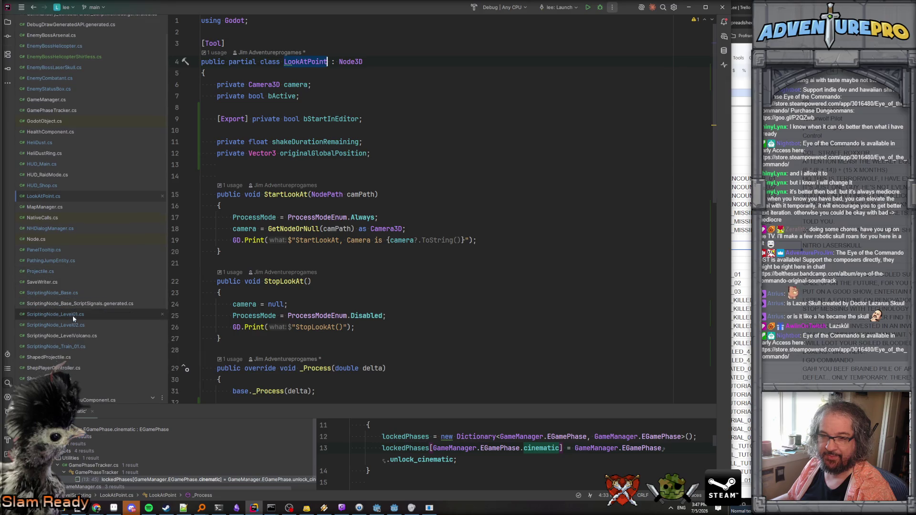
{"action": "double_click", "coordinate": [71, 325]}
- In Cinematic_RevealLaserSkull, begin a cinematicLookAt call on a new line after the boss music line
{"action": "left_click", "coordinate": [308, 216]}
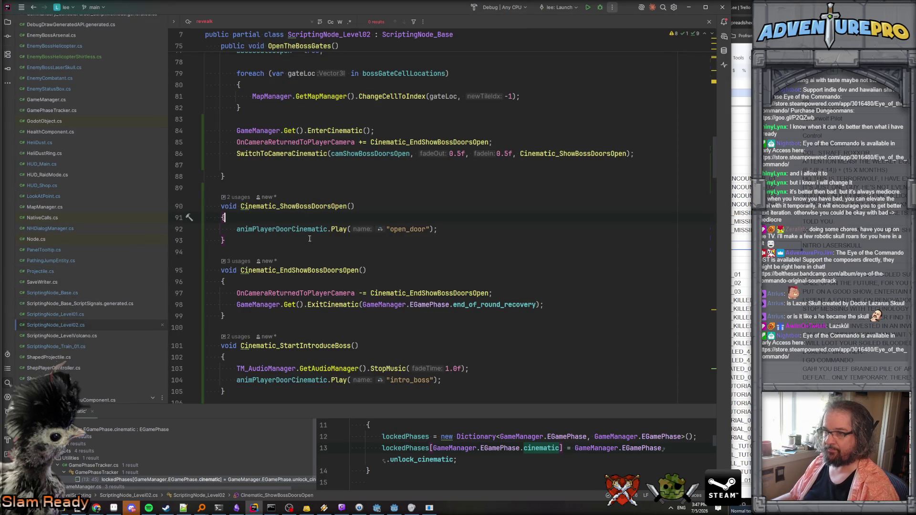
{"action": "scroll", "coordinate": [341, 243], "scroll_direction": "down", "scroll_amount": 4}
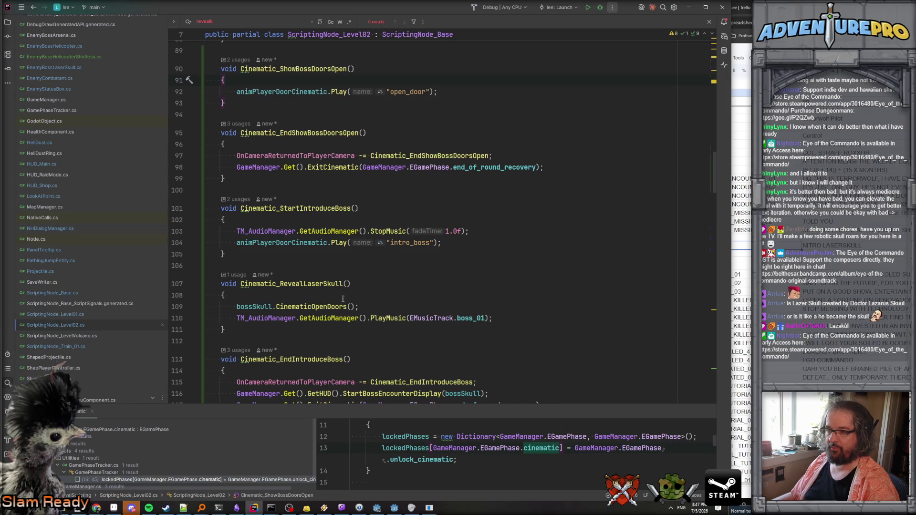
{"action": "scroll", "coordinate": [343, 298], "scroll_direction": "down", "scroll_amount": 2}
{"action": "left_click", "coordinate": [510, 250]}
{"action": "key", "text": "Return"}
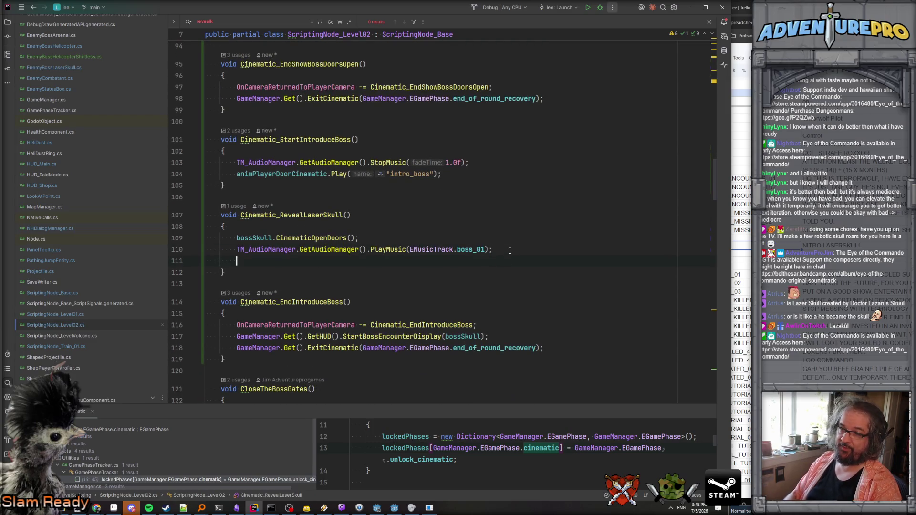
{"action": "type", "text": "LookAtPoint"}
{"action": "key", "text": "ctrl+BackSpace"}
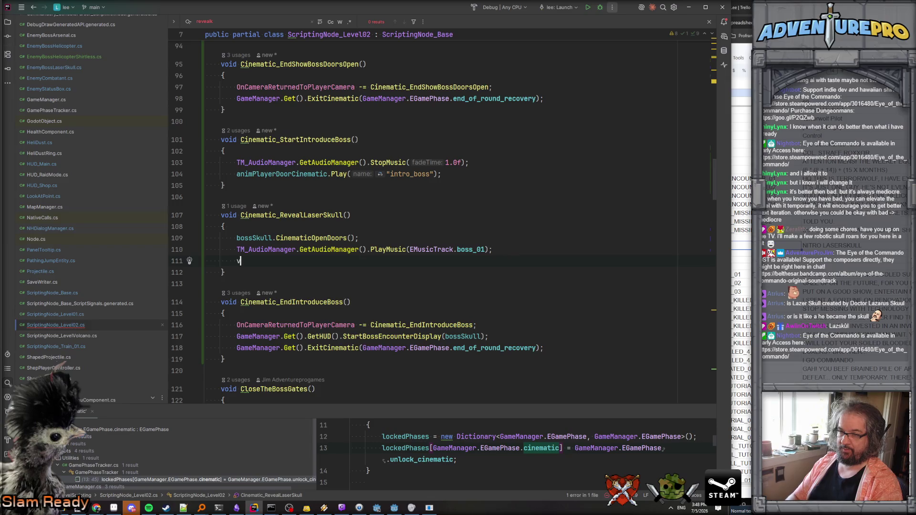
{"action": "key", "text": "BackSpace"}
{"action": "type", "text": "ci"}
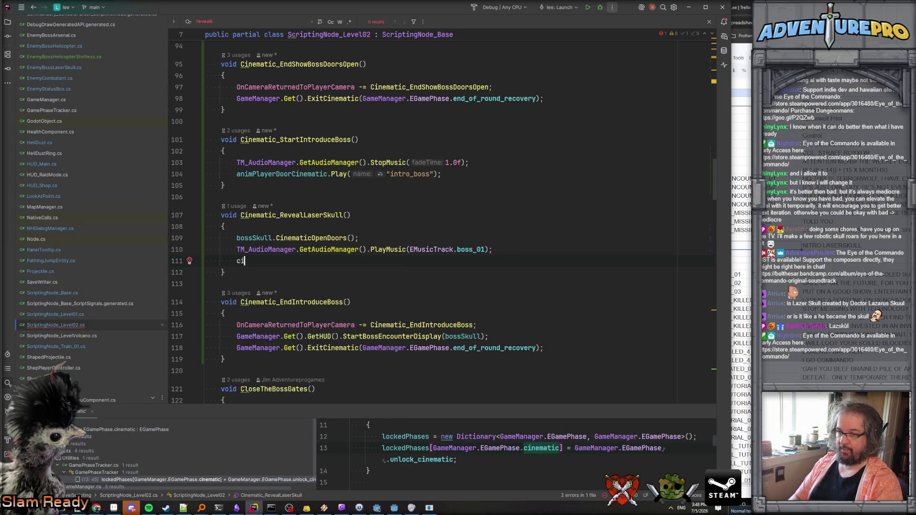
{"action": "type", "text": "nemativce"}
{"action": "key", "text": "BackSpace"}
{"action": "key", "text": "BackSpace"}
{"action": "key", "text": "BackSpace"}
{"action": "type", "text": "cLookAt.Sh"}
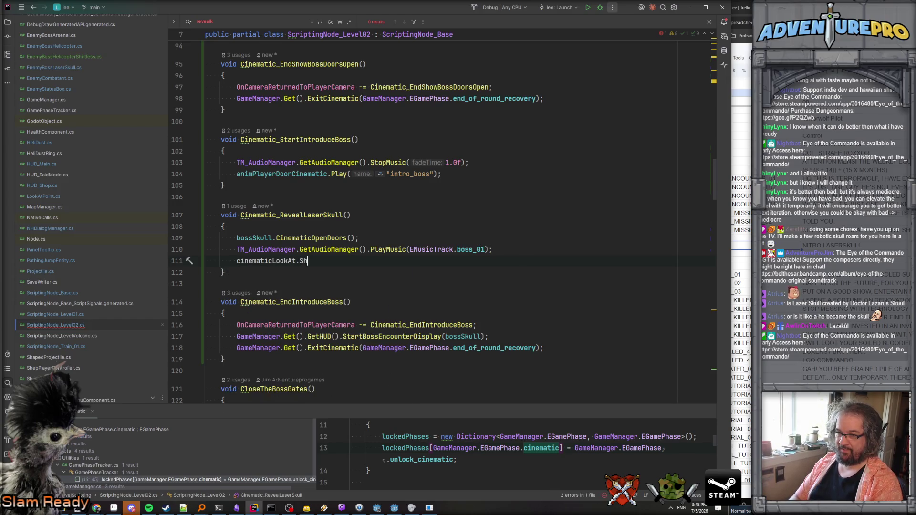
{"action": "key", "text": "BackSpace"}
{"action": "type", "text": "S"}
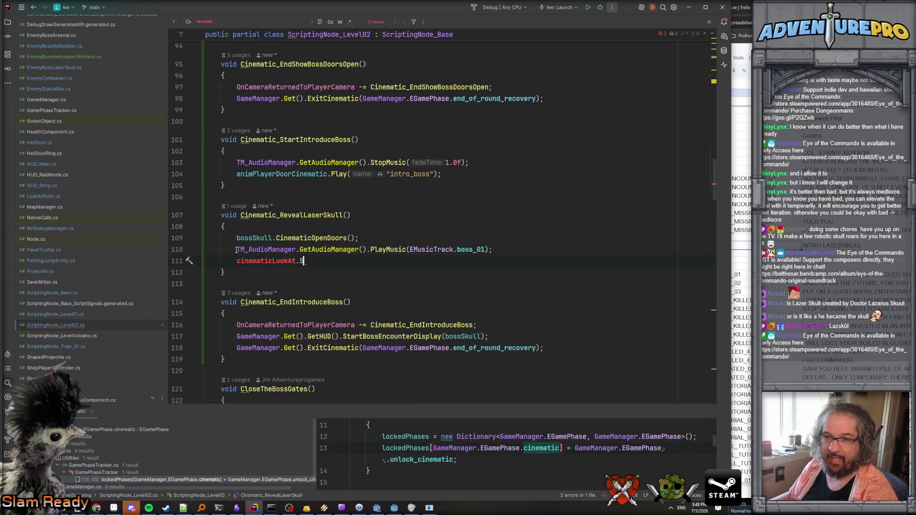
- Check StartCameraShake in LookAtPoint.cs, then complete the call as StartCameraShake(0.5f)
{"action": "double_click", "coordinate": [43, 197]}
{"action": "key", "text": "Page_Down"}
{"action": "key", "text": "Page_Down"}
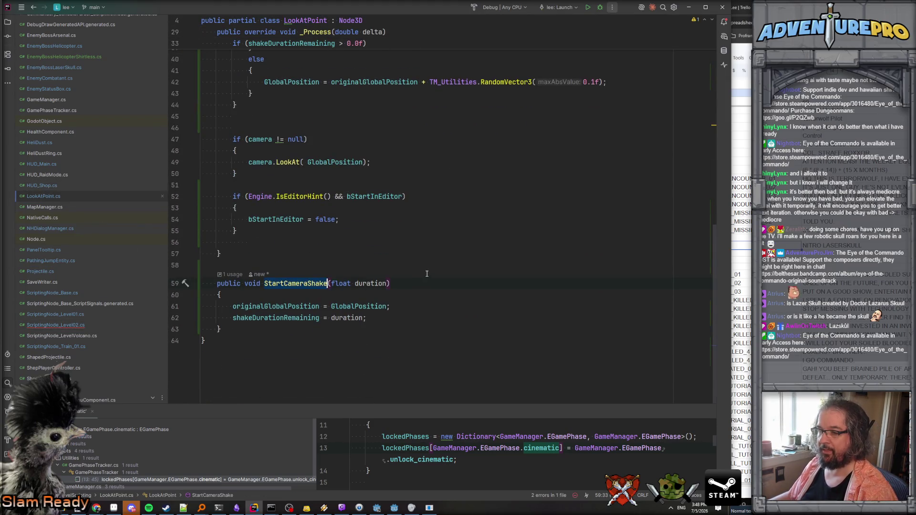
{"action": "key", "text": "ctrl+Tab"}
{"action": "key", "text": "Return"}
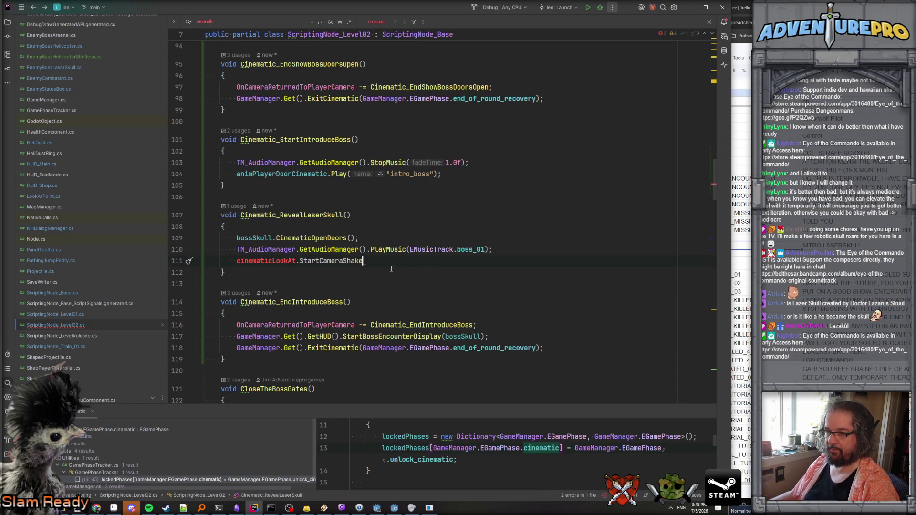
{"action": "type", "text": "0.5f);"}
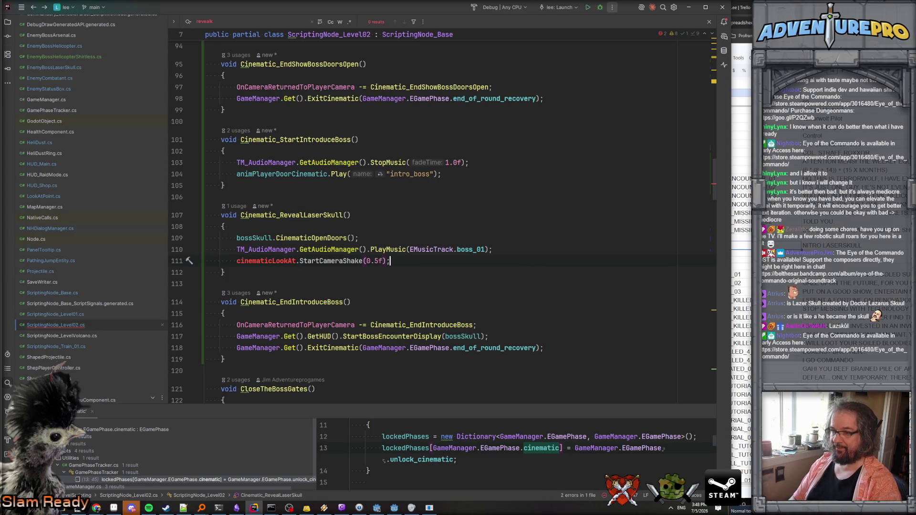
- Declare [Export] private LookAtPoint cinematicLookAt; below camIntroBoss and return to Godot
{"action": "double_click", "coordinate": [272, 262]}
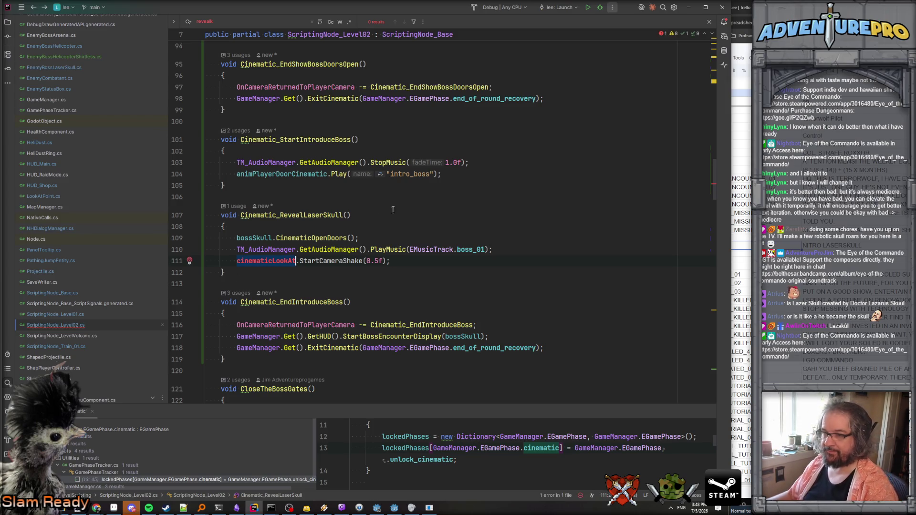
{"action": "scroll", "coordinate": [409, 205], "scroll_direction": "up", "scroll_amount": 20}
{"action": "scroll", "coordinate": [429, 219], "scroll_direction": "down", "scroll_amount": 2}
{"action": "left_click", "coordinate": [450, 239]}
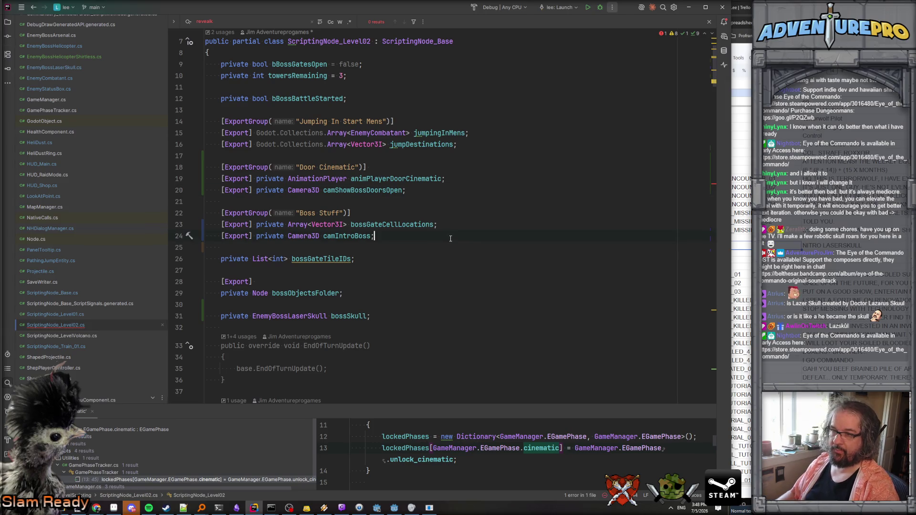
{"action": "key", "text": "Return"}
{"action": "type", "text": "[Export] p"}
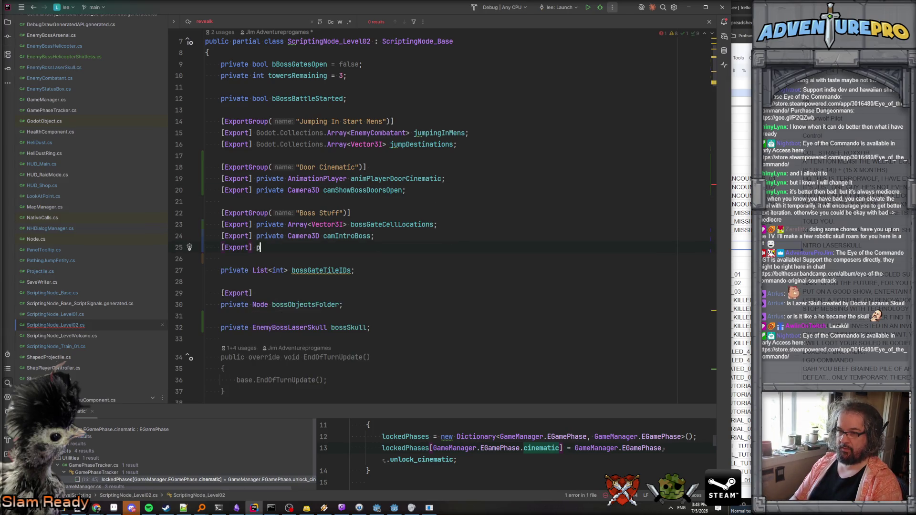
{"action": "type", "text": "rivate Look"}
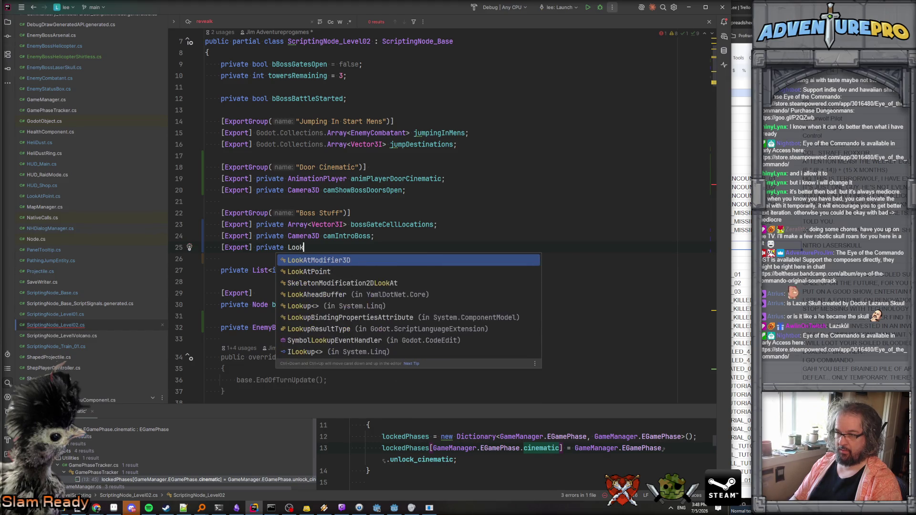
{"action": "type", "text": "AtPoint cinematicLookAt;"}
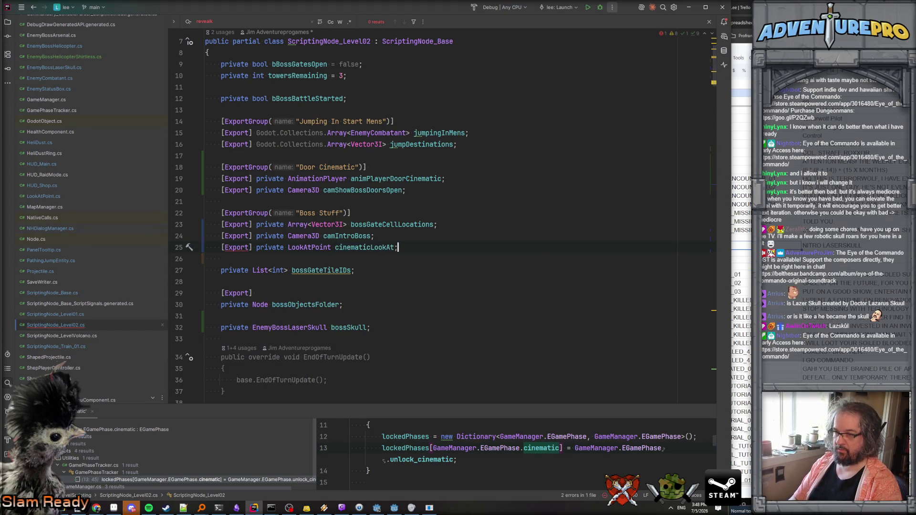
{"action": "key", "text": "alt+Tab"}
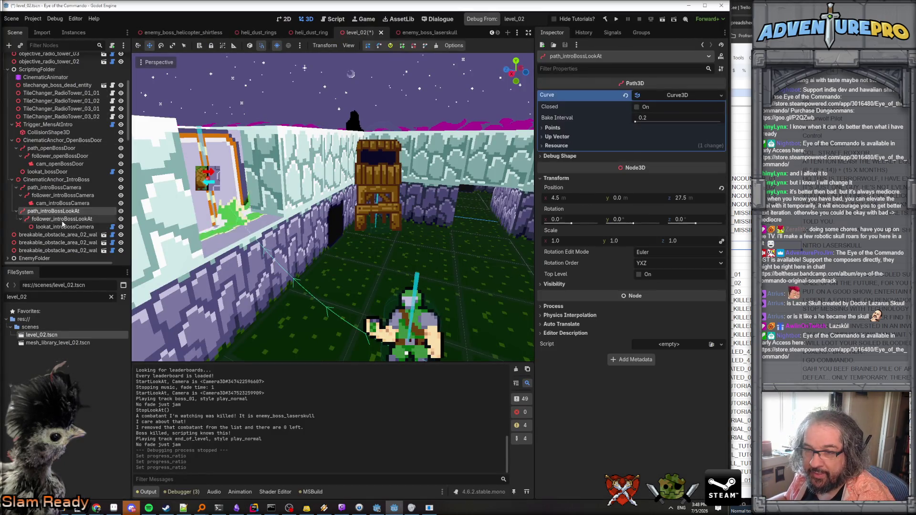
- Select the level's ScriptingNode and rebuild the C# project
{"action": "scroll", "coordinate": [74, 159], "scroll_direction": "up", "scroll_amount": 5}
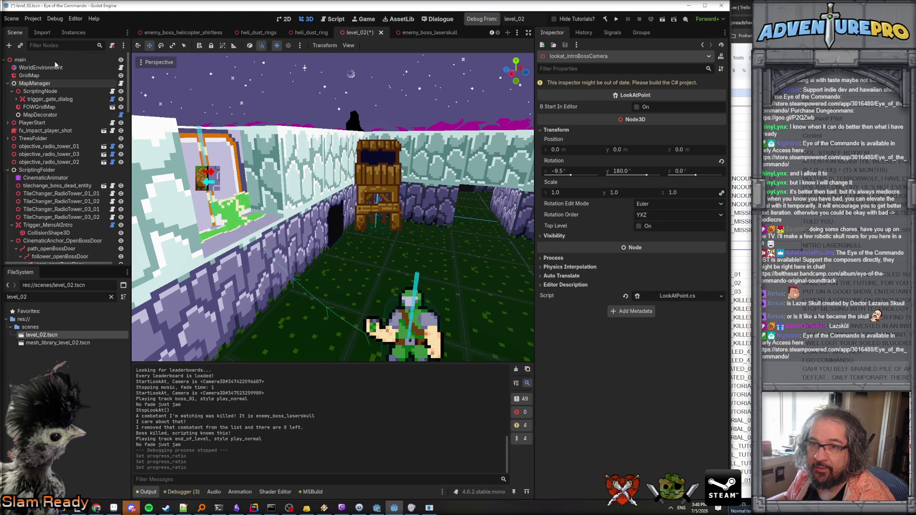
{"action": "left_click", "coordinate": [48, 95]}
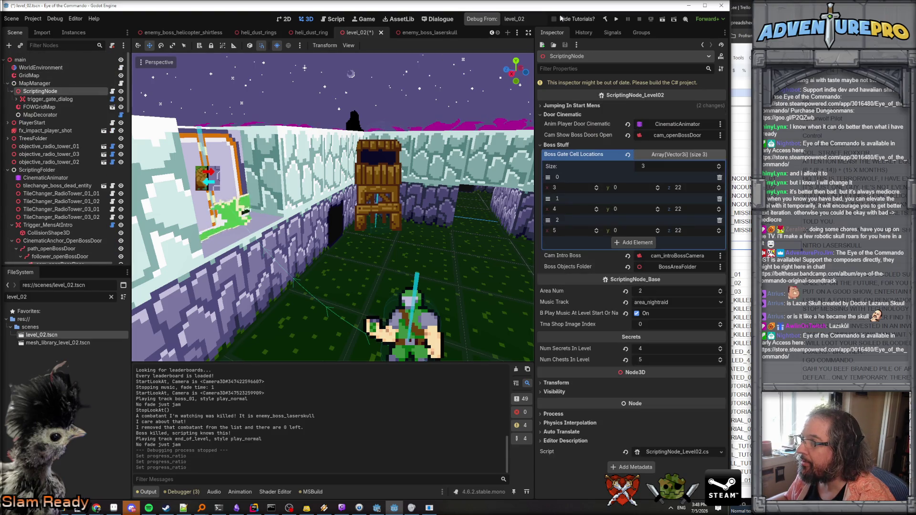
{"action": "left_click", "coordinate": [606, 19]}
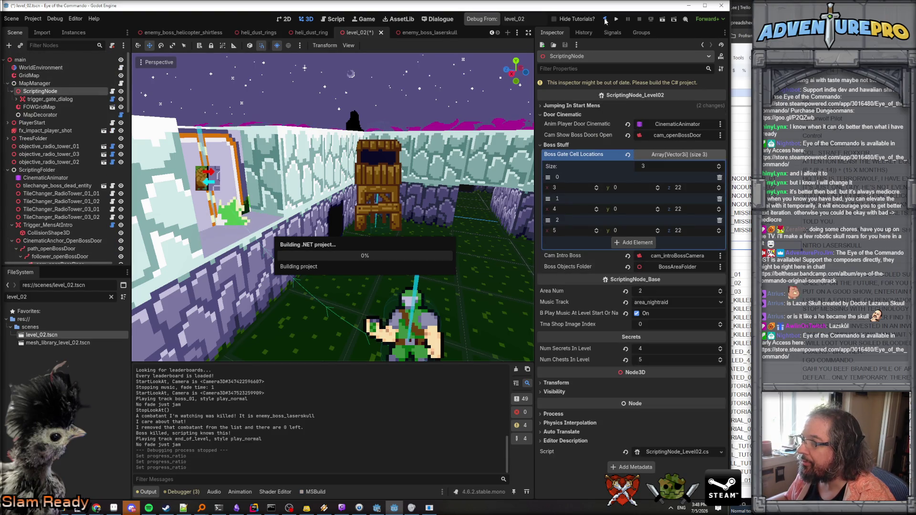
- Assign lookat_introBossCamera to Cinematic Look At, save level_02, and launch a playtest
{"action": "left_click", "coordinate": [674, 154]}
{"action": "left_click", "coordinate": [678, 143]}
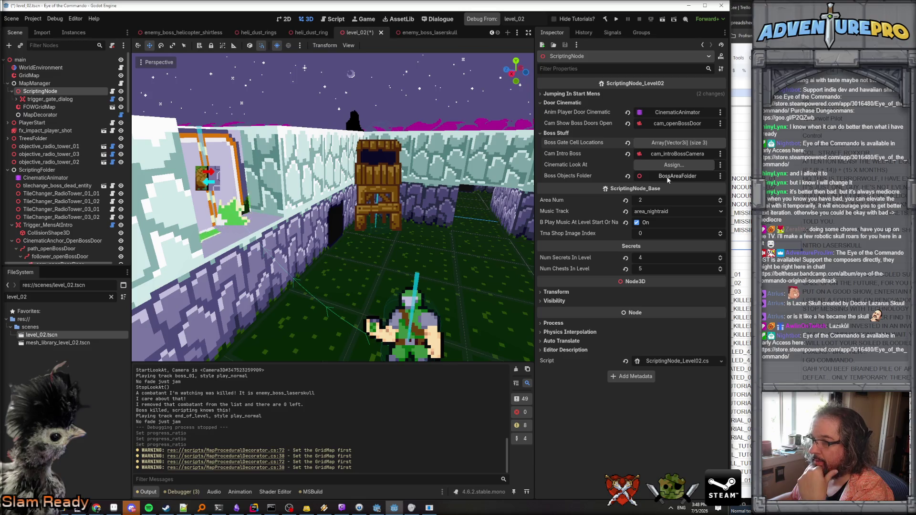
{"action": "scroll", "coordinate": [78, 222], "scroll_direction": "down", "scroll_amount": 5}
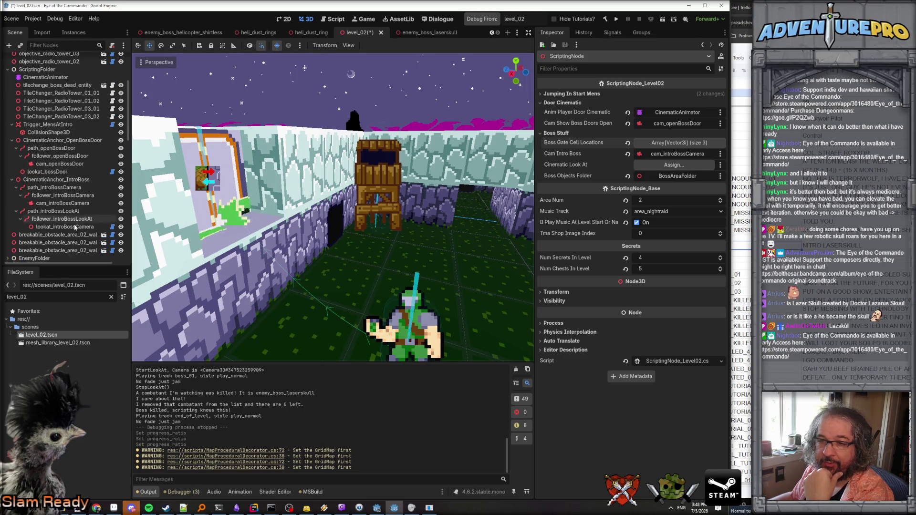
{"action": "mouse_move", "coordinate": [64, 228]}
{"action": "left_mouse_down"}
{"action": "mouse_move", "coordinate": [668, 165]}
{"action": "mouse_move", "coordinate": [661, 169]}
{"action": "left_mouse_up"}
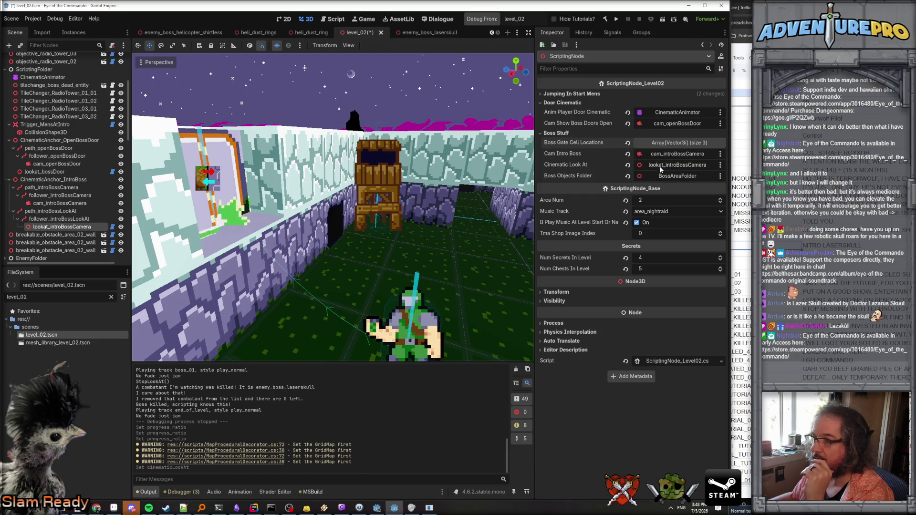
{"action": "key", "text": "ctrl+s"}
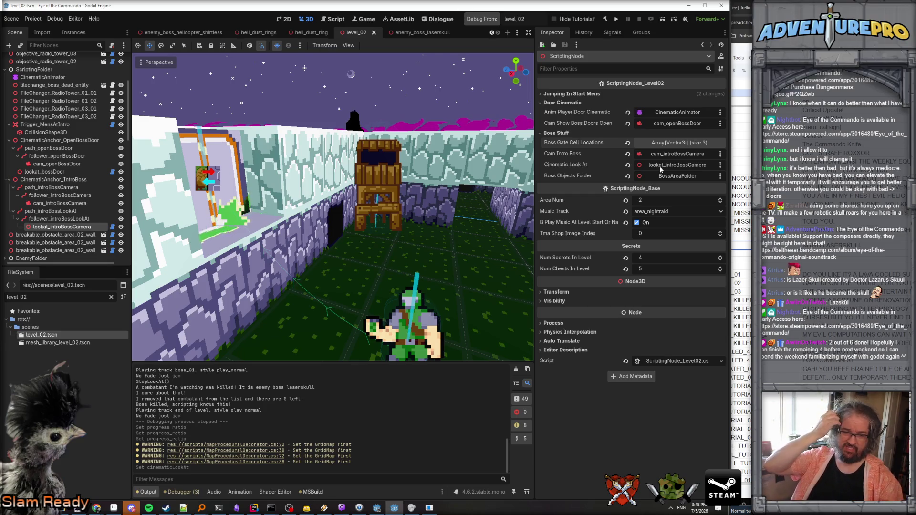
{"action": "left_click", "coordinate": [490, 19]}
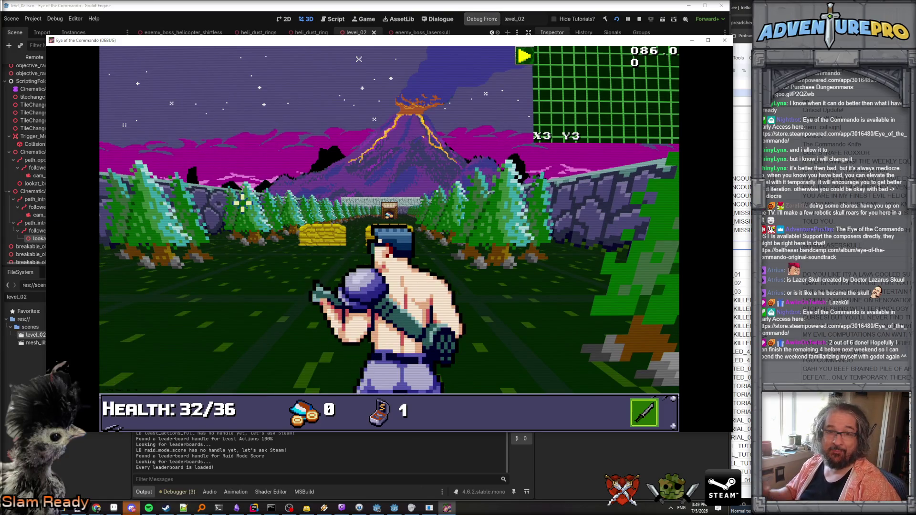
- Enable the WARGOD cheat in the console for invulnerability and ammo
{"action": "key", "text": "grave"}
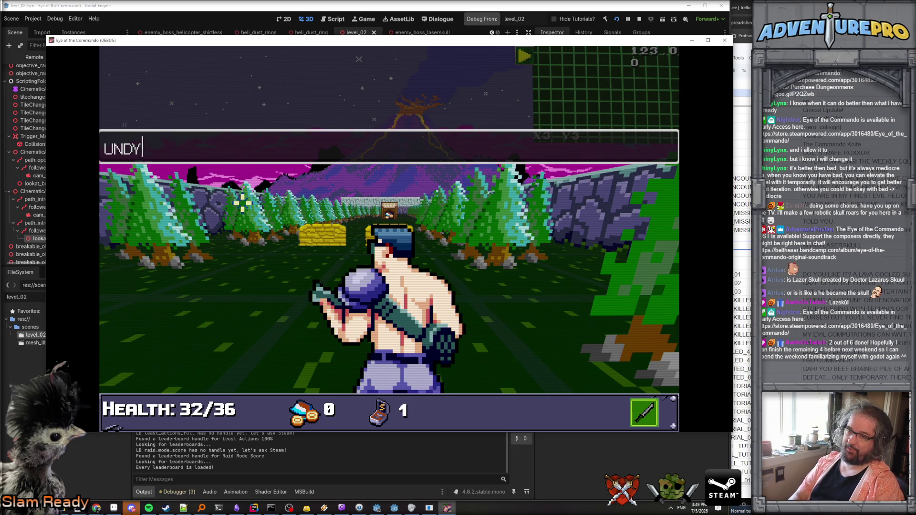
{"action": "type", "text": "GOD"}
{"action": "key", "text": "Return"}
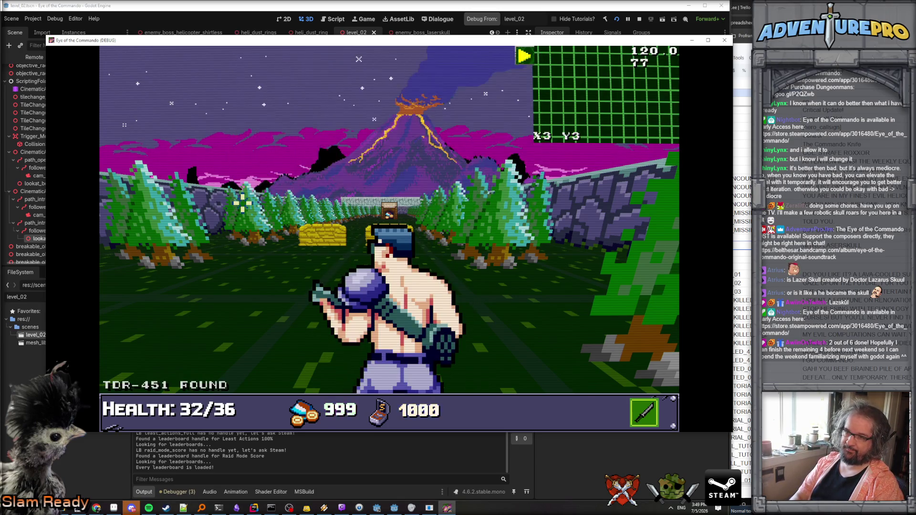
{"action": "key", "text": "Escape"}
- Advance to the yellow blocks, dismiss the cover tutorial, and shoot the enemy soldiers
{"action": "key", "text": "w"}
{"action": "key", "text": "w"}
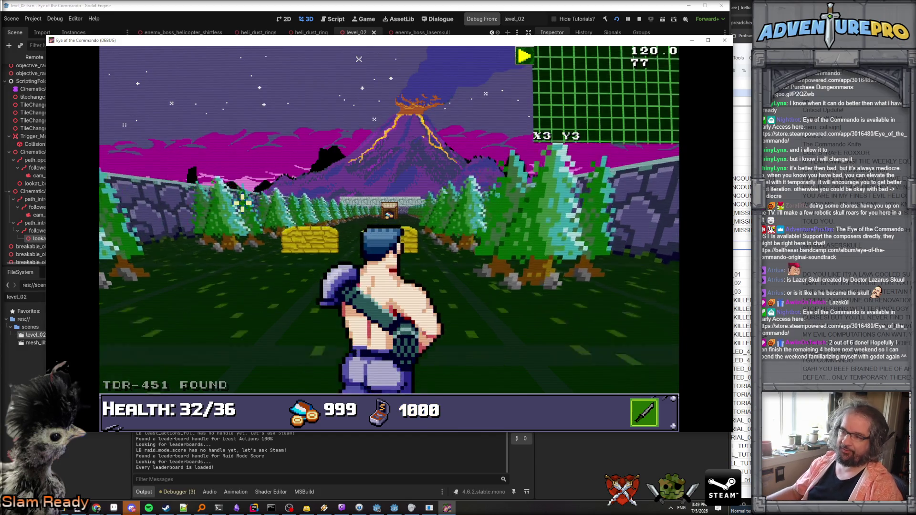
{"action": "key", "text": "Return"}
{"action": "key", "text": "Return"}
{"action": "left_click", "coordinate": [389, 211]}
{"action": "left_click", "coordinate": [367, 210]}
{"action": "left_click", "coordinate": [415, 210]}
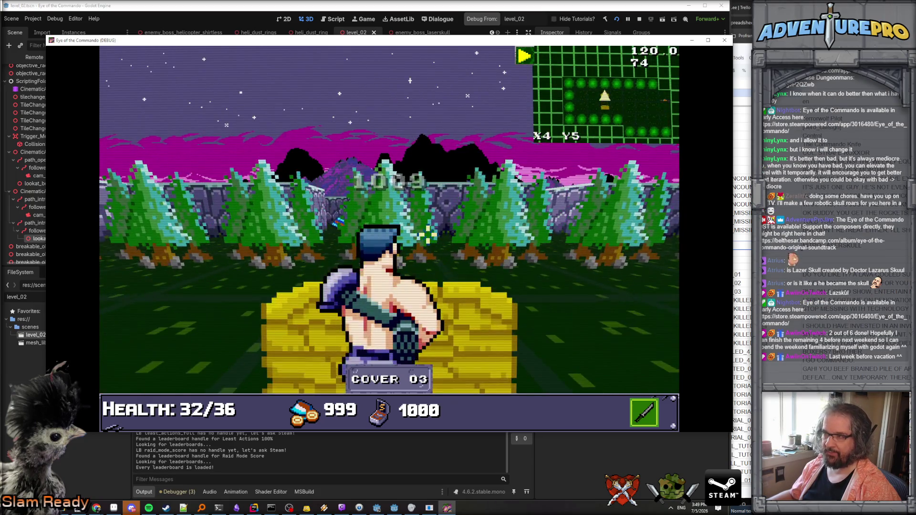
- Teleport the player to X30 Y5 and run through the doorway into the open area
{"action": "key", "text": "grave"}
{"action": "type", "text": "TP 30 5"}
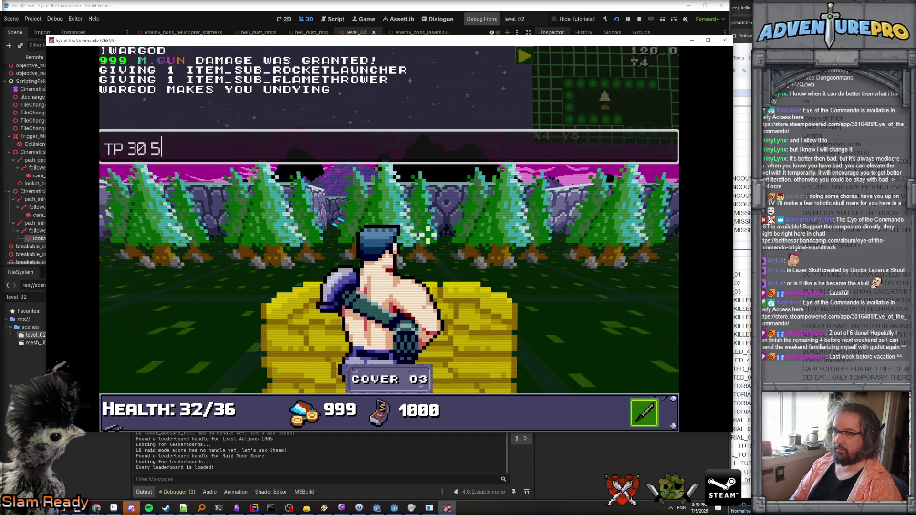
{"action": "key", "text": "Return"}
{"action": "key", "text": "Return"}
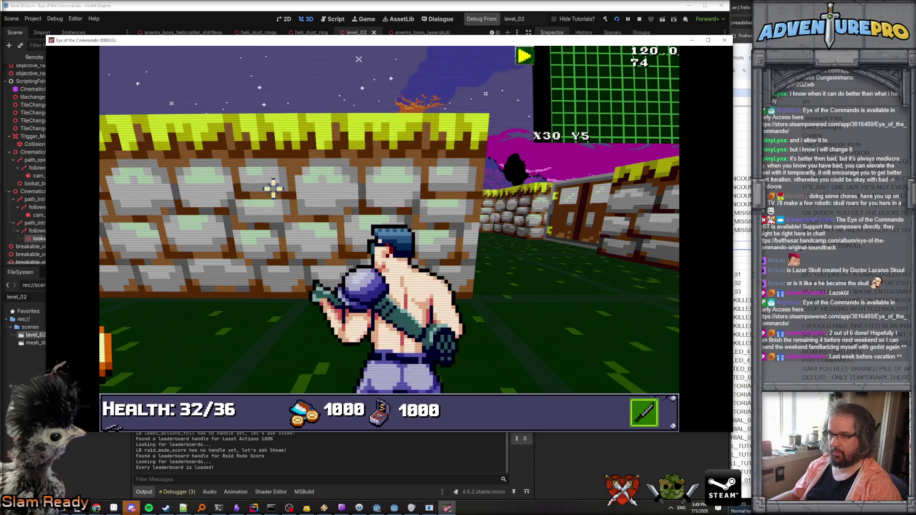
{"action": "key", "text": "Up"}
{"action": "key", "text": "Right"}
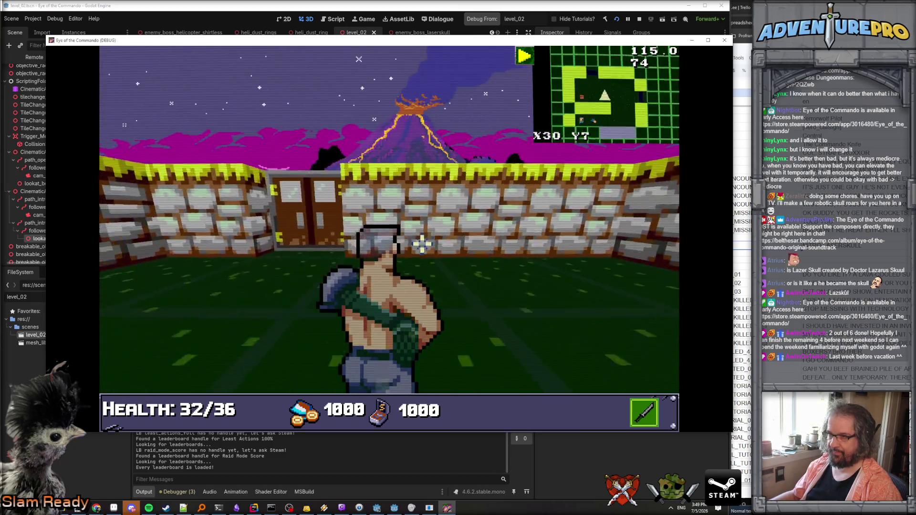
{"action": "key", "text": "Up"}
{"action": "key", "text": "Up"}
{"action": "key", "text": "Up"}
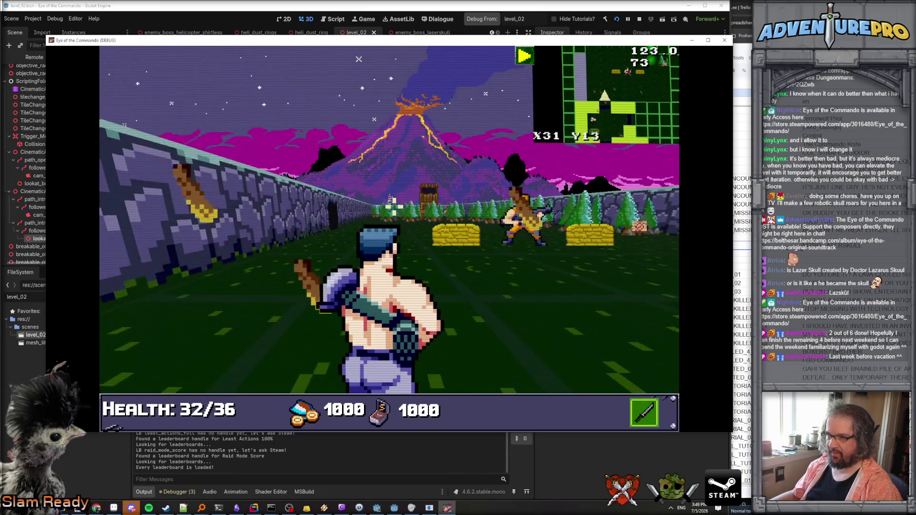
{"action": "key", "text": "Up"}
- Shoot the soldier beside the wall and move forward along it
{"action": "key", "text": "Left"}
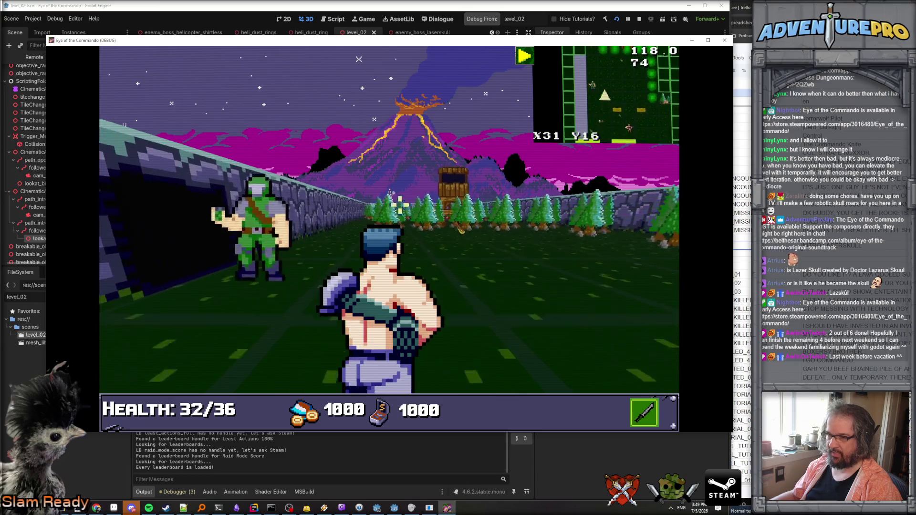
{"action": "key", "text": "Left"}
{"action": "key", "text": "space"}
{"action": "key", "text": "Right"}
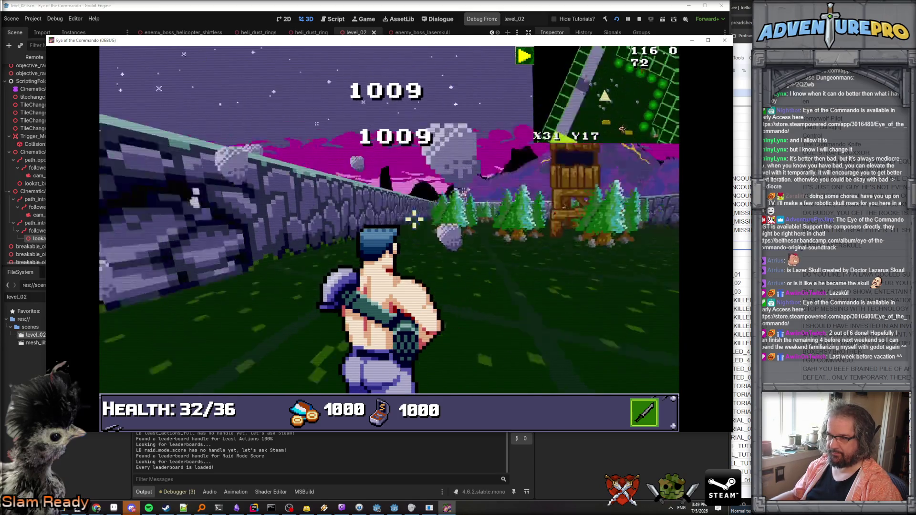
{"action": "key", "text": "Up"}
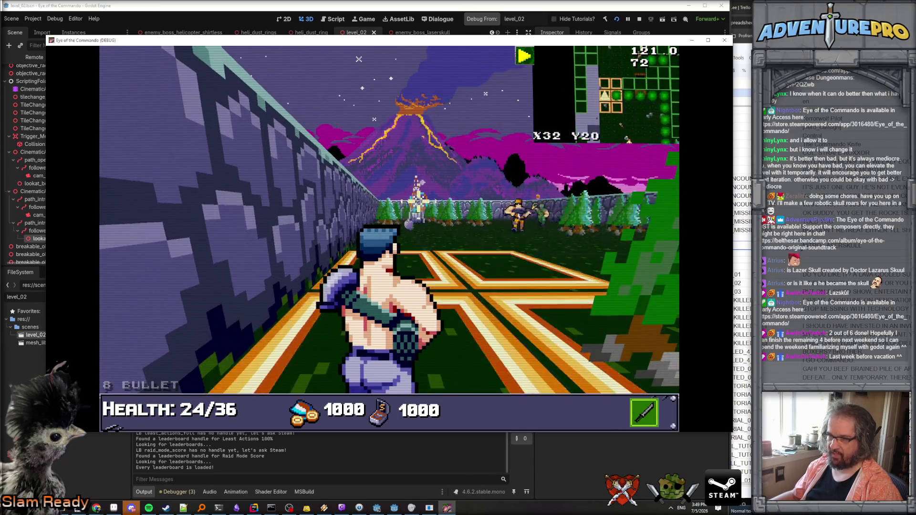
- Shoot the leaping soldier and destroy the radio tower
{"action": "key", "text": "Up"}
{"action": "key", "text": "Right"}
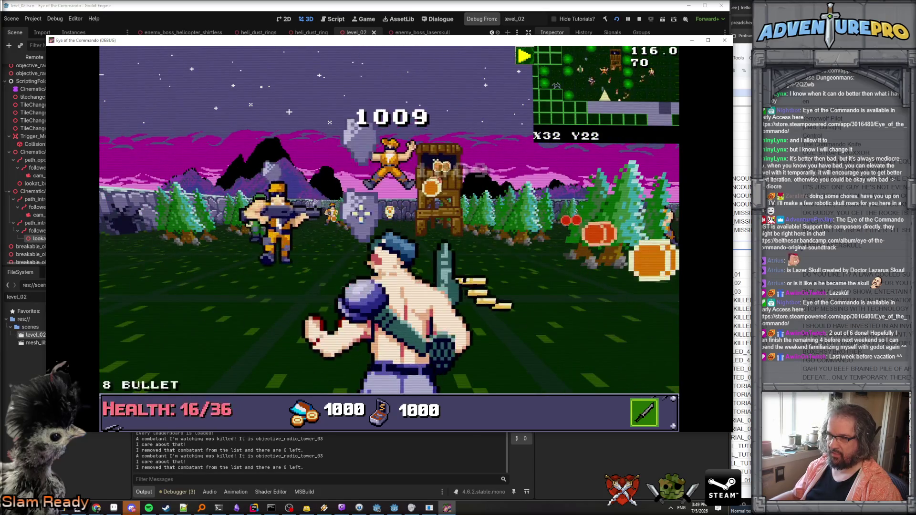
{"action": "key", "text": "space"}
{"action": "key", "text": "Left"}
{"action": "key", "text": "Up"}
{"action": "key", "text": "space"}
{"action": "key", "text": "Left"}
{"action": "key", "text": "space"}
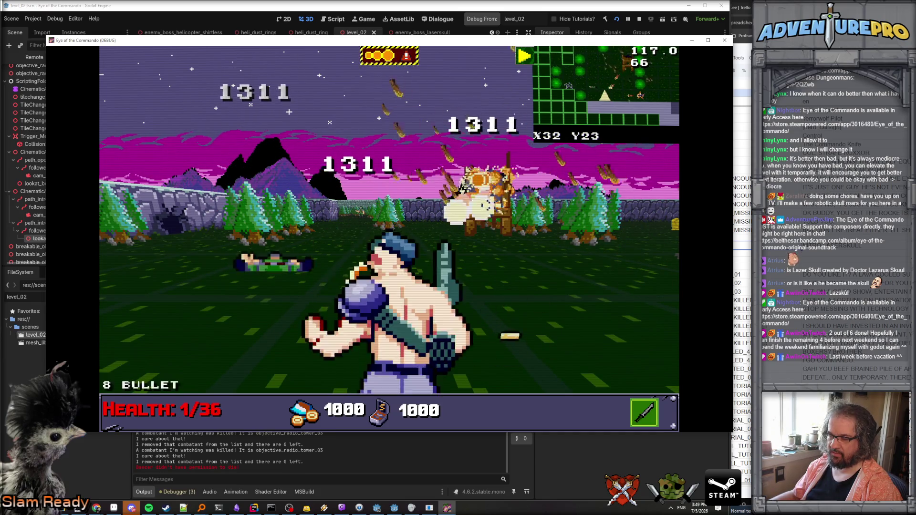
- Run along the stone wall toward the next area and check the inventory screen
{"action": "key", "text": "Left"}
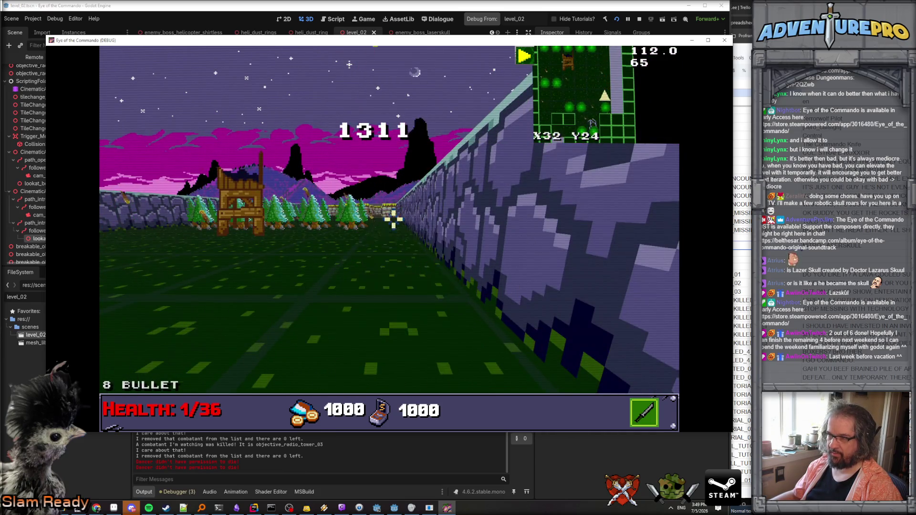
{"action": "key", "text": "Up"}
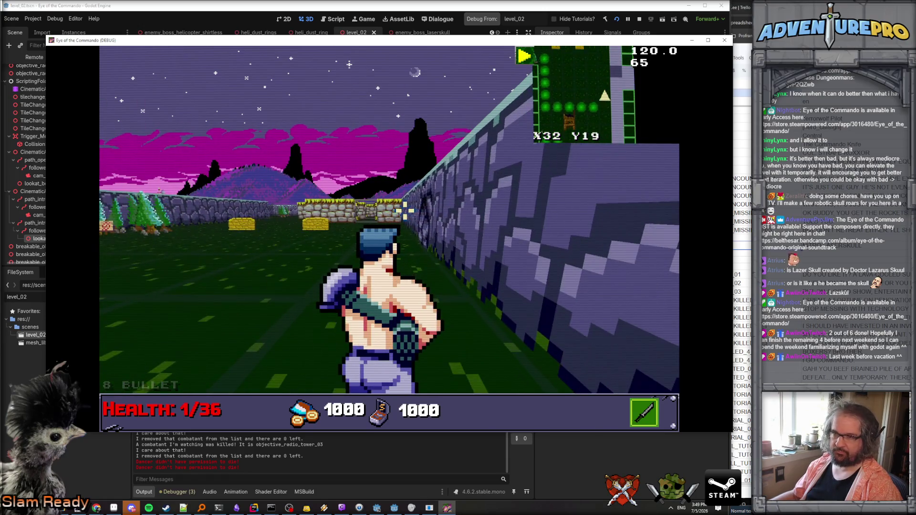
{"action": "key", "text": "Up"}
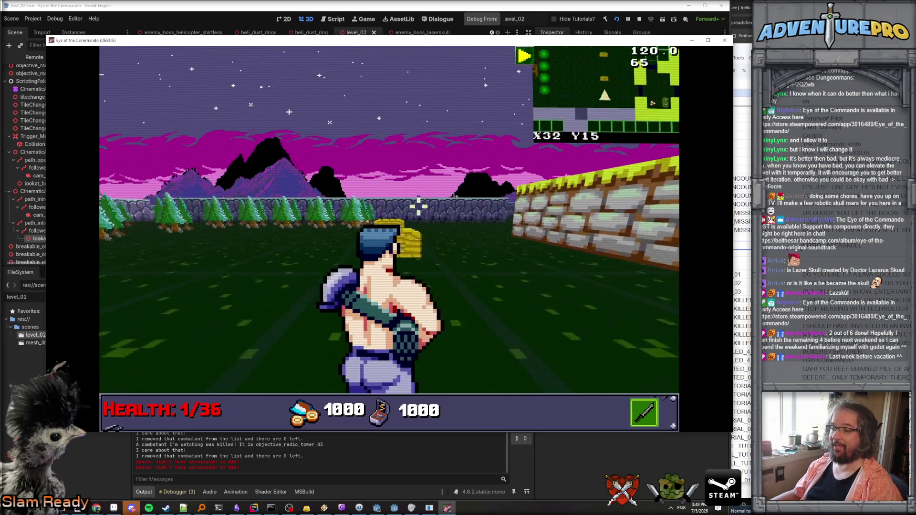
{"action": "key", "text": "Up"}
{"action": "key", "text": "Left"}
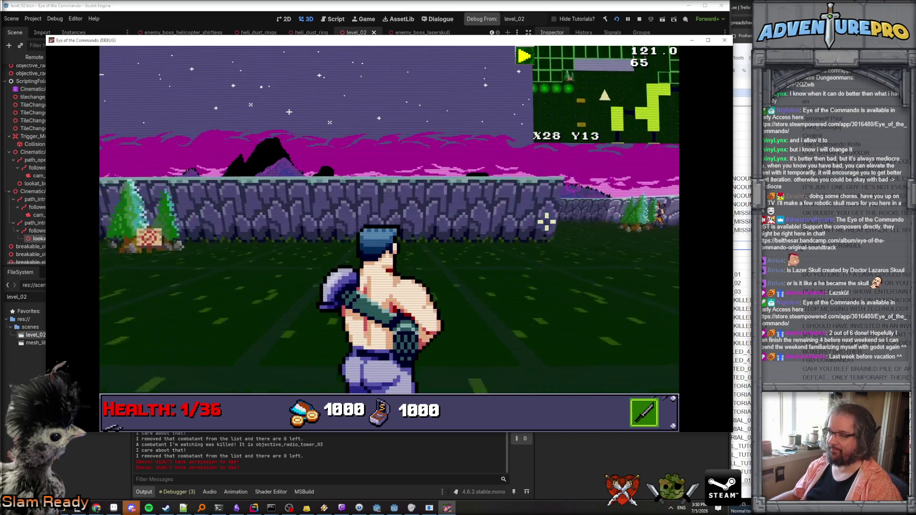
{"action": "key", "text": "Right"}
{"action": "key", "text": "Left"}
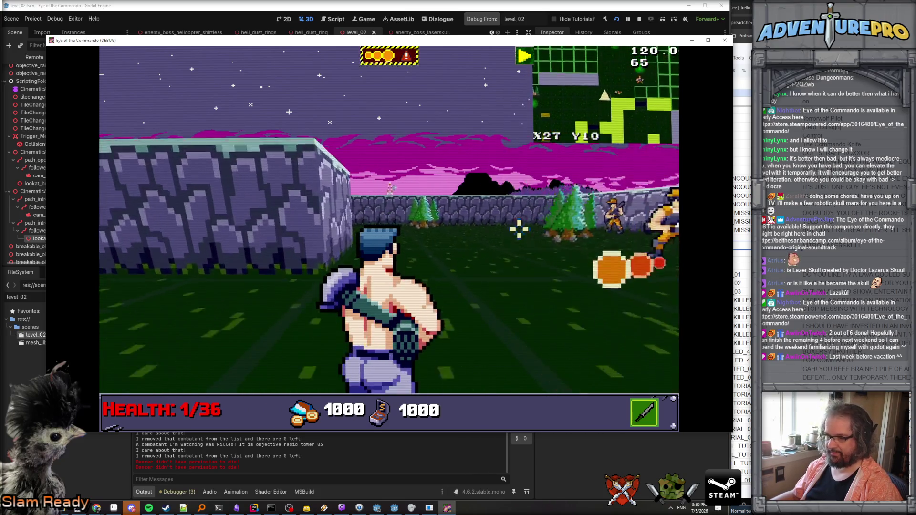
{"action": "key", "text": "i"}
{"action": "key", "text": "i"}
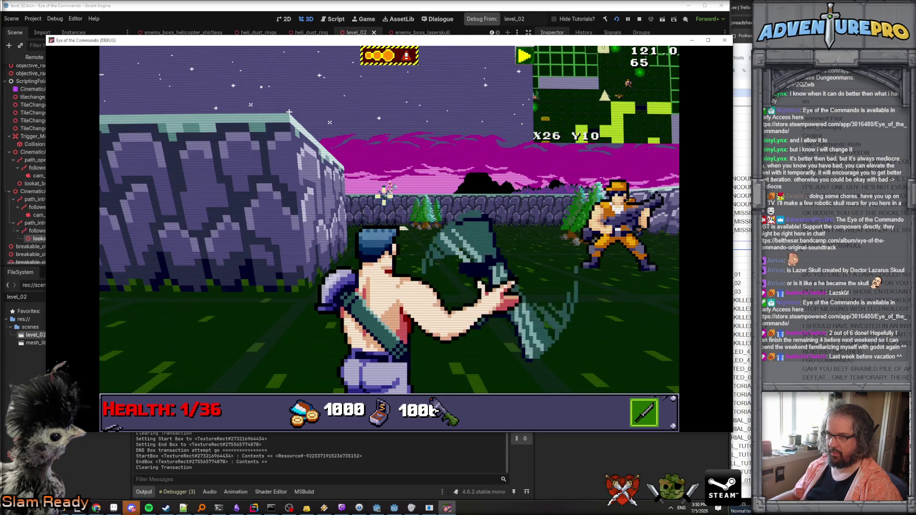
- Fire at enemies while advancing down the corridor toward the volcano
{"action": "key", "text": "Right"}
{"action": "key", "text": "space"}
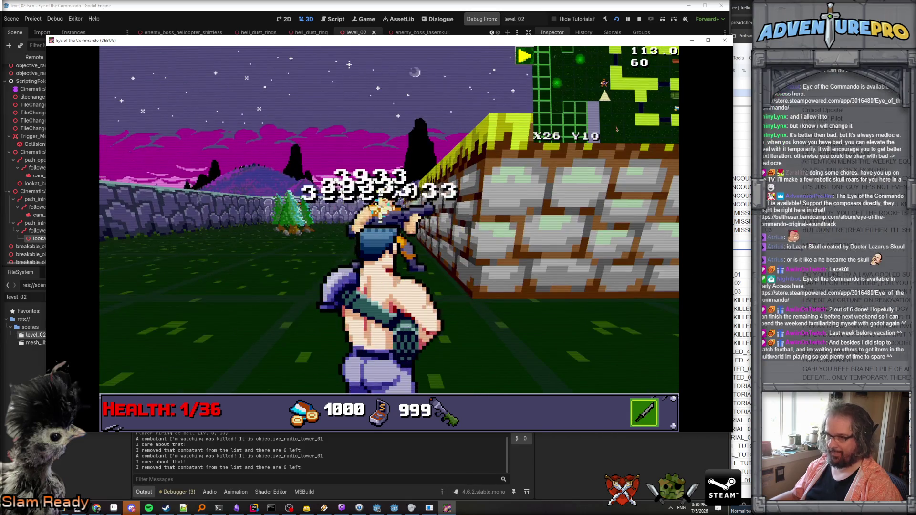
{"action": "key", "text": "Up"}
{"action": "key", "text": "Up"}
{"action": "key", "text": "Up"}
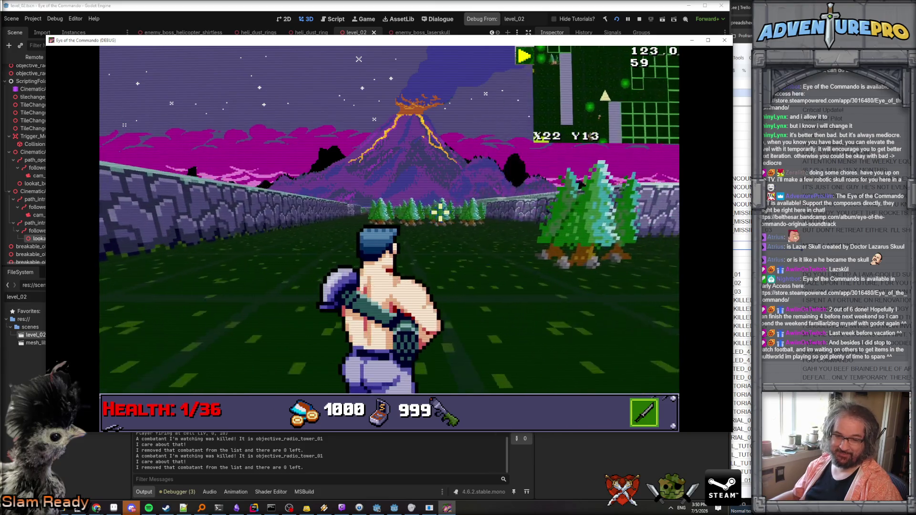
{"action": "key", "text": "space"}
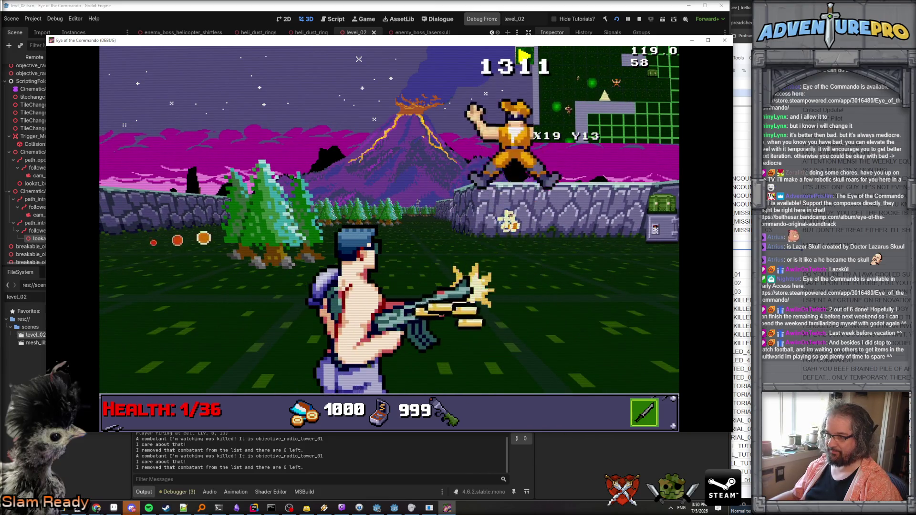
{"action": "key", "text": "space"}
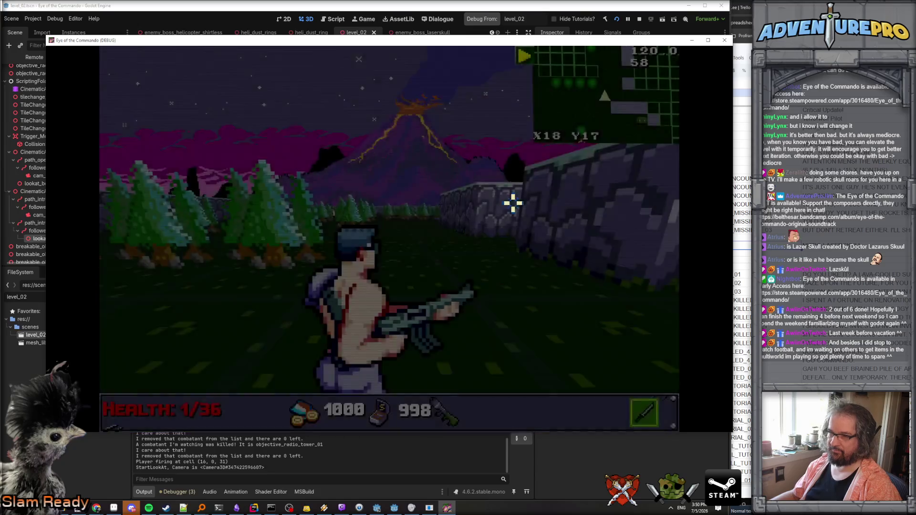
- Move toward the stone wall, face the orange enemy, and punch the nearby enemies
{"action": "key", "text": "Up"}
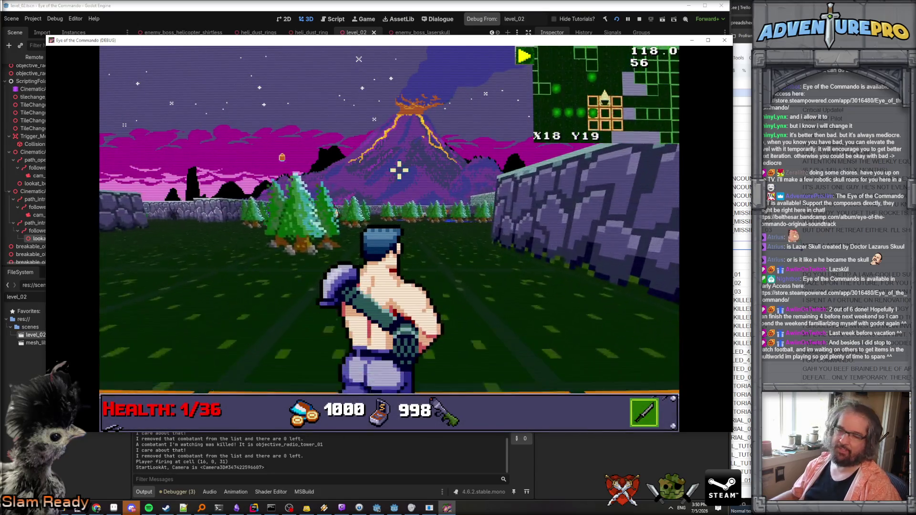
{"action": "key", "text": "Right"}
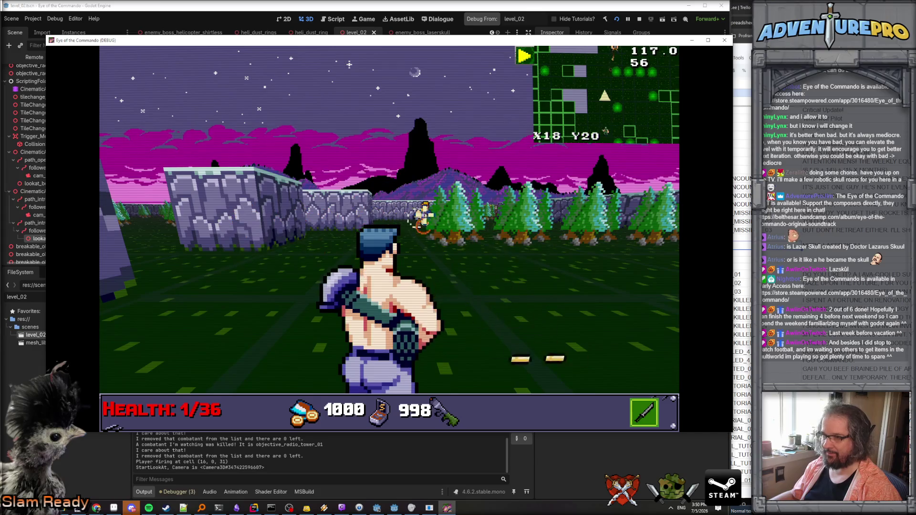
{"action": "key", "text": "a"}
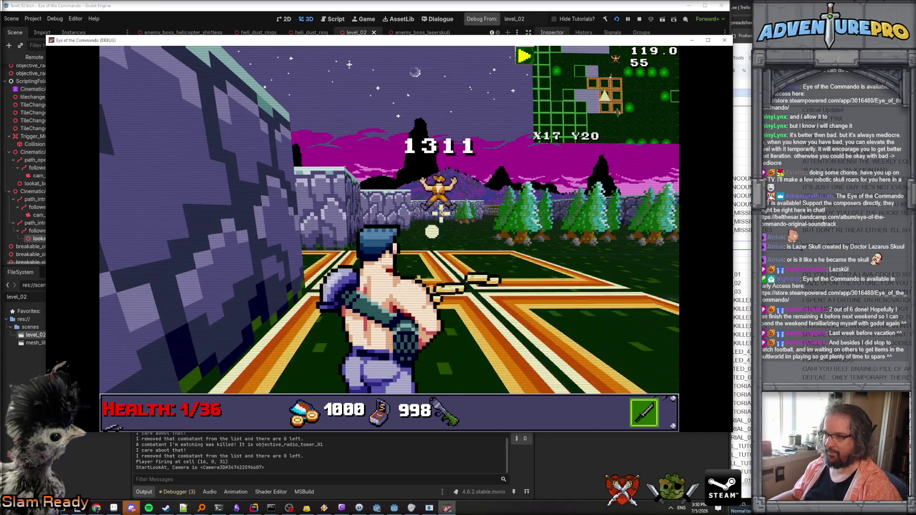
{"action": "key", "text": "w"}
{"action": "key", "text": "w"}
{"action": "key", "text": "w"}
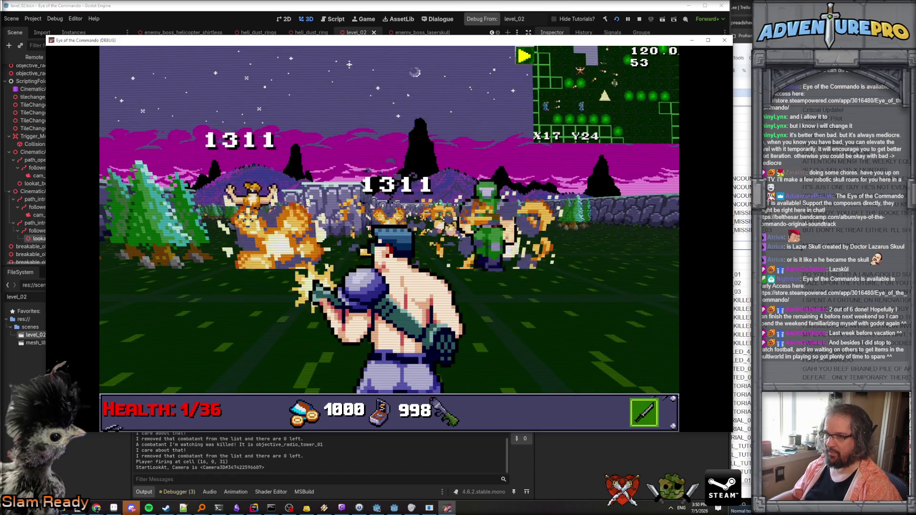
{"action": "key", "text": "e"}
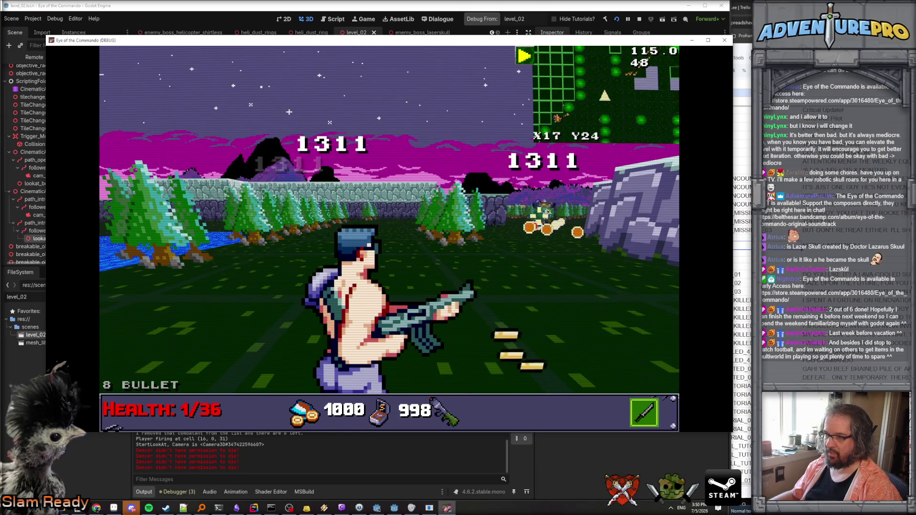
{"action": "key", "text": "w"}
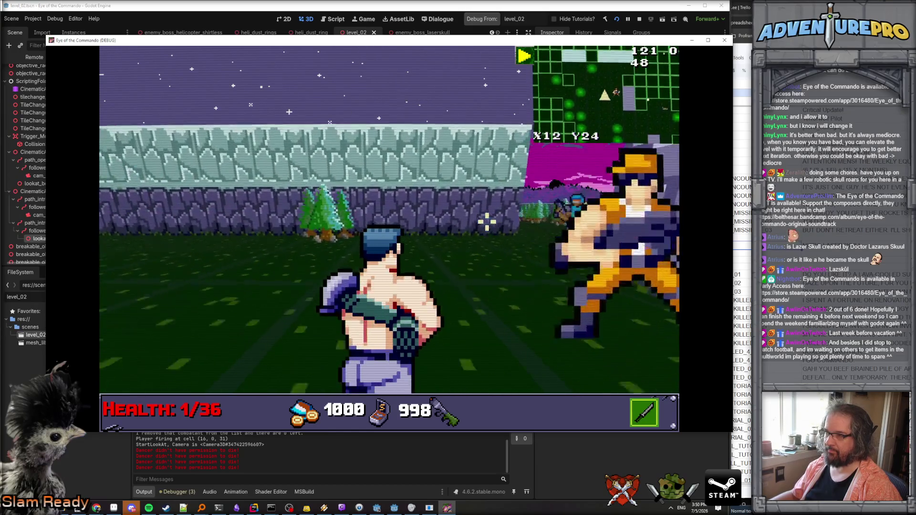
{"action": "key", "text": "e"}
{"action": "key", "text": "space"}
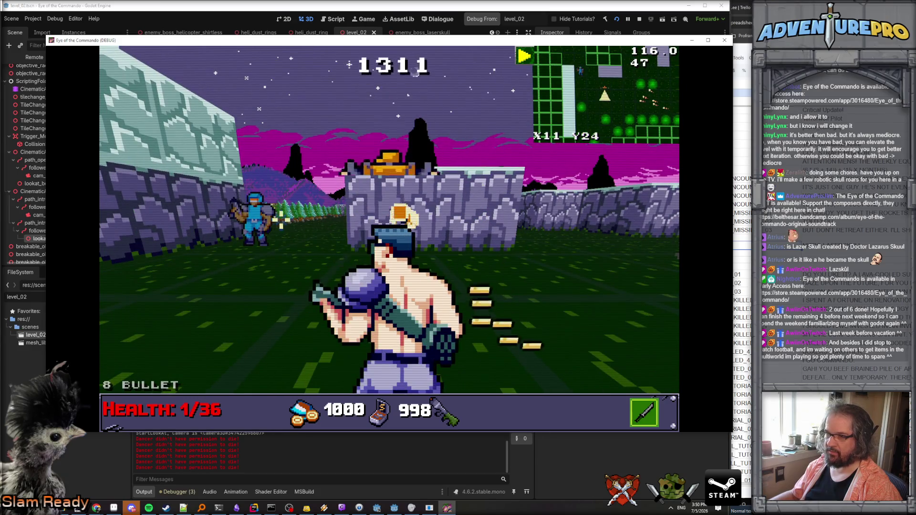
- Punch through the corridor enemies, collect a coin, and defeat the enemy by the wall
{"action": "key", "text": "w"}
{"action": "key", "text": "w"}
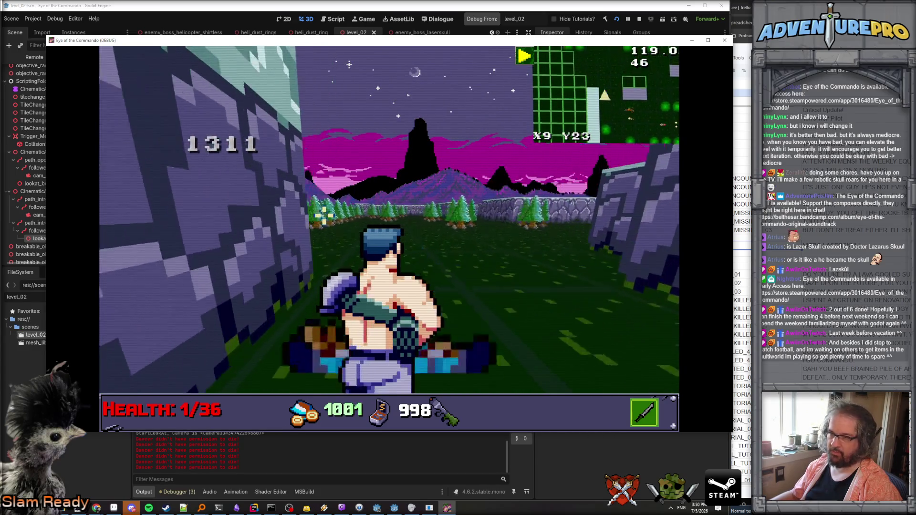
{"action": "key", "text": "e"}
{"action": "key", "text": "w"}
{"action": "key", "text": "e"}
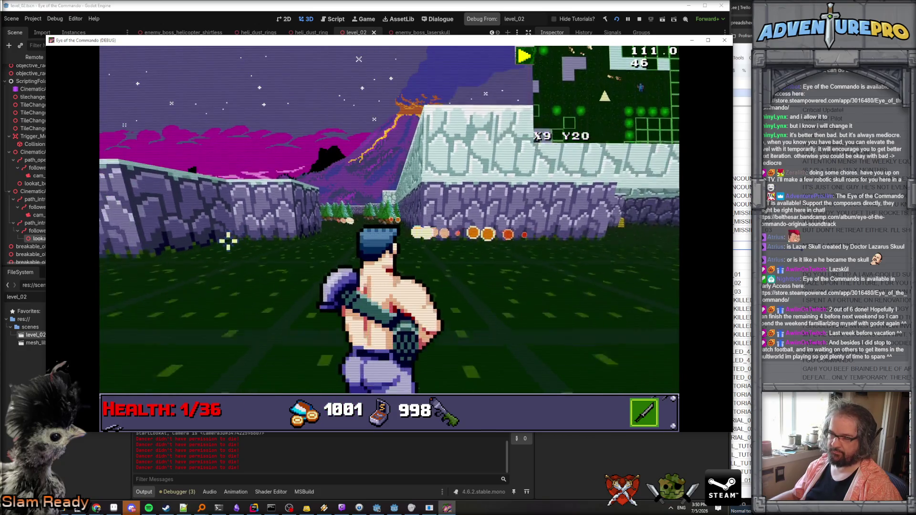
{"action": "key", "text": "e"}
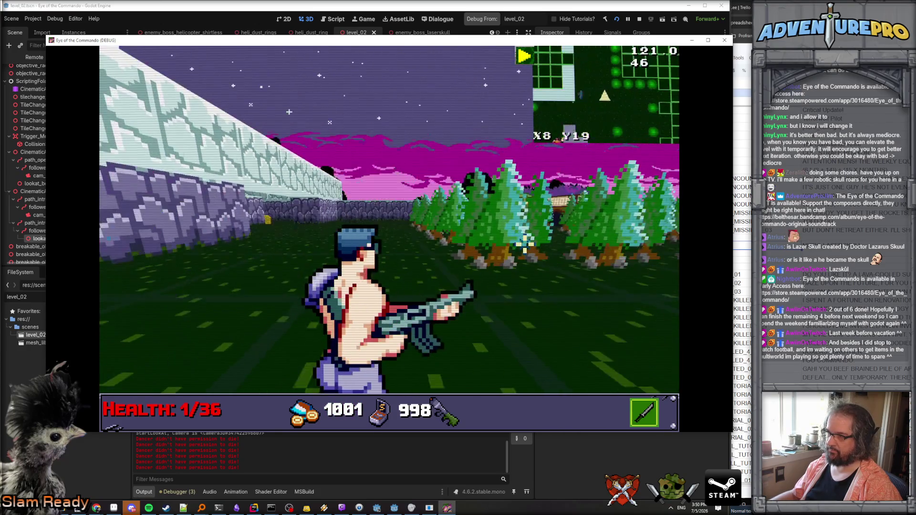
{"action": "key", "text": "w"}
{"action": "key", "text": "e"}
{"action": "key", "text": "s"}
- Walk into the boss area trigger to start the Nitro Laserskull intro cinematic
{"action": "key", "text": "q"}
{"action": "key", "text": "w"}
{"action": "key", "text": "e"}
{"action": "key", "text": "q"}
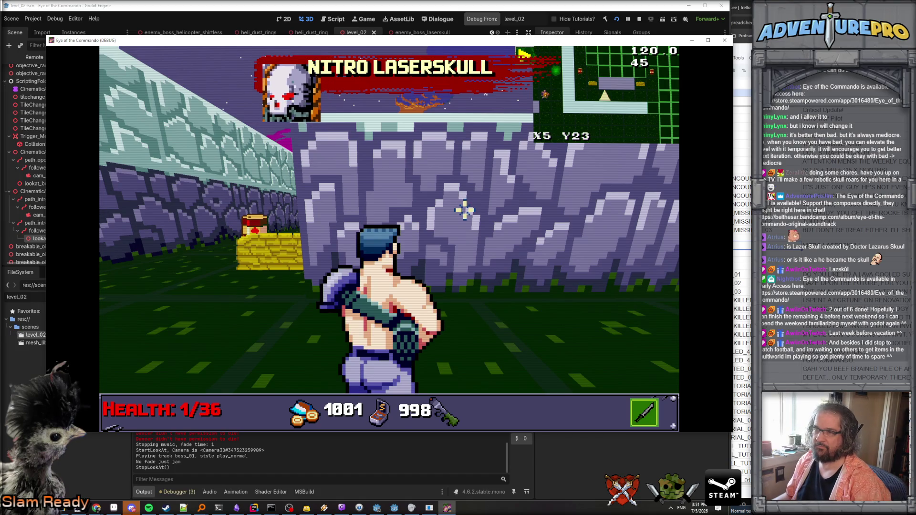
- Advance into the arena, collect the S ammo, and take hay-bale cover
{"action": "key", "text": "w"}
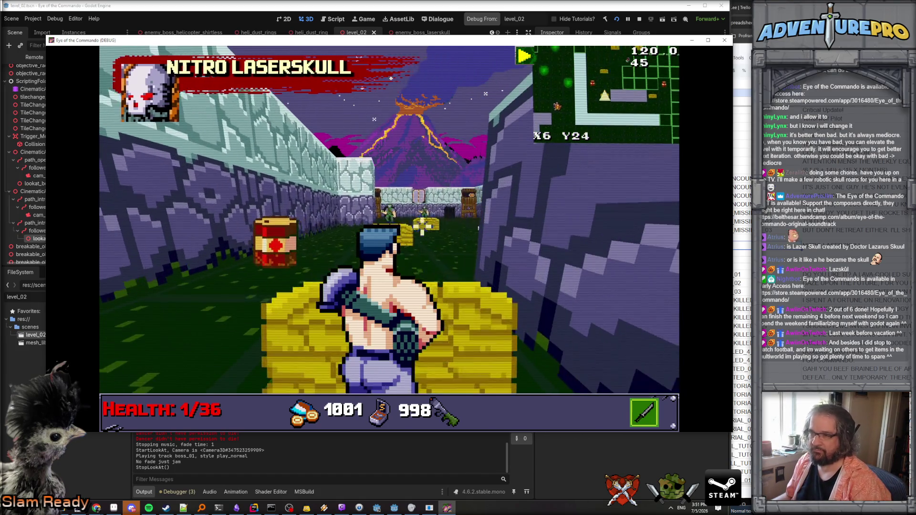
{"action": "key", "text": "w"}
{"action": "key", "text": "w"}
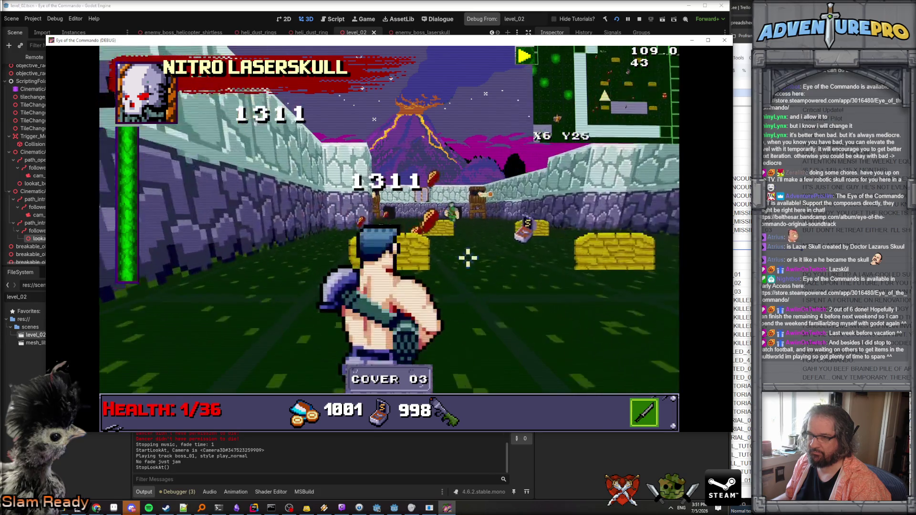
{"action": "key", "text": "a"}
{"action": "key", "text": "a"}
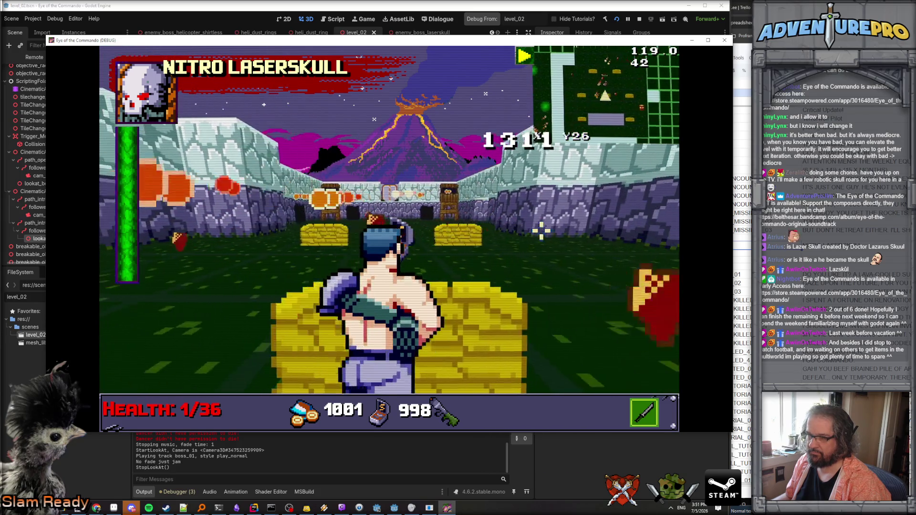
{"action": "key", "text": "w"}
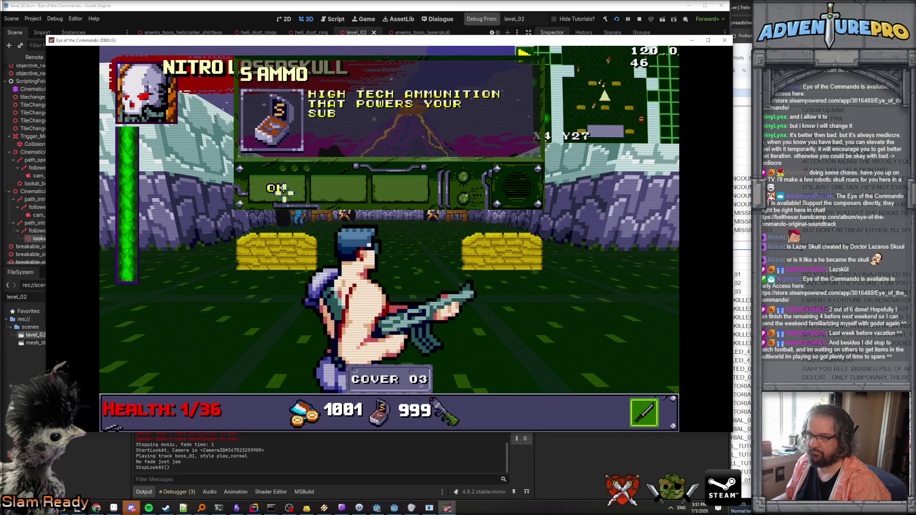
{"action": "left_click", "coordinate": [284, 191]}
{"action": "key", "text": "w"}
{"action": "key", "text": "a"}
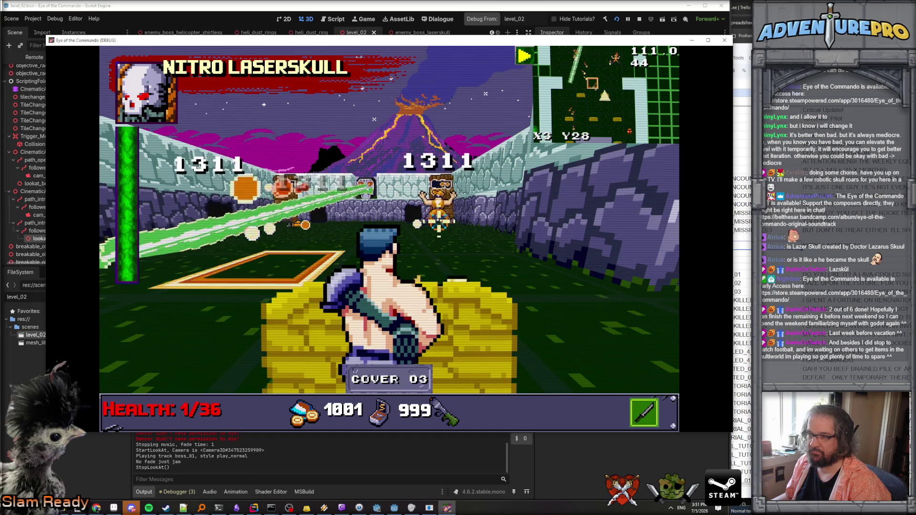
- Rise from cover and sweep gunfire across Nitro Laserskull and enemies until they die
{"action": "key", "text": "d"}
{"action": "key", "text": "d"}
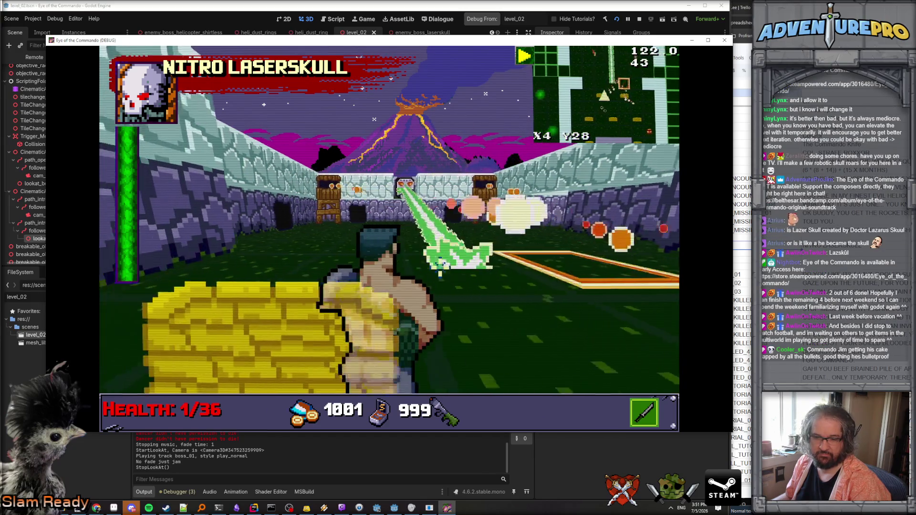
{"action": "key", "text": "q"}
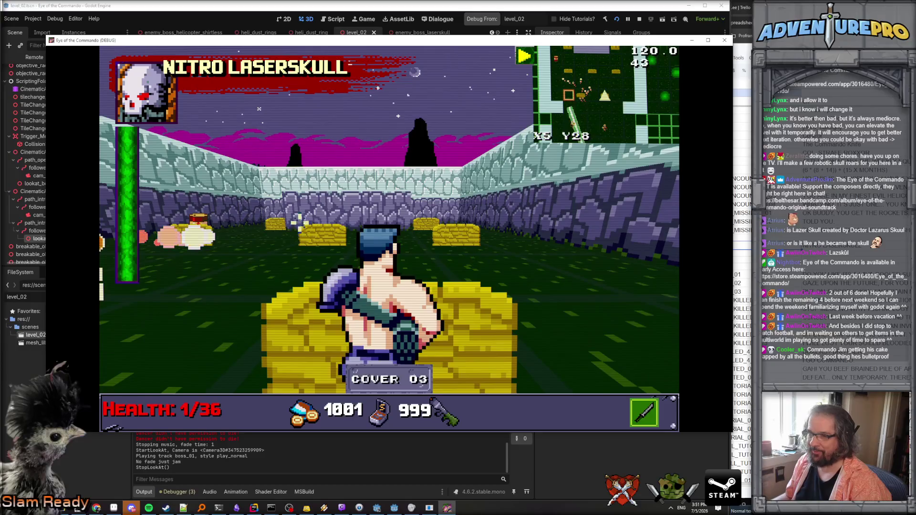
{"action": "key", "text": "e"}
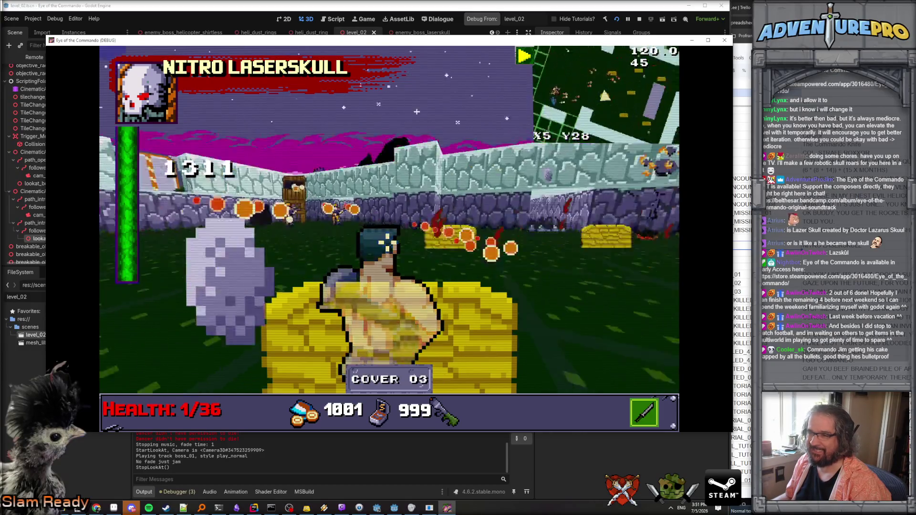
{"action": "key", "text": "space"}
{"action": "mouse_move", "coordinate": [266, 215]}
{"action": "left_mouse_down"}
{"action": "mouse_move", "coordinate": [613, 205]}
{"action": "mouse_move", "coordinate": [562, 237]}
{"action": "left_mouse_up"}
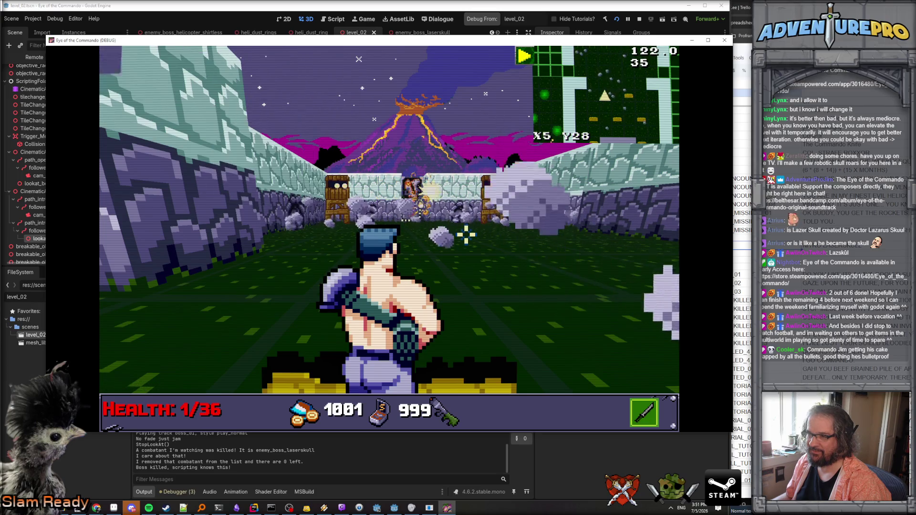
- Walk the commando to the EXIT door, then close the game window to end the playtest
{"action": "key", "text": "w"}
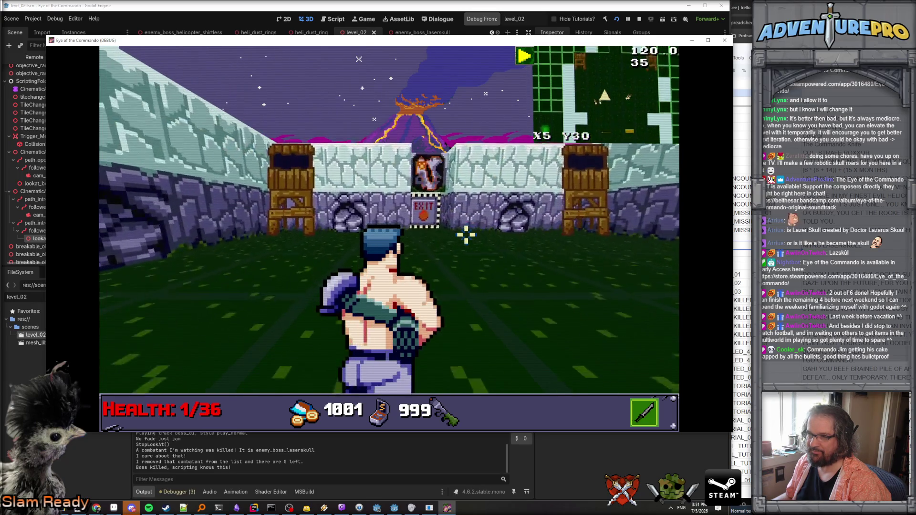
{"action": "key", "text": "Right"}
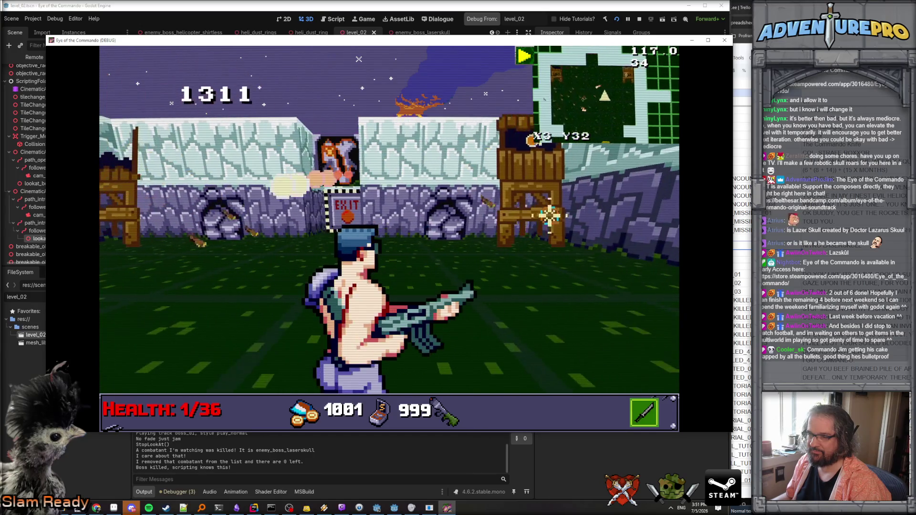
{"action": "key", "text": "Left"}
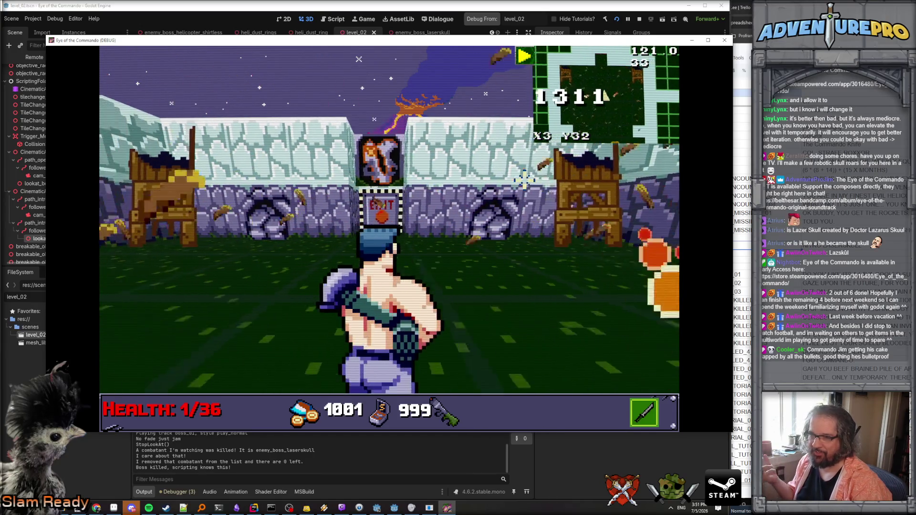
{"action": "key", "text": "w"}
{"action": "key", "text": "Right"}
{"action": "key", "text": "Right"}
{"action": "key", "text": "Left"}
{"action": "key", "text": "Left"}
{"action": "key", "text": "Right"}
{"action": "key", "text": "Right"}
{"action": "key", "text": "Left"}
{"action": "key", "text": "Left"}
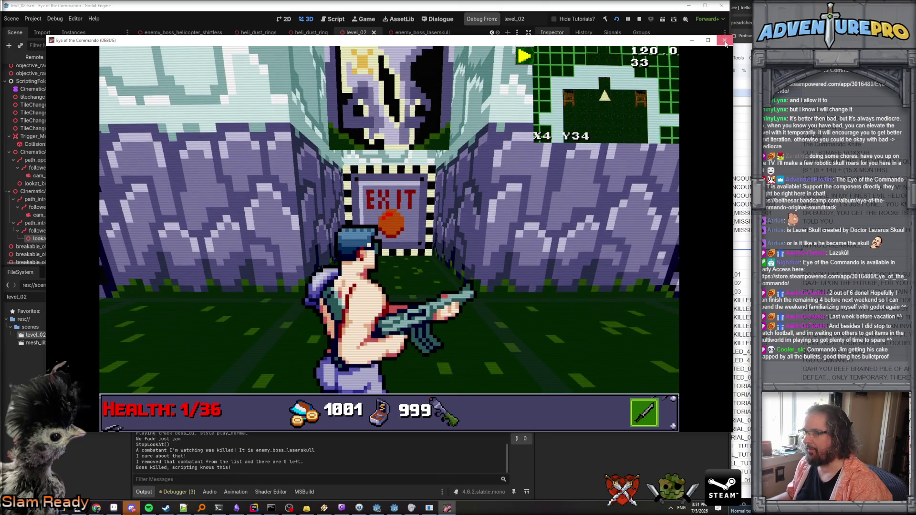
{"action": "left_click", "coordinate": [724, 40]}
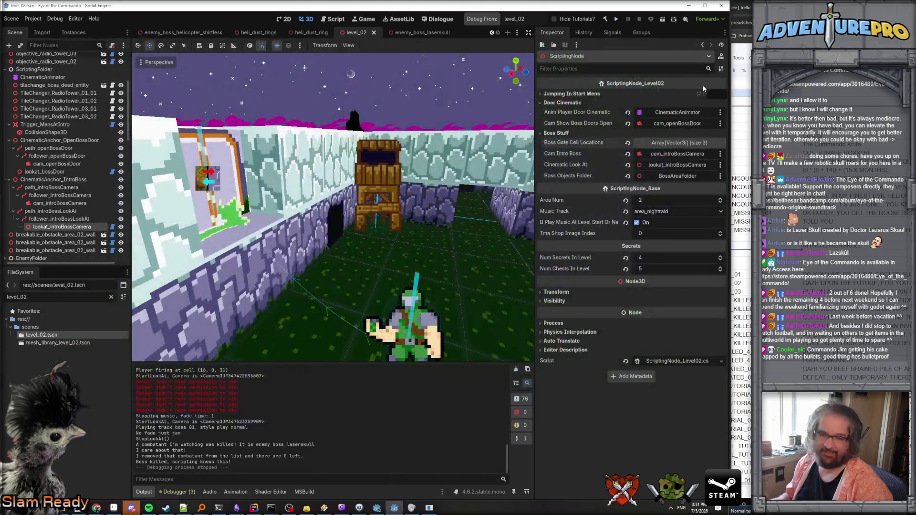
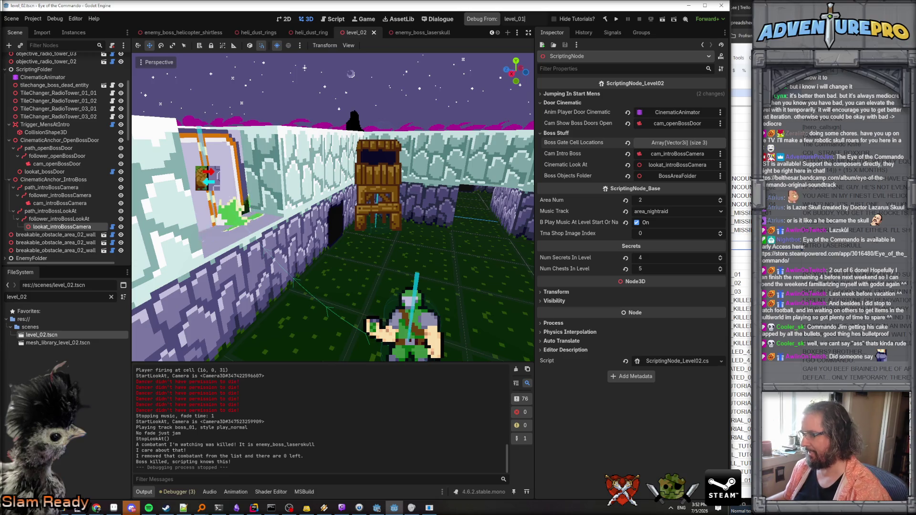
- Insert three blank rows above the NAME_BOSS_LASERSKULL row in the string table
{"action": "left_click", "coordinate": [742, 257]}
{"action": "scroll", "coordinate": [742, 258], "scroll_direction": "up", "scroll_amount": 5}
{"action": "left_click", "coordinate": [742, 257]}
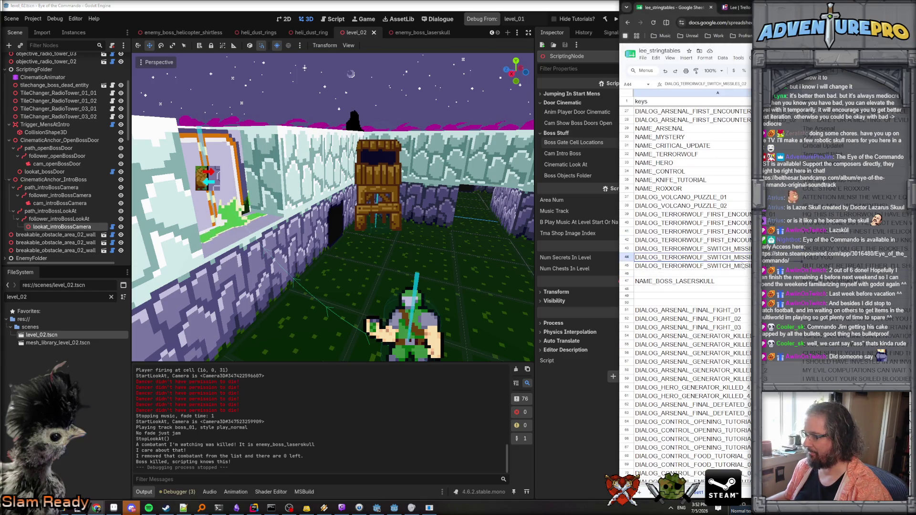
{"action": "left_click", "coordinate": [628, 281]}
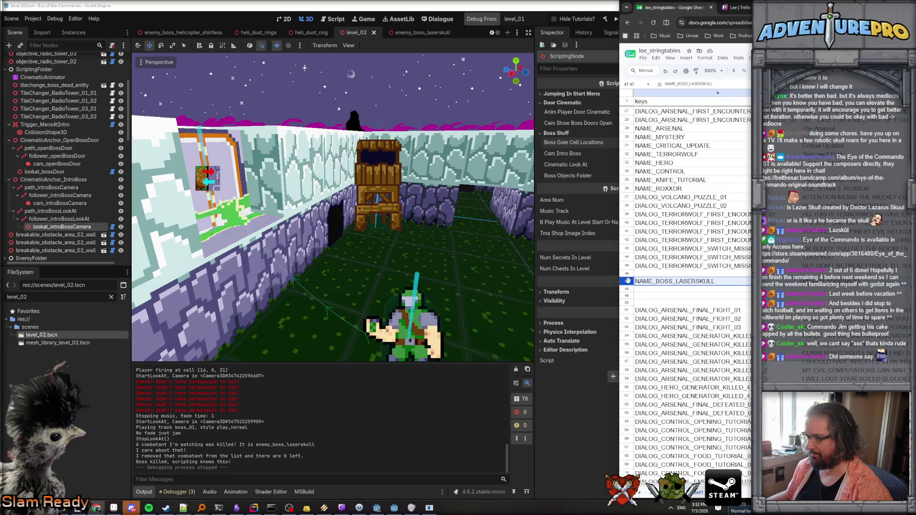
{"action": "right_click", "coordinate": [628, 281]}
{"action": "left_click", "coordinate": [659, 343]}
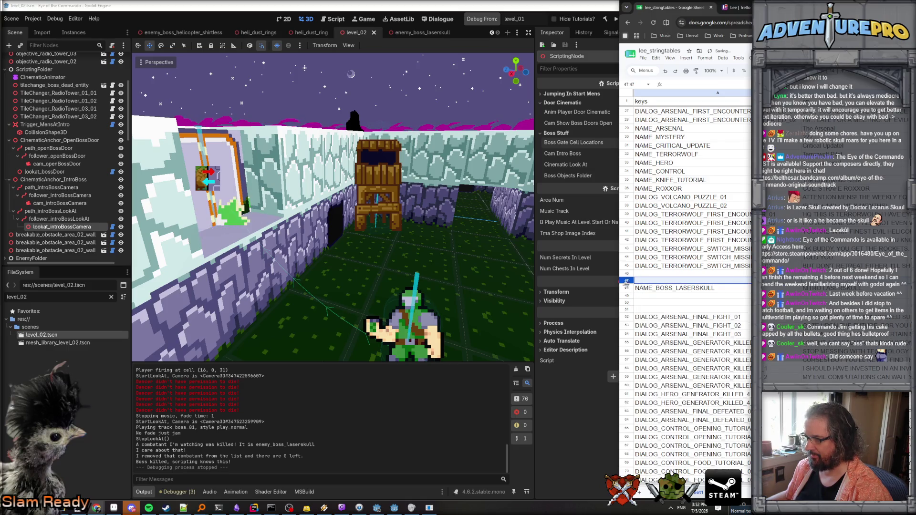
{"action": "right_click", "coordinate": [626, 281]}
{"action": "left_click", "coordinate": [660, 348]}
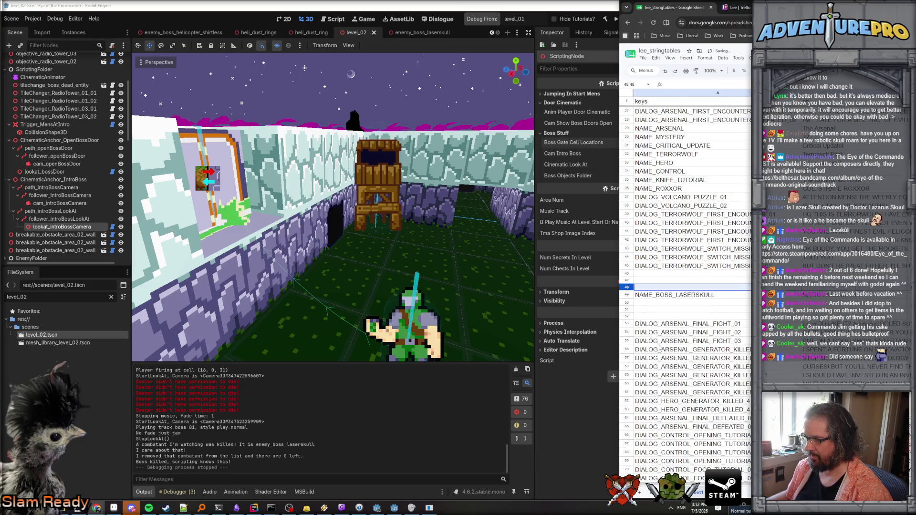
{"action": "left_click", "coordinate": [628, 296]}
{"action": "right_click", "coordinate": [626, 295]}
{"action": "left_click", "coordinate": [662, 337]}
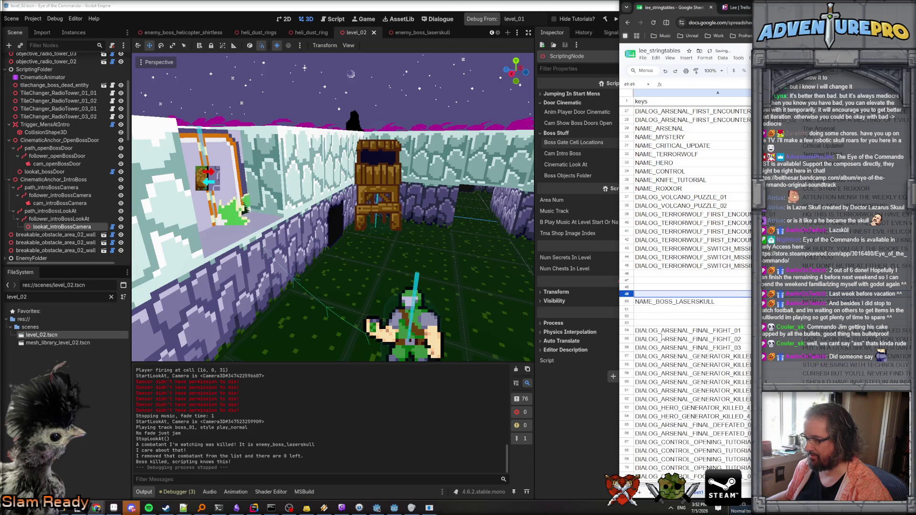
- Copy the three DIALOG_TERRORWOLF_SWITCH_MISSILES rows into the new blank rows 46–48
{"action": "left_click", "coordinate": [626, 249]}
{"action": "left_click", "coordinate": [628, 260], "text": "shift"}
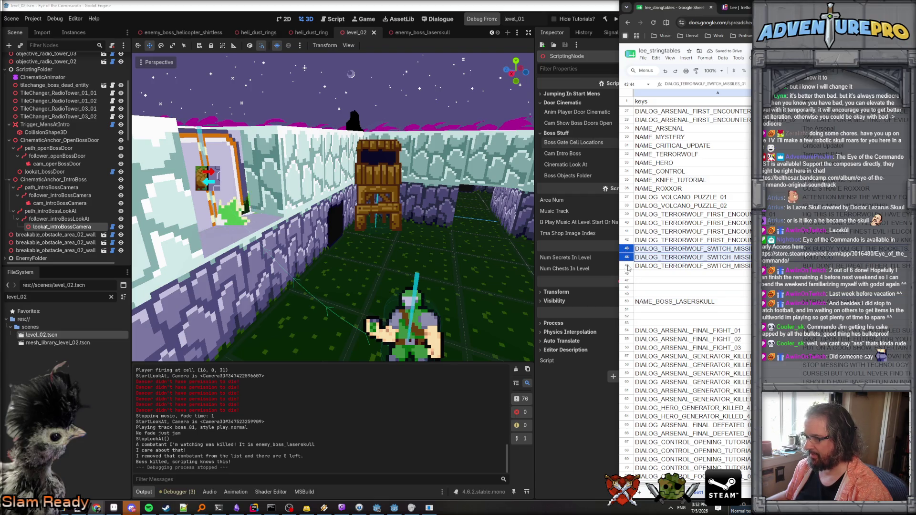
{"action": "left_click", "coordinate": [628, 268], "text": "shift"}
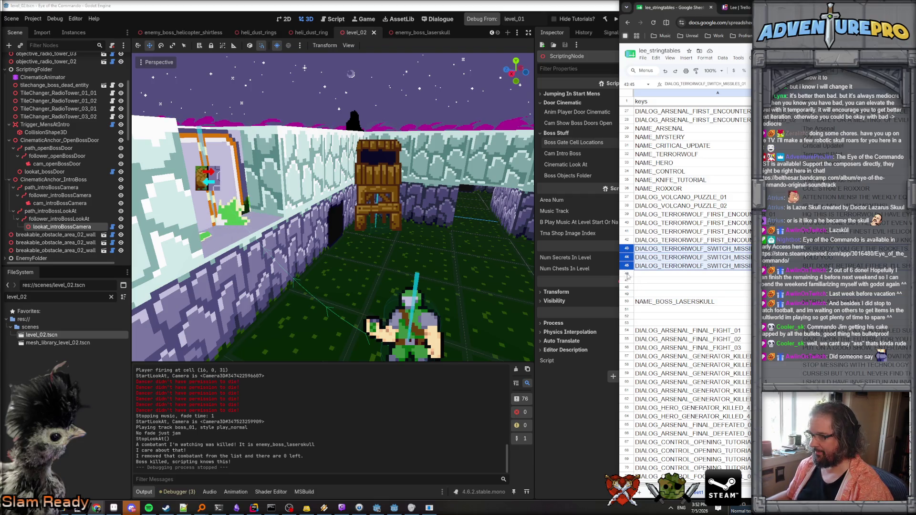
{"action": "key", "text": "ctrl+c"}
{"action": "left_click", "coordinate": [687, 275]}
{"action": "key", "text": "ctrl+v"}
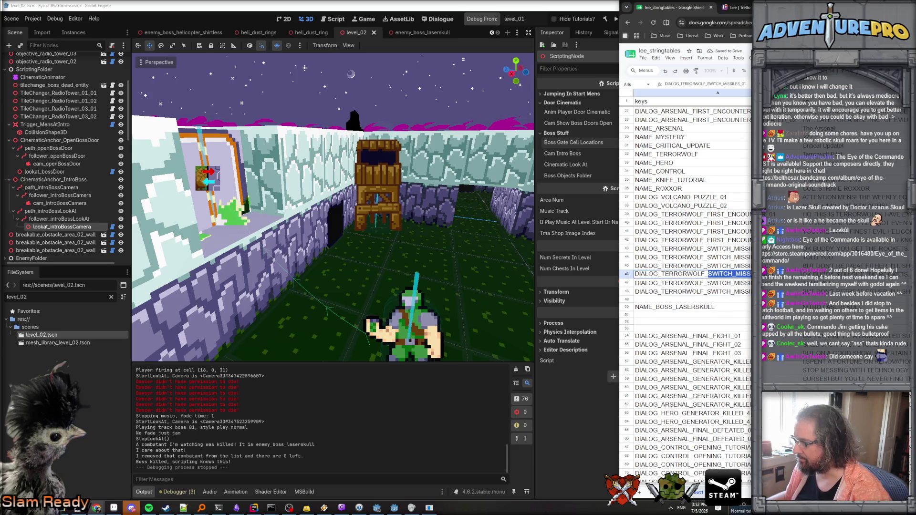
- Replace SWITCH_MISSILES with DEFEATED in keys A46–A48, giving DIALOG_TERRORWOLF_DEFEATED_01, _02 and _03
{"action": "type", "text": "EFEATED"}
{"action": "key", "text": "Return"}
{"action": "double_click", "coordinate": [710, 283]}
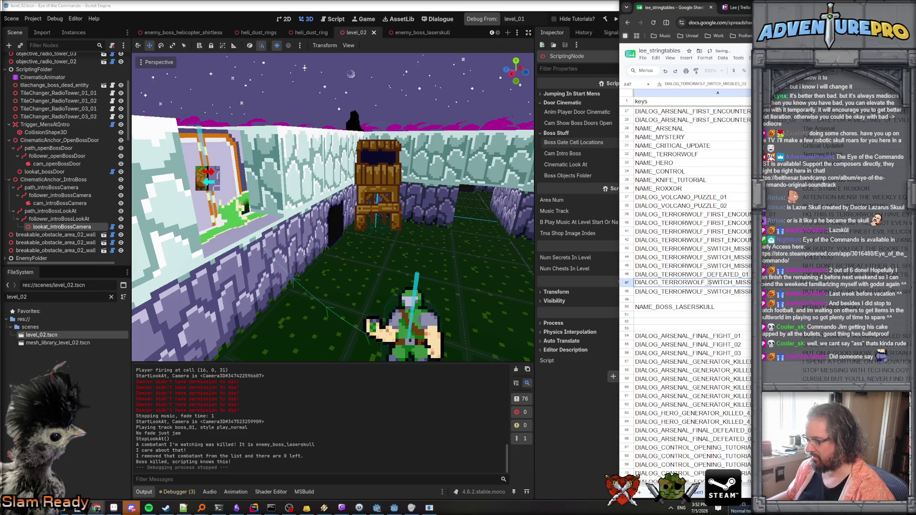
{"action": "left_click_drag", "start_coordinate": [708, 283], "coordinate": [744, 282]}
{"action": "type", "text": "DEFEATED"}
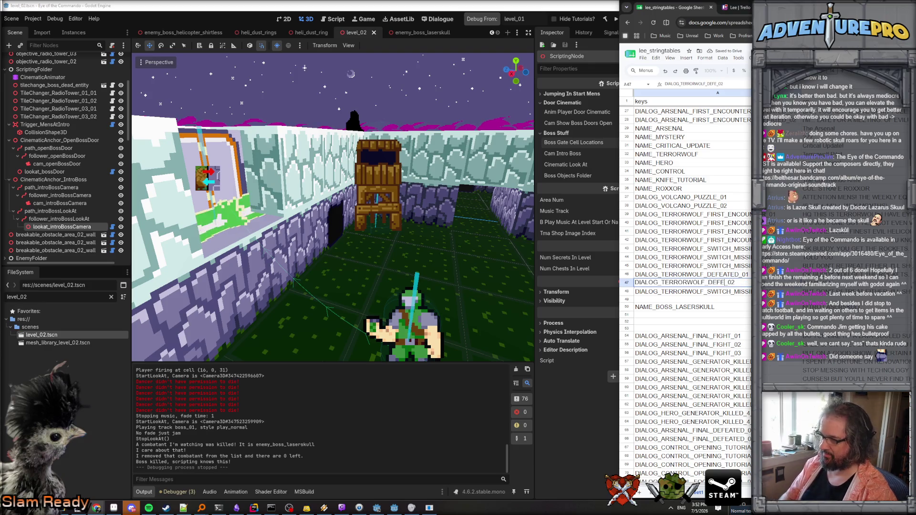
{"action": "key", "text": "Return"}
{"action": "double_click", "coordinate": [709, 292]}
{"action": "left_click_drag", "start_coordinate": [710, 292], "coordinate": [751, 292]}
{"action": "type", "text": "DEFEATED"}
{"action": "key", "text": "Return"}
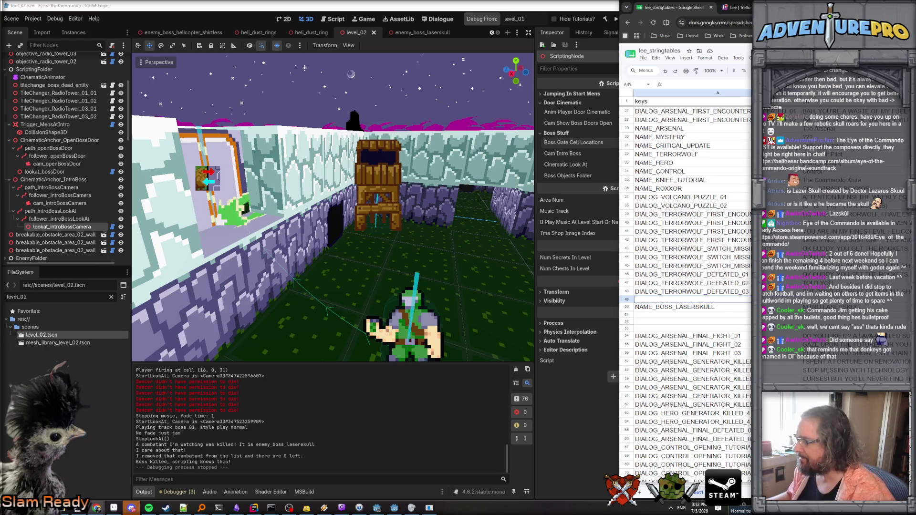
{"action": "left_click", "coordinate": [821, 274]}
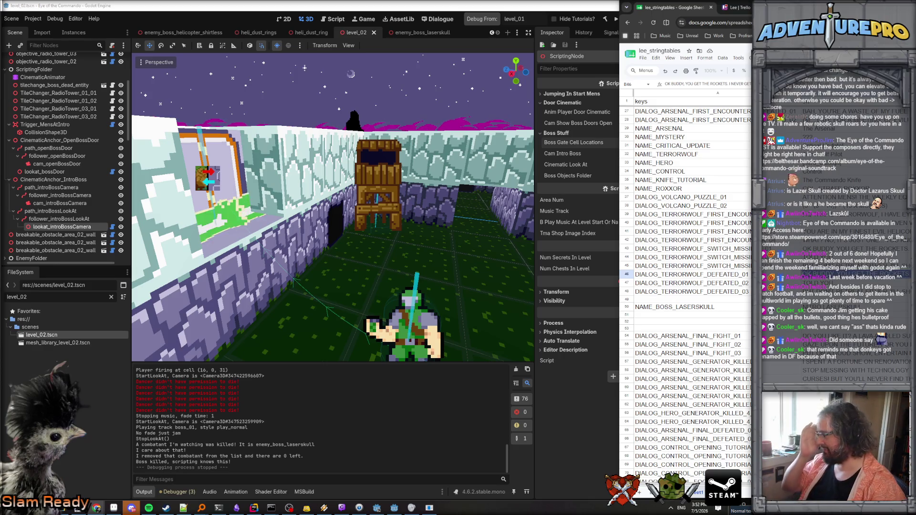
- Replace the DEFEATED_01 dialogue with 'LOCK-ON IS BEING DEFEATED BY THE LIGHT'
{"action": "type", "text": "HOW IS TH"}
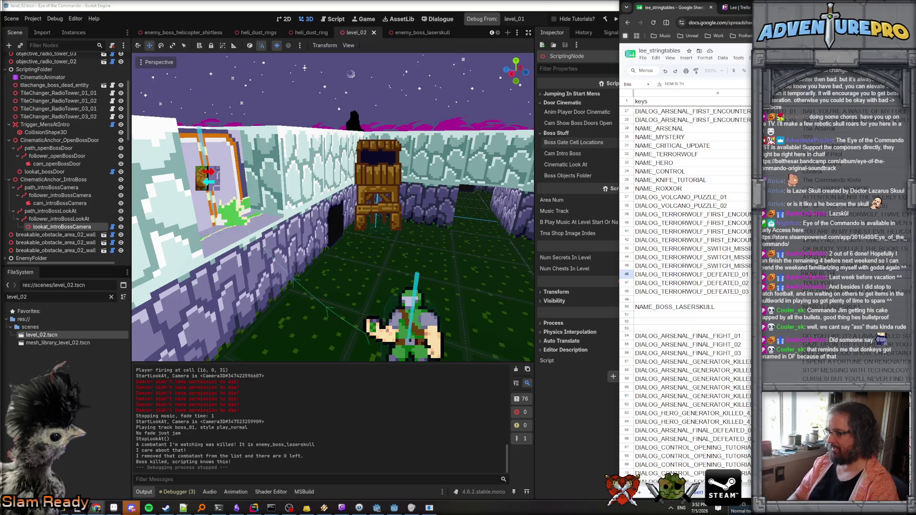
{"action": "type", "text": "IS HAPPENING? I"}
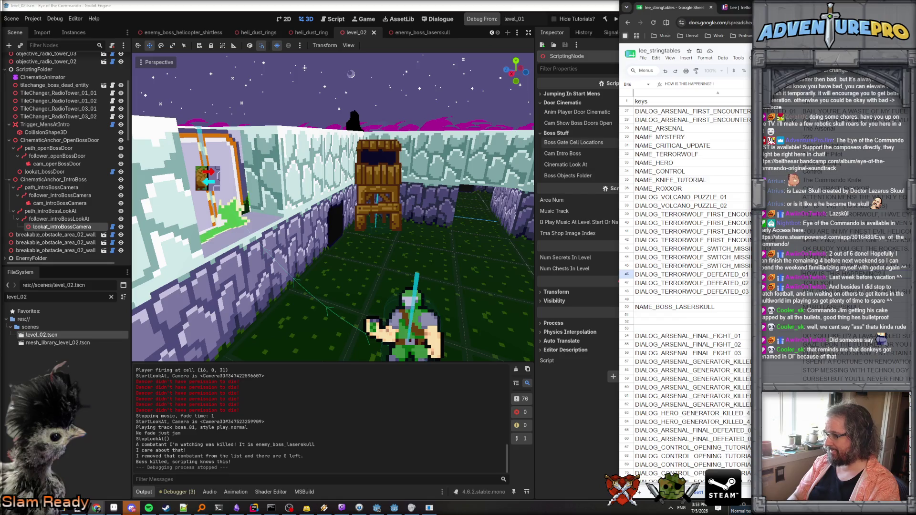
{"action": "type", "text": "TARGETING"}
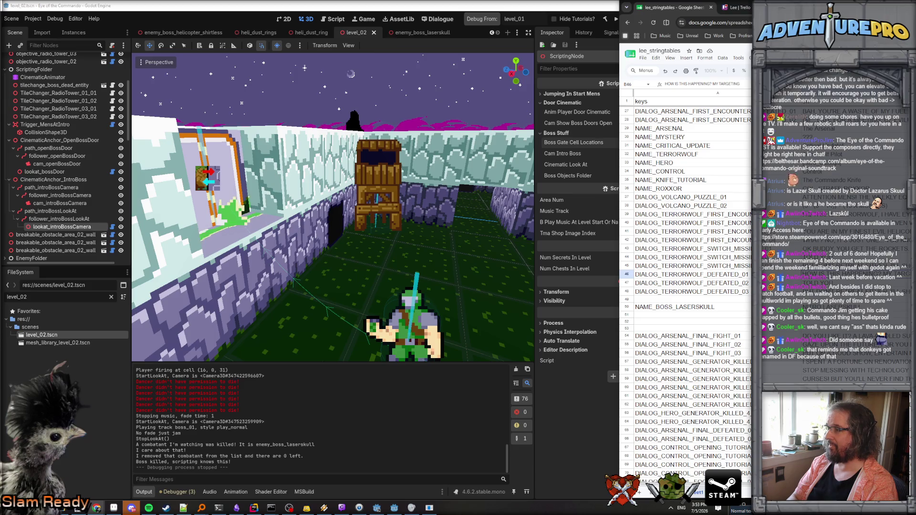
{"action": "key", "text": "BackSpace"}
{"action": "key", "text": "BackSpace"}
{"action": "key", "text": "BackSpace"}
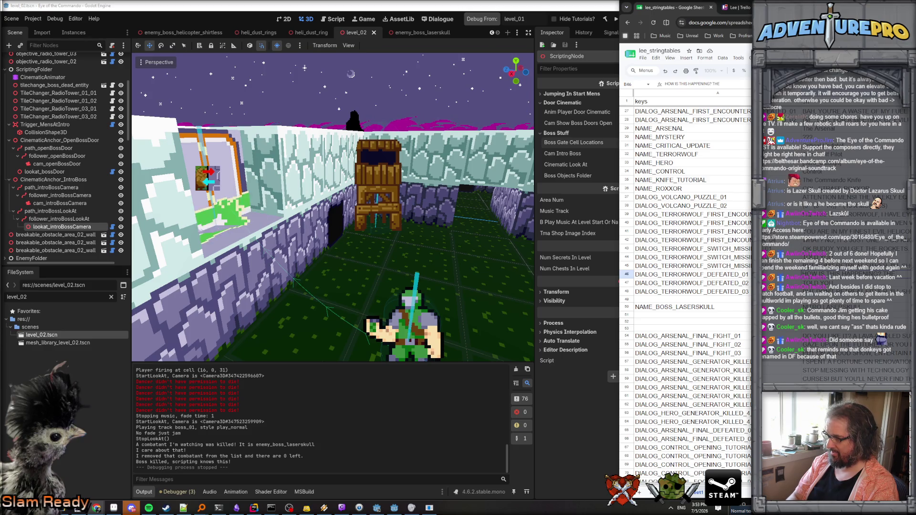
{"action": "key", "text": "Escape"}
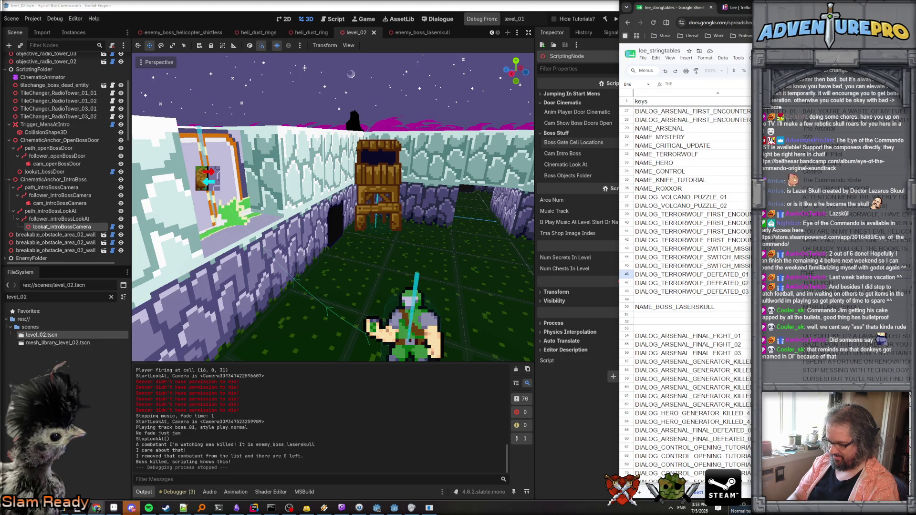
{"action": "type", "text": " LOCK-ON"}
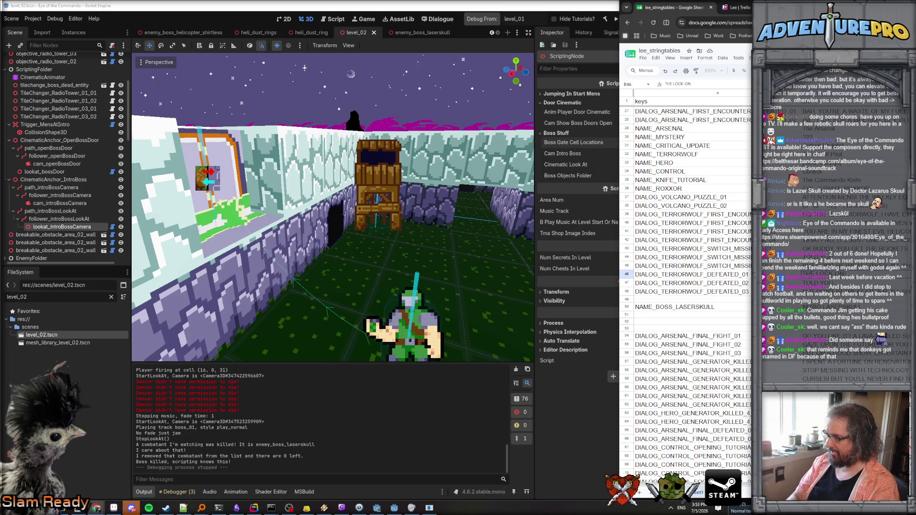
{"action": "type", "text": " IS BEI"}
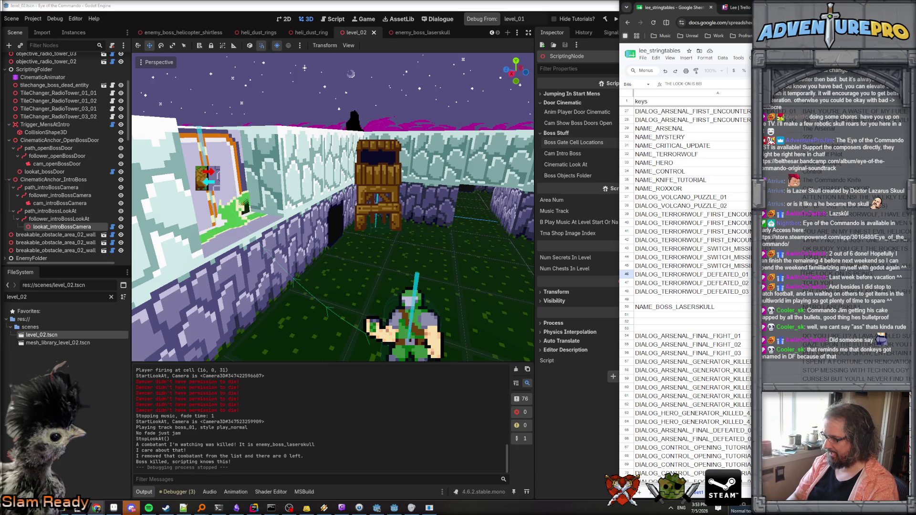
{"action": "type", "text": "NG DEFEATED B"}
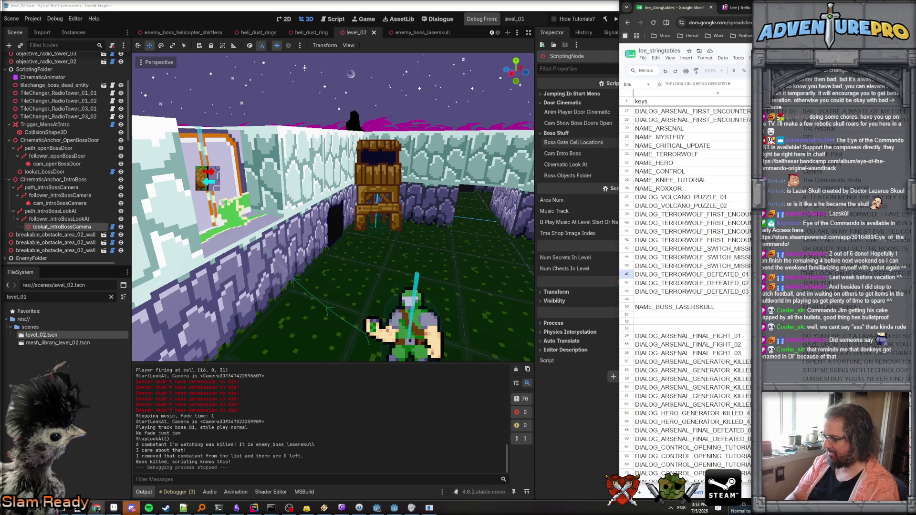
{"action": "type", "text": "Y THE LIGHT"}
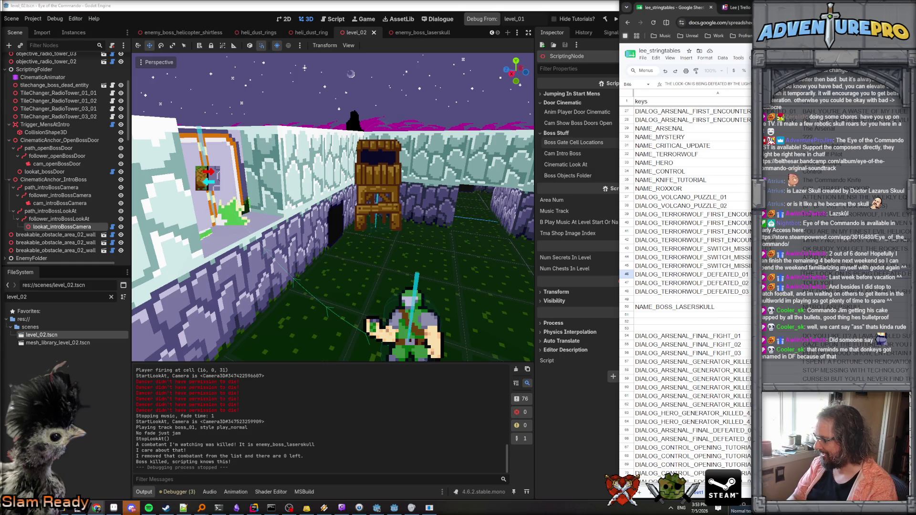
{"action": "key", "text": "Return"}
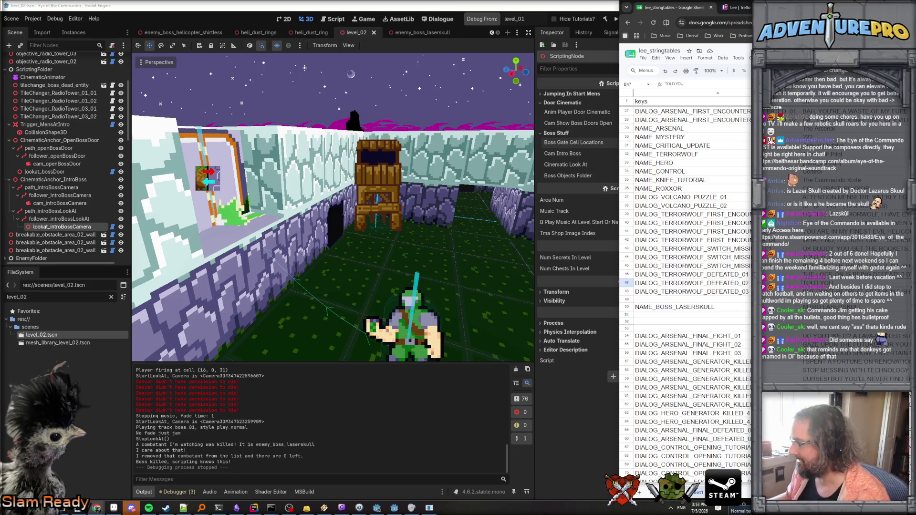
{"action": "left_click", "coordinate": [692, 274]}
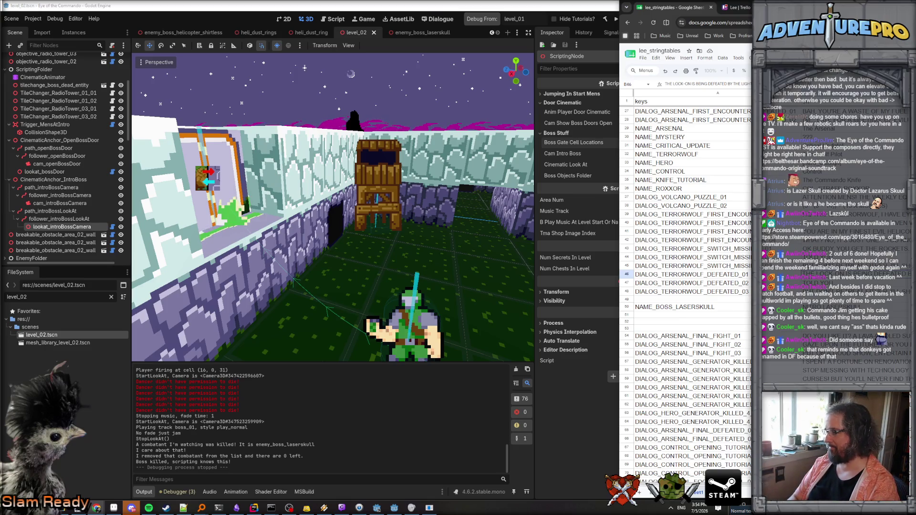
- Revise the DEFEATED_02 dialogue line and commit it
{"action": "key", "text": "Return"}
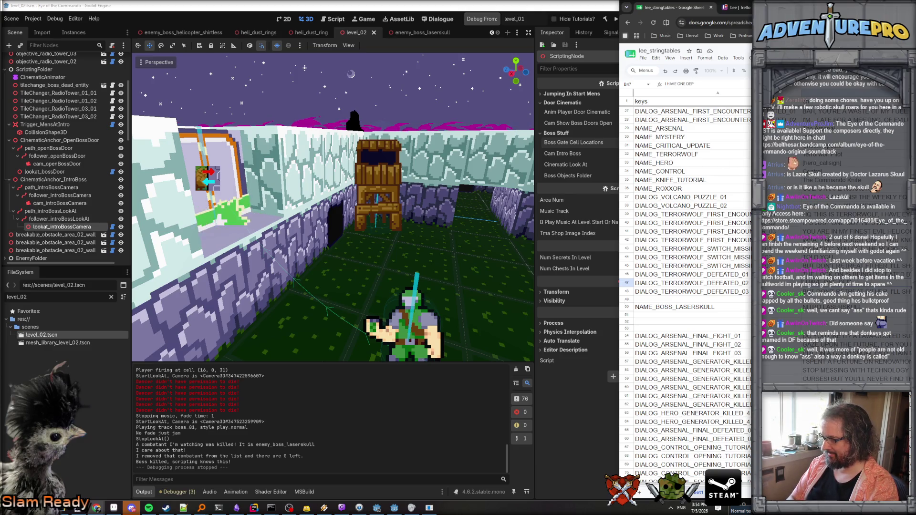
{"action": "type", "text": "SPERATE OPTION LEFT: [color=re"}
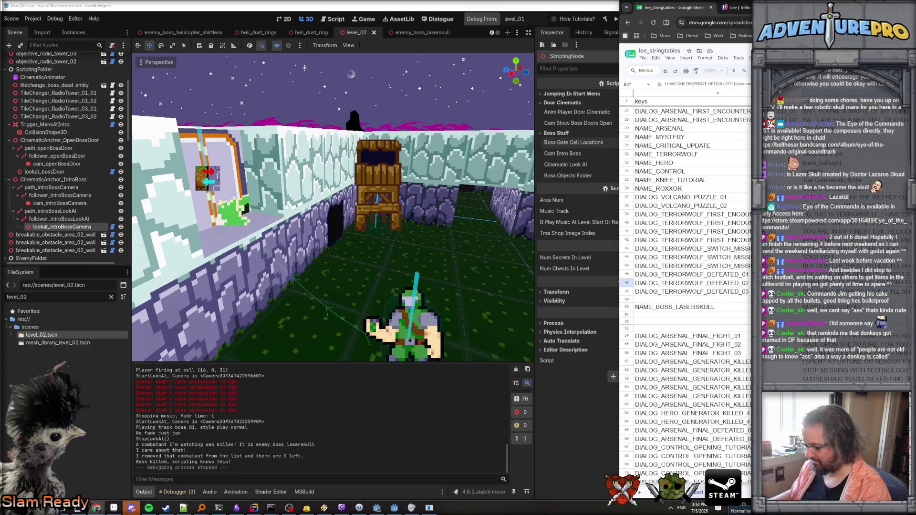
{"action": "type", "text": "ACTIVATE"}
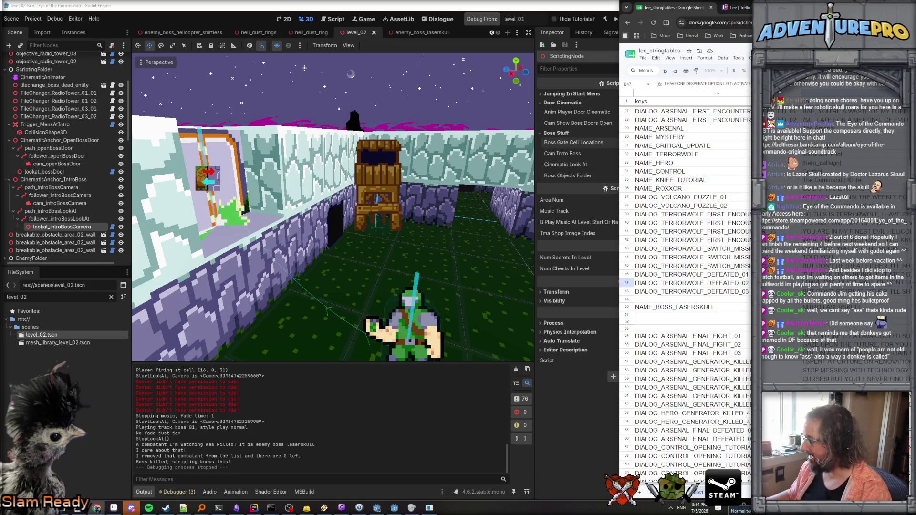
{"action": "key", "text": "Return"}
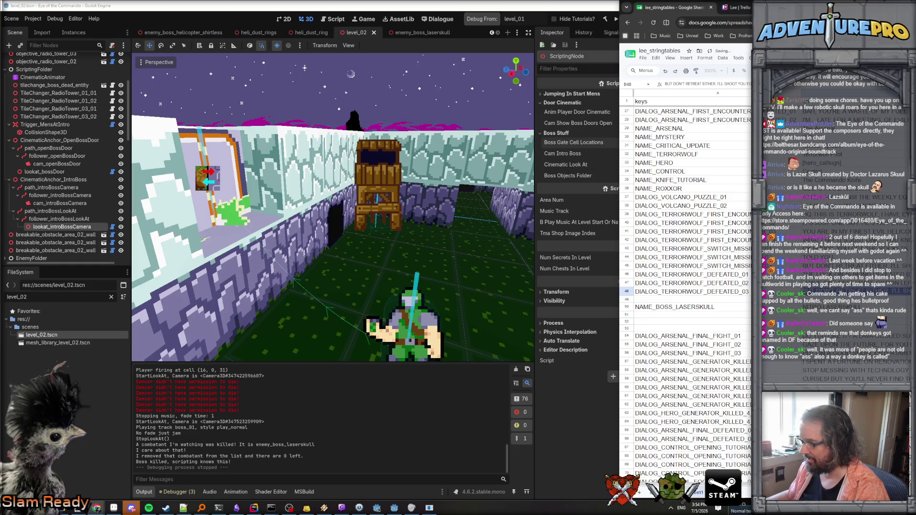
- Append ' HOW? WHY...' to the DEFEATED_03 line so it reads 'WHAT? NO! WAIT! HOW? WHY...'
{"action": "key", "text": "ctrl+v"}
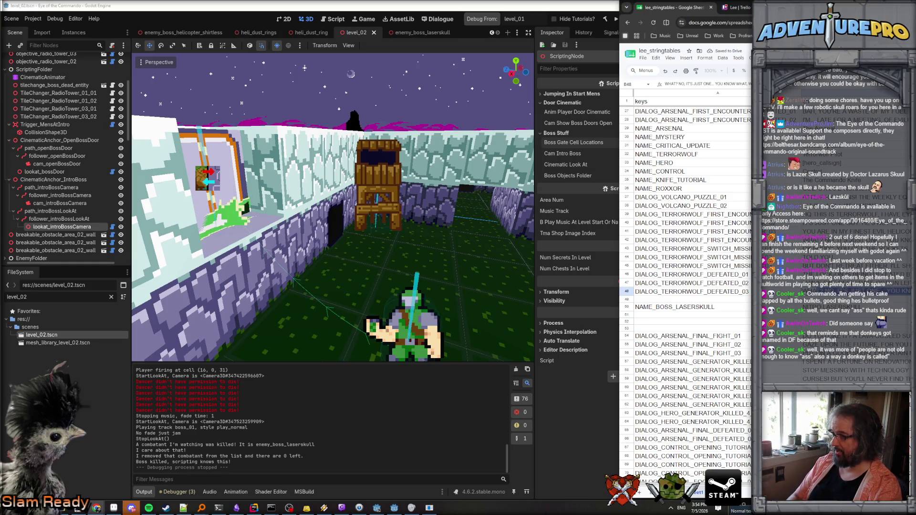
{"action": "type", "text": "WHA"}
{"action": "key", "text": "BackSpace"}
{"action": "key", "text": "BackSpace"}
{"action": "key", "text": "BackSpace"}
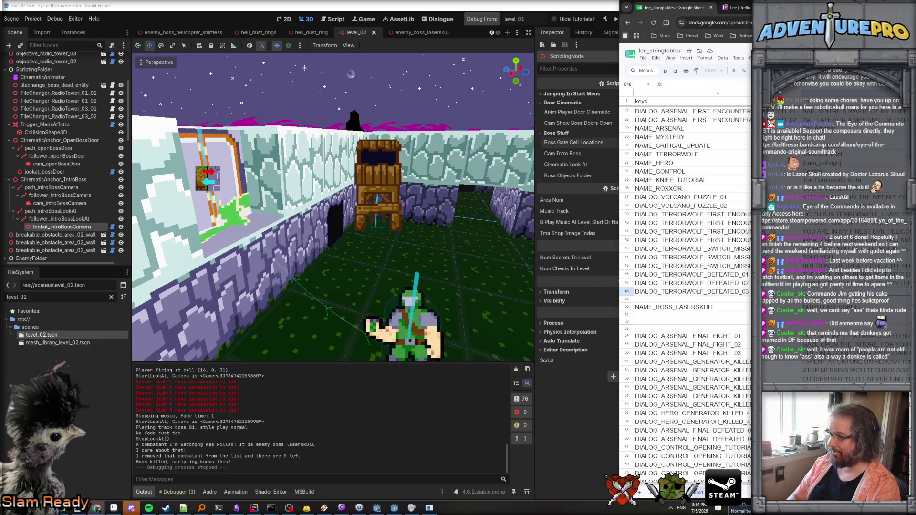
{"action": "key", "text": "ctrl+v"}
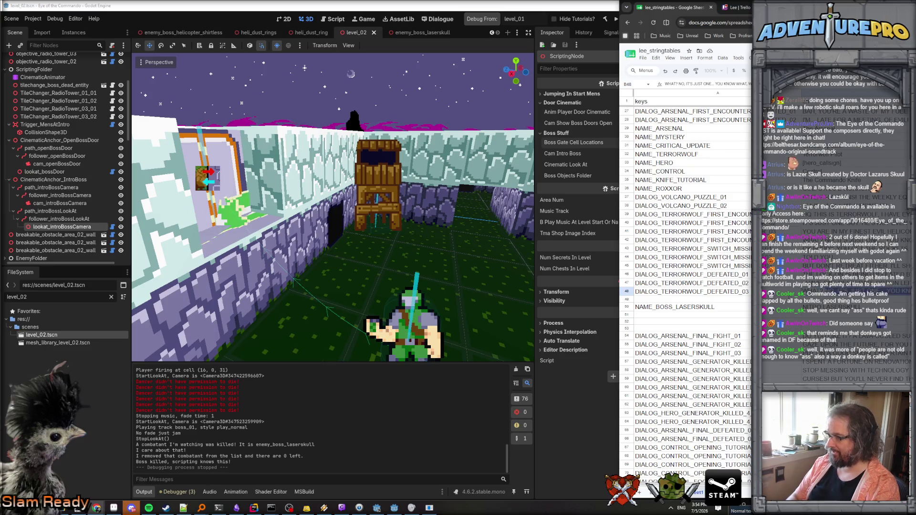
{"action": "key", "text": "ctrl+z"}
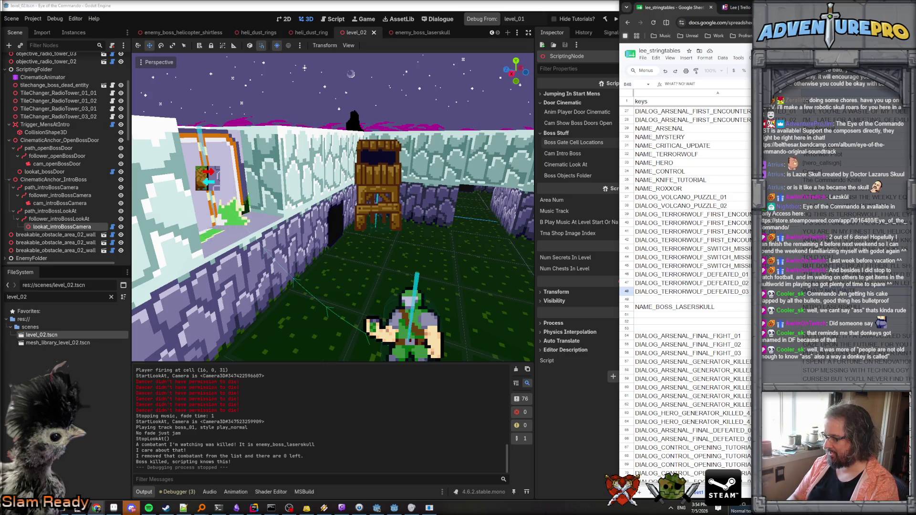
{"action": "type", "text": "! HOW?"}
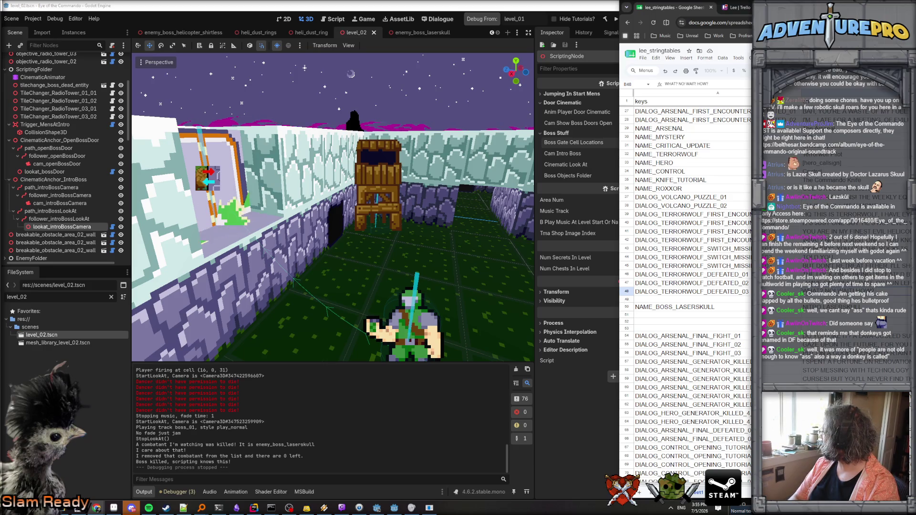
{"action": "type", "text": " WHY"}
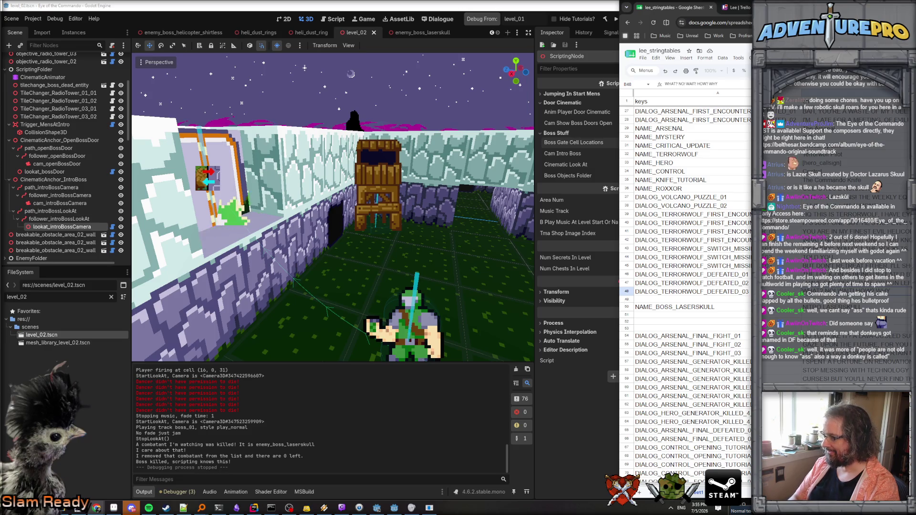
{"action": "type", "text": "..."}
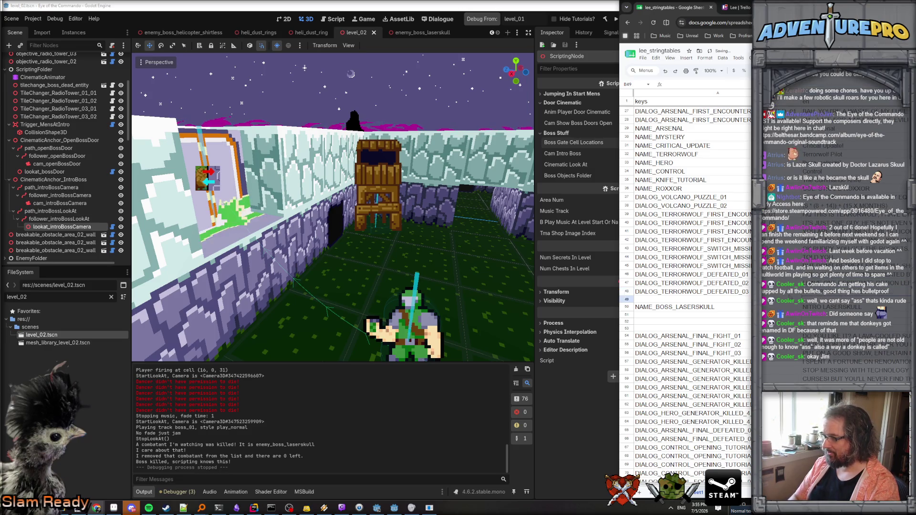
{"action": "left_click", "coordinate": [627, 291]}
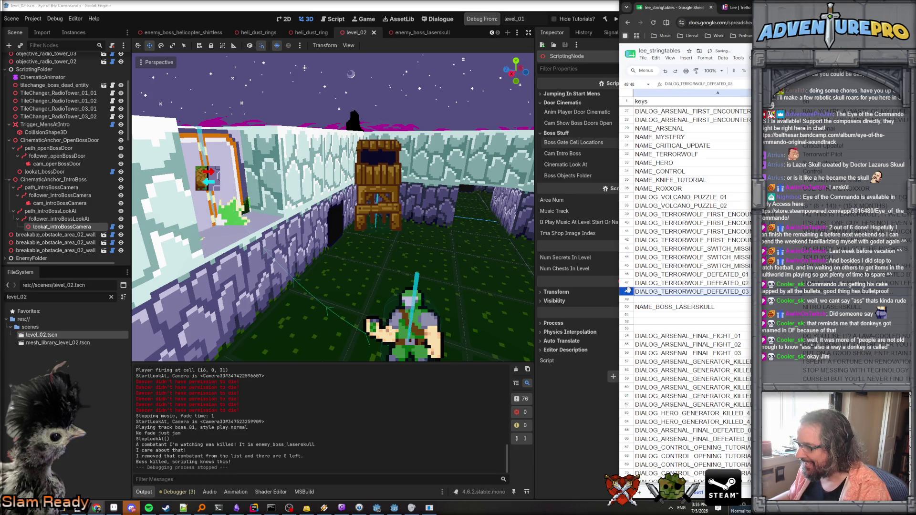
- Copy row 48 into row 49 and rename its key to DIALOG_TERRORWOLF_DEFEATED_04
{"action": "key", "text": "ctrl+c"}
{"action": "left_click", "coordinate": [627, 299]}
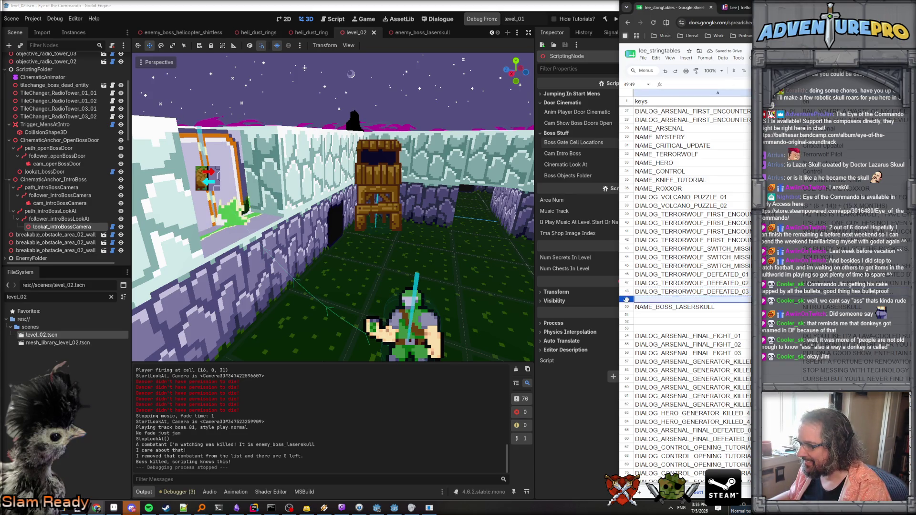
{"action": "key", "text": "ctrl+v"}
{"action": "key", "text": "F2"}
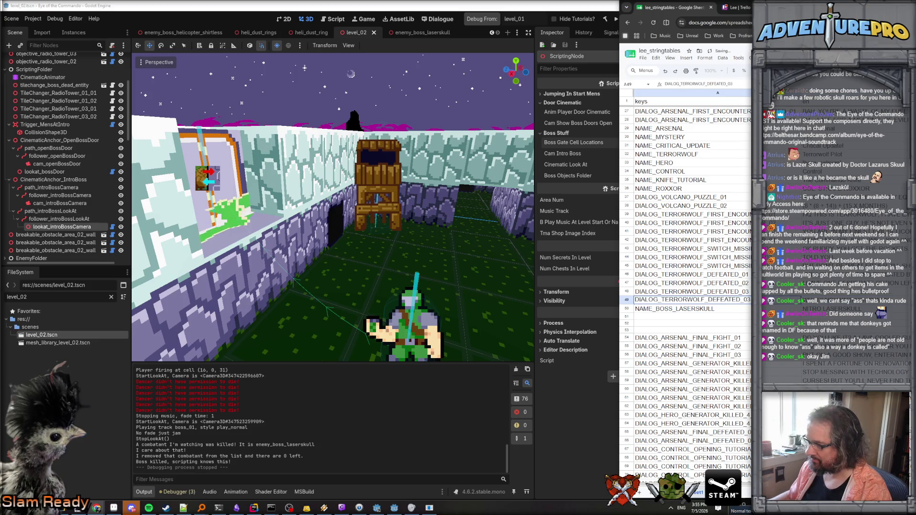
{"action": "key", "text": "BackSpace"}
{"action": "type", "text": "4"}
{"action": "key", "text": "Tab"}
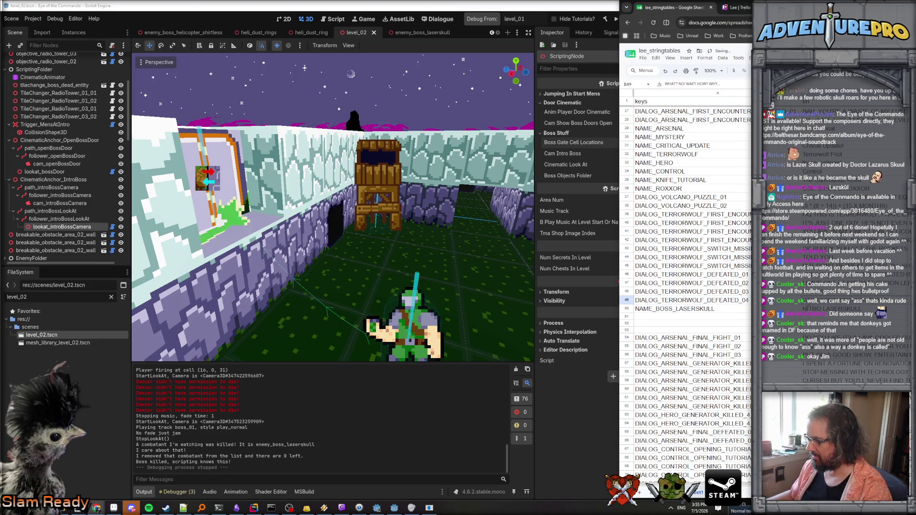
- Write the DEFEATED_04 dialogue starting 'WHY IS THE INFINITE OVERGUN' and compare it with nearby lines
{"action": "type", "text": "WH"}
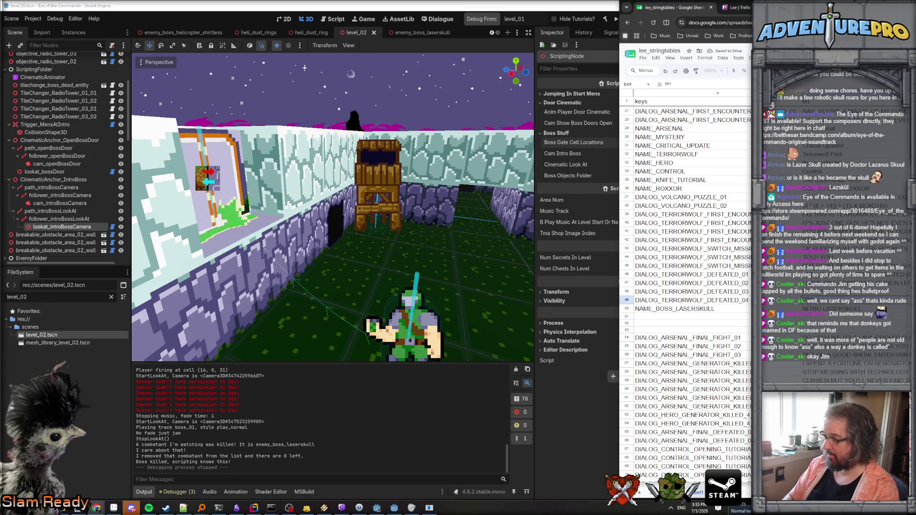
{"action": "type", "text": "Y IS THE INF"}
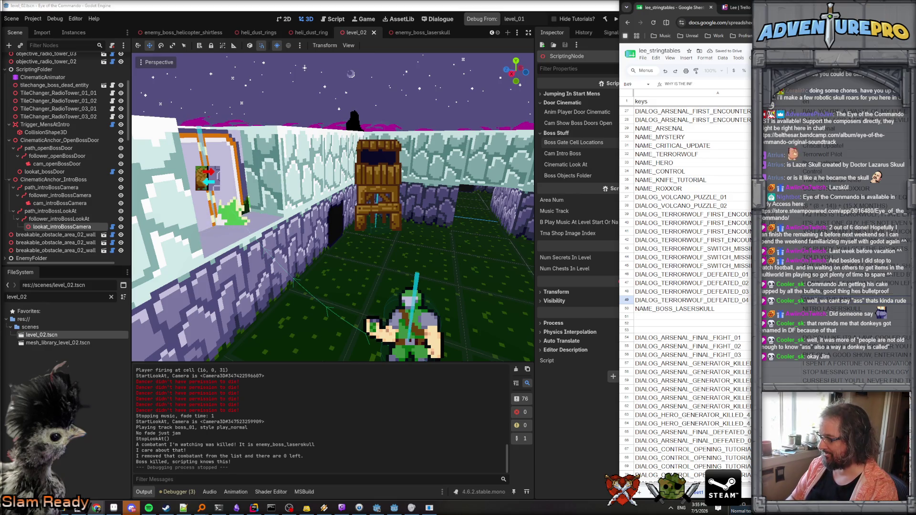
{"action": "type", "text": "INITE OVERGUN HB"}
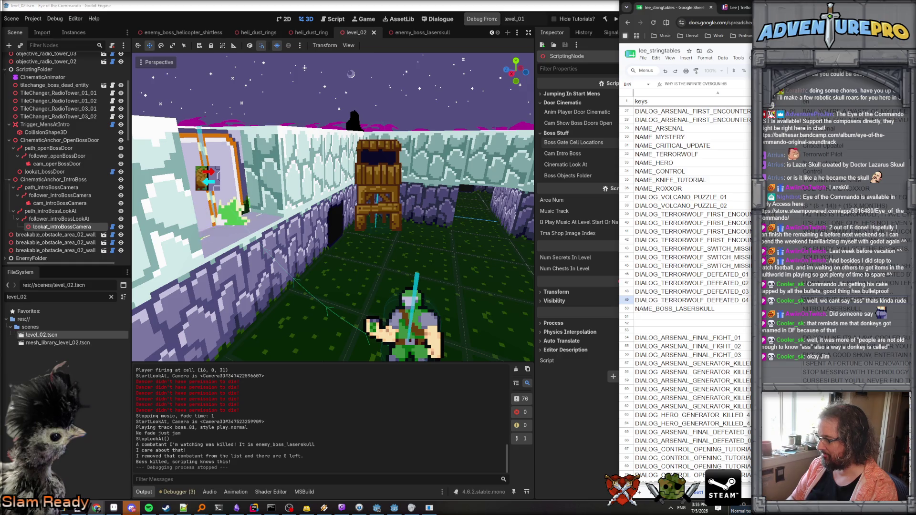
{"action": "key", "text": "BackSpace"}
{"action": "key", "text": "BackSpace"}
{"action": "type", "text": "BUTTON DIRECT"}
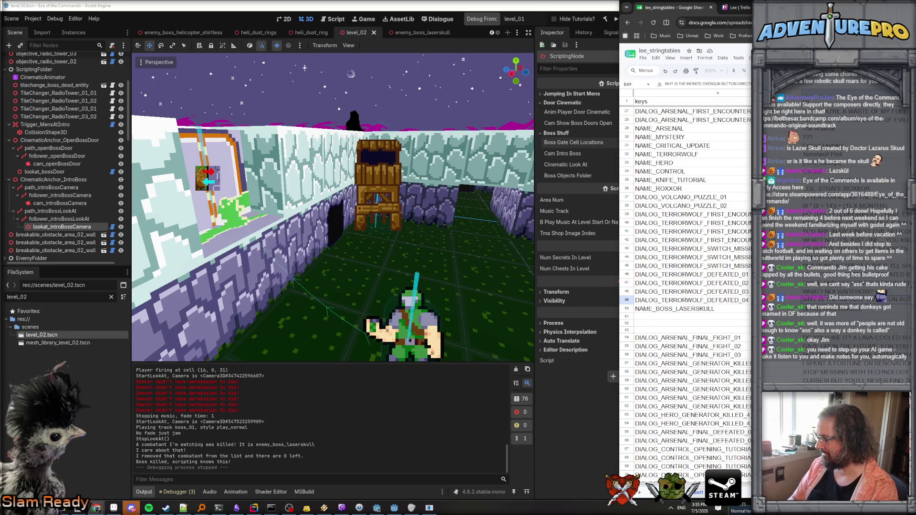
{"action": "key", "text": "Return"}
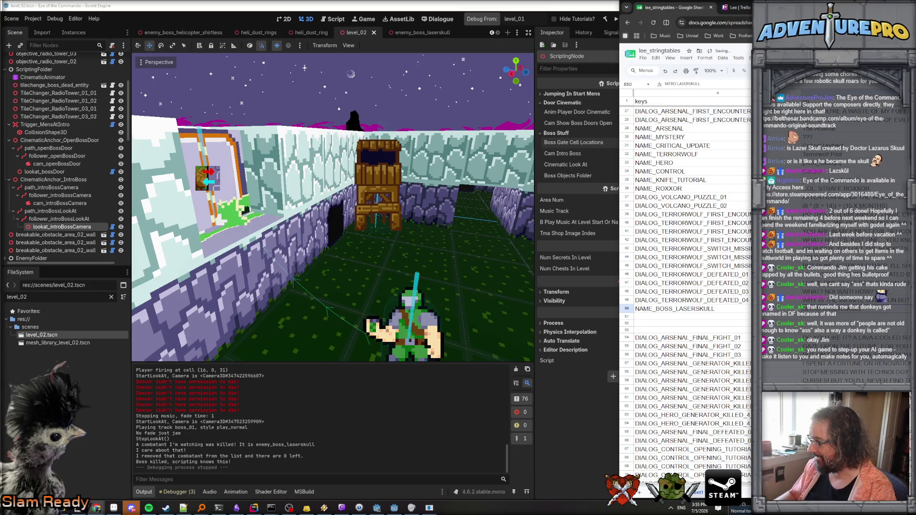
{"action": "key", "text": "Up"}
{"action": "key", "text": "Up"}
{"action": "key", "text": "Up"}
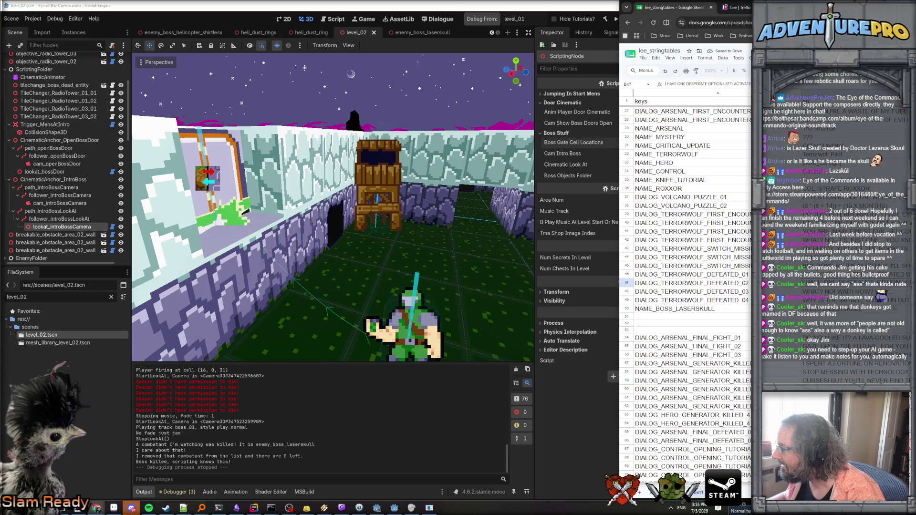
{"action": "left_click", "coordinate": [692, 300]}
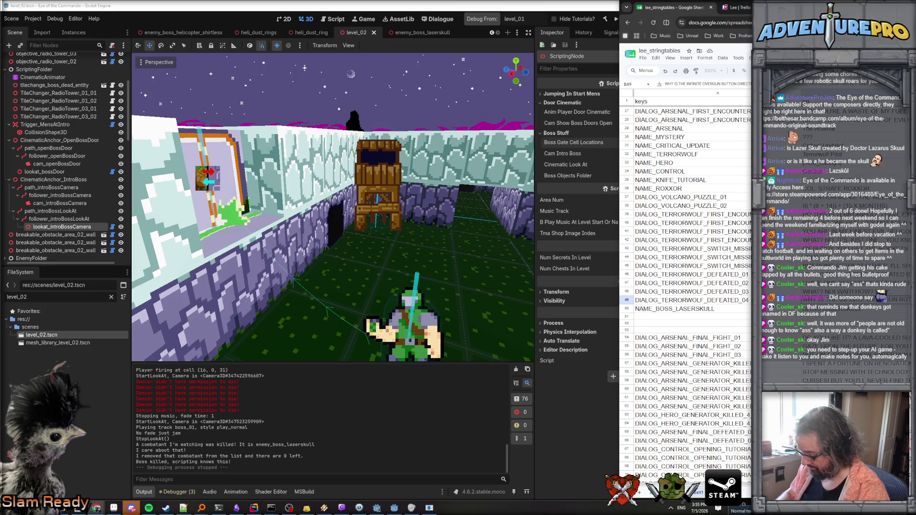
{"action": "key", "text": "Return"}
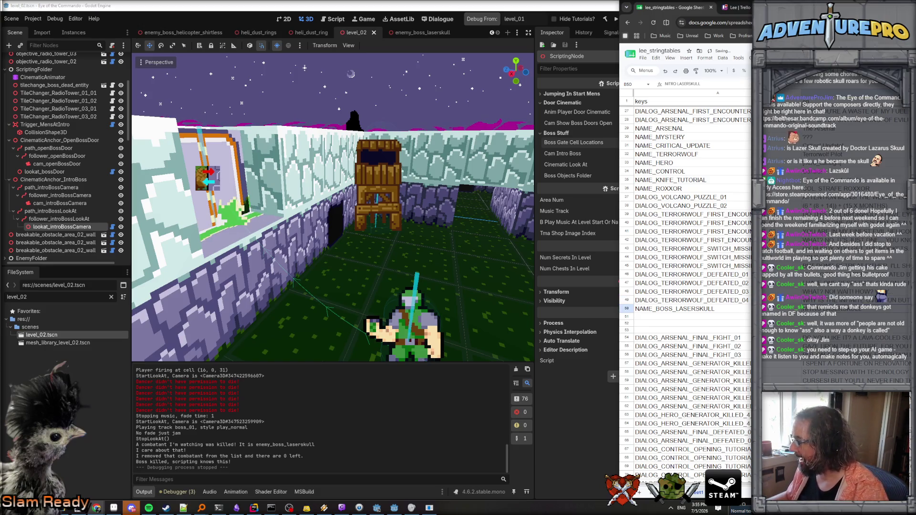
{"action": "left_click", "coordinate": [692, 283]}
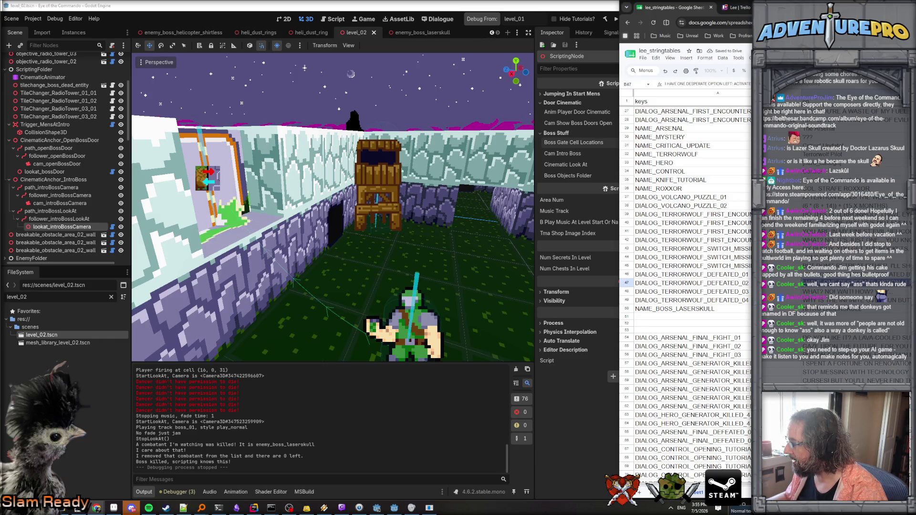
{"action": "left_click", "coordinate": [692, 275]}
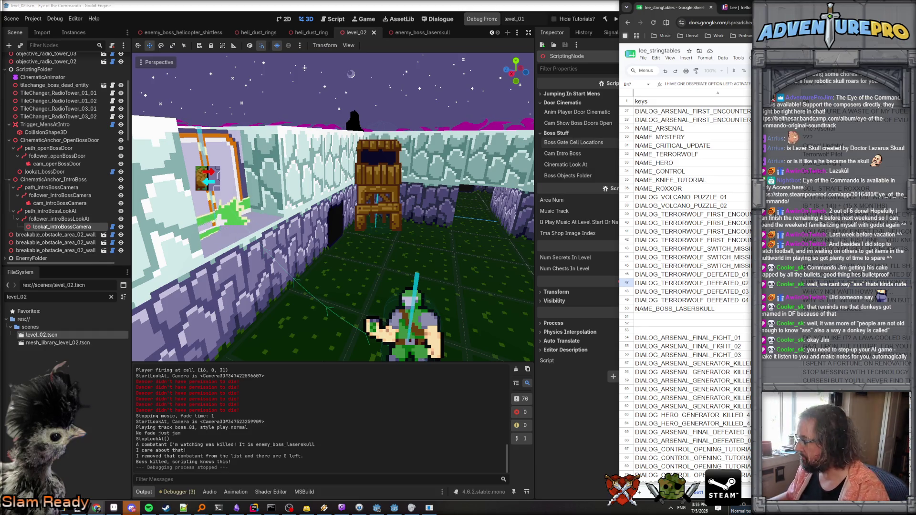
{"action": "key", "text": "Down"}
{"action": "key", "text": "Down"}
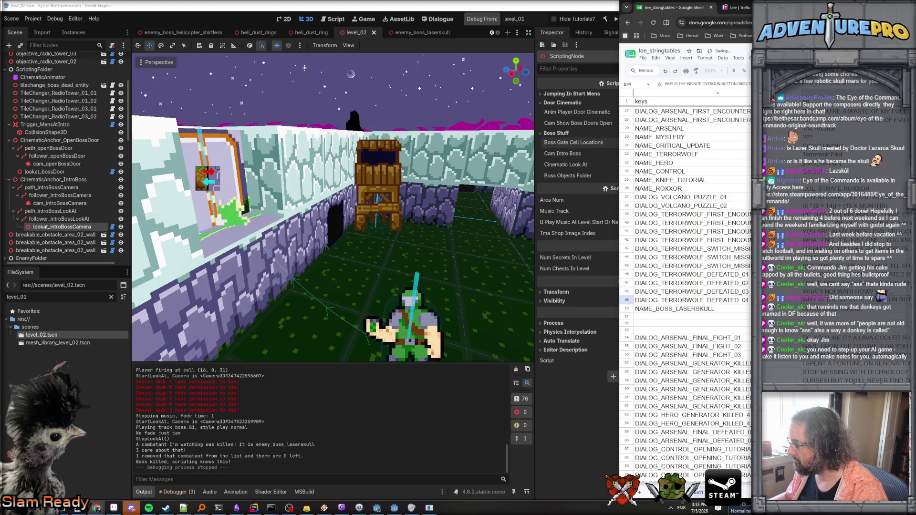
{"action": "left_click", "coordinate": [692, 283]}
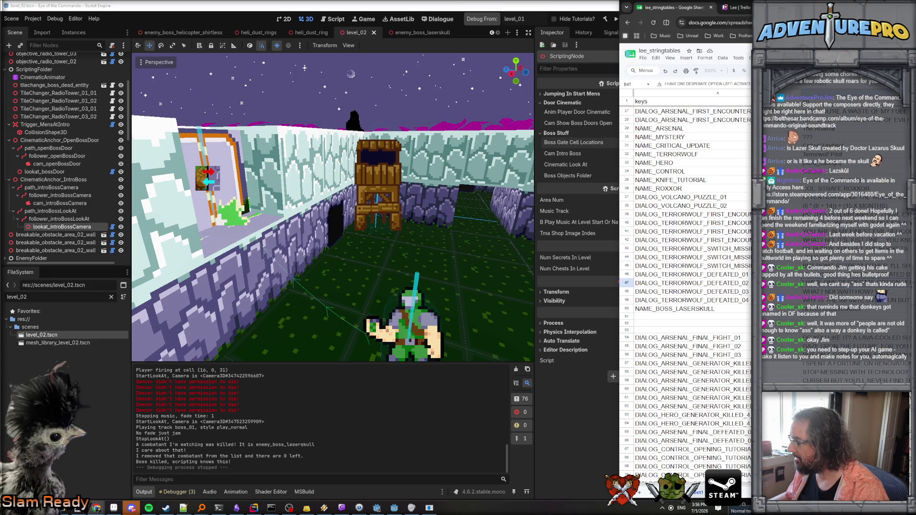
- Add a [color=orange] tag before INFINITE in the DEFEATED_04 dialogue
{"action": "left_click", "coordinate": [692, 300]}
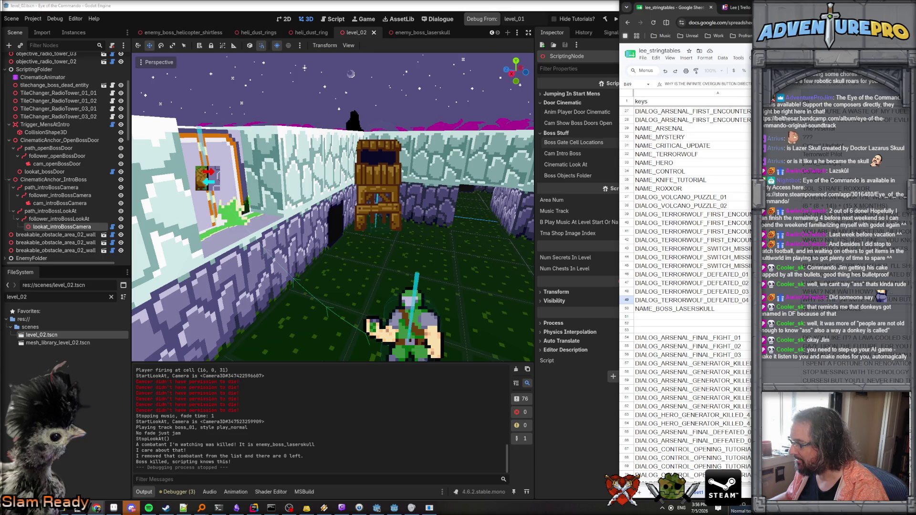
{"action": "key", "text": "ctrl+v"}
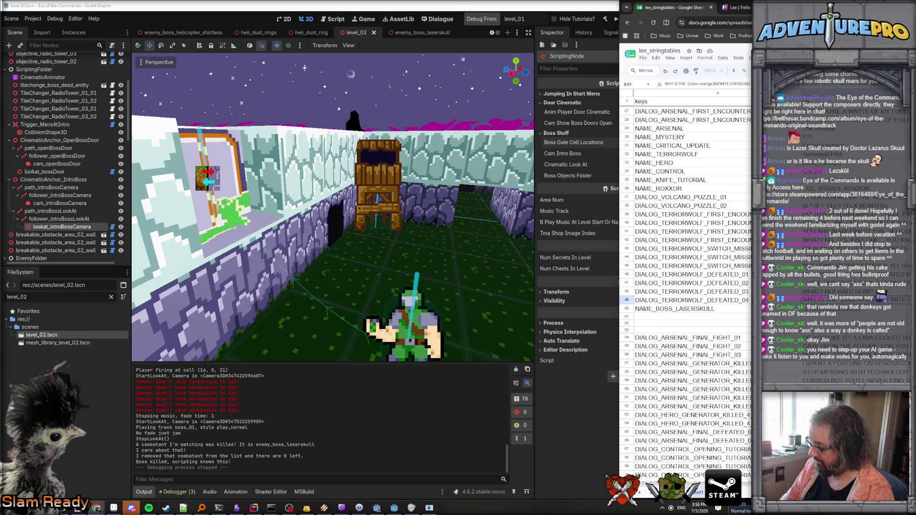
{"action": "key", "text": "Return"}
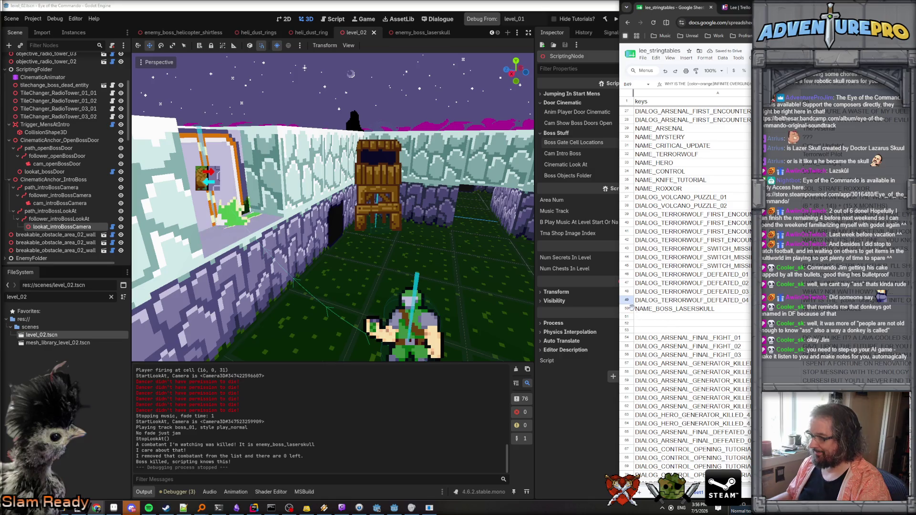
{"action": "left_click", "coordinate": [626, 309]}
{"action": "right_click", "coordinate": [627, 309]}
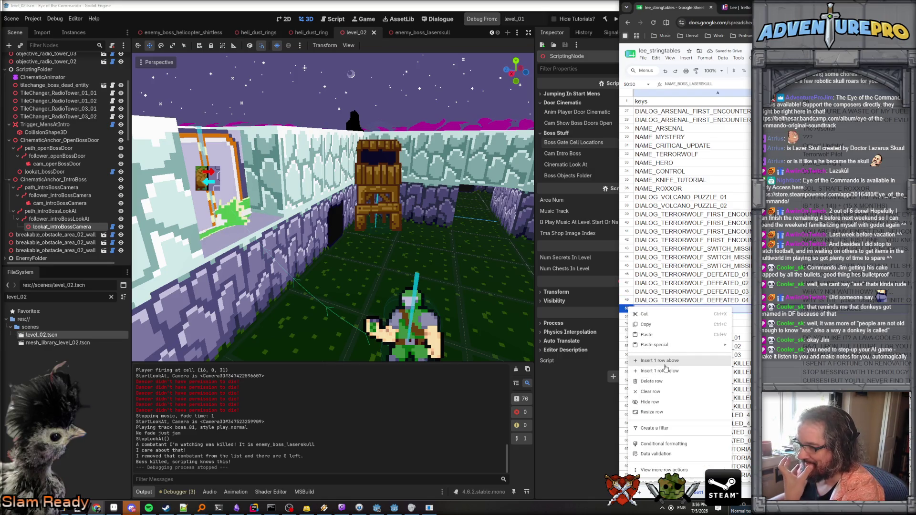
- Add three blank rows above NAME_BOSS_LASERSKULL at row 50, then switch to Rider
{"action": "left_click", "coordinate": [662, 361]}
{"action": "right_click", "coordinate": [627, 317]}
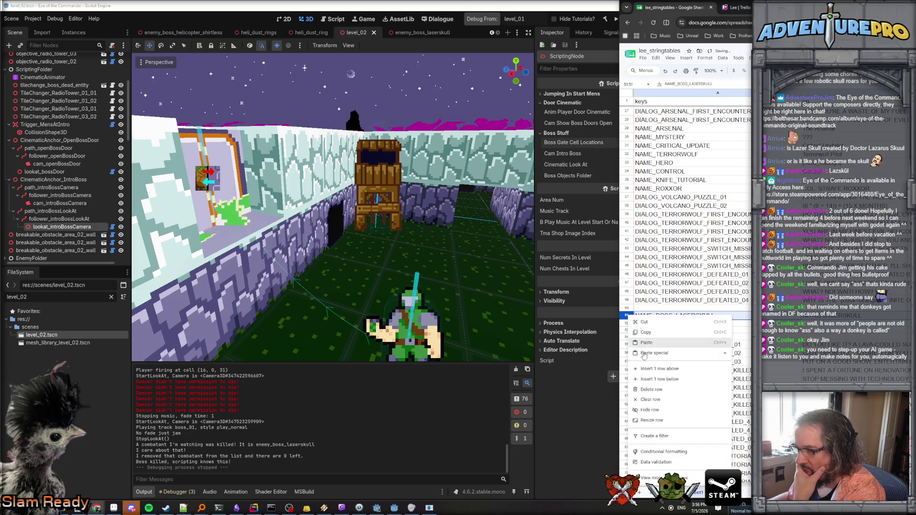
{"action": "left_click", "coordinate": [663, 370]}
{"action": "right_click", "coordinate": [627, 323]}
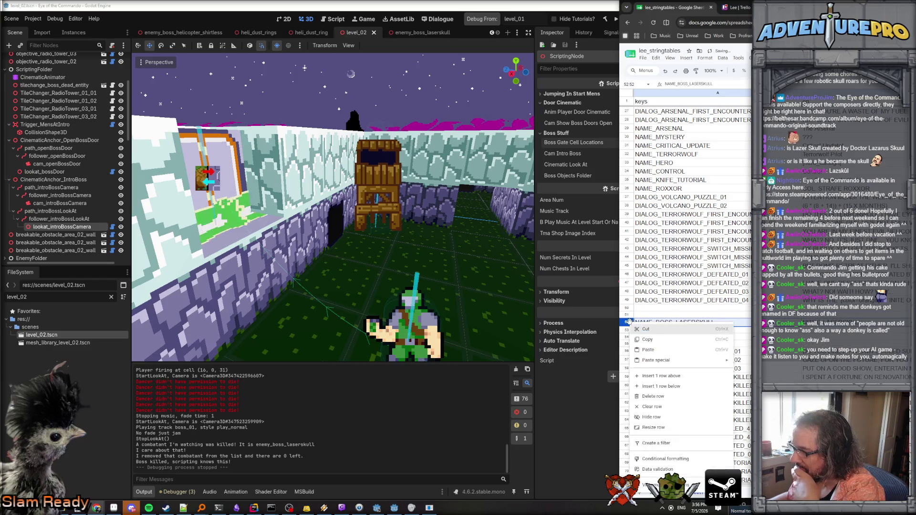
{"action": "left_click", "coordinate": [660, 376]}
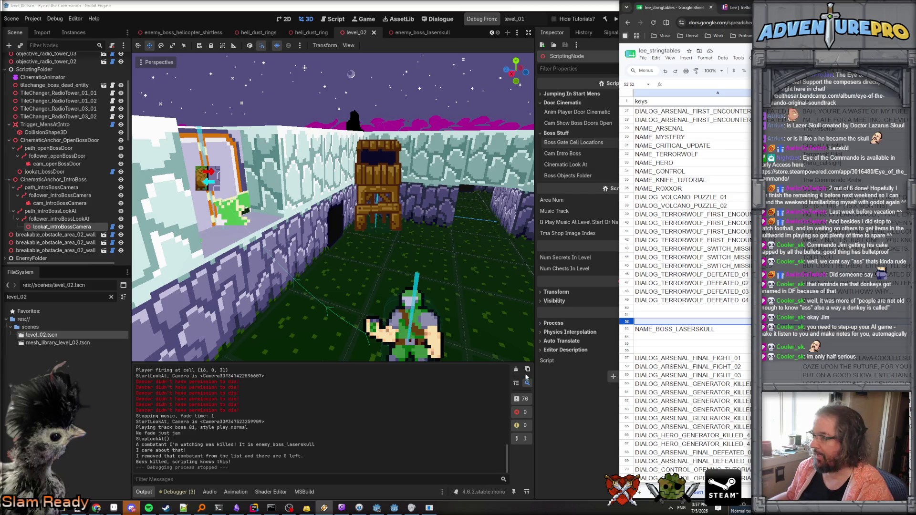
{"action": "left_click", "coordinate": [700, 281]}
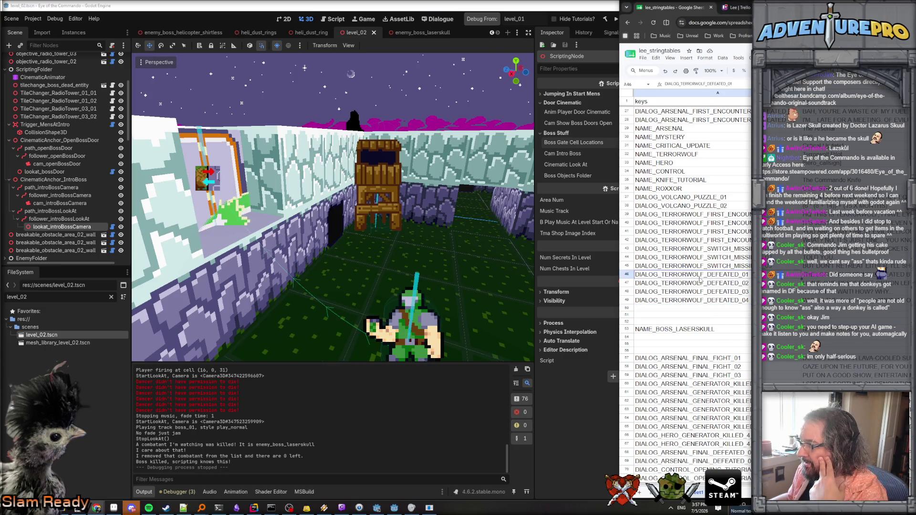
{"action": "left_click", "coordinate": [254, 508]}
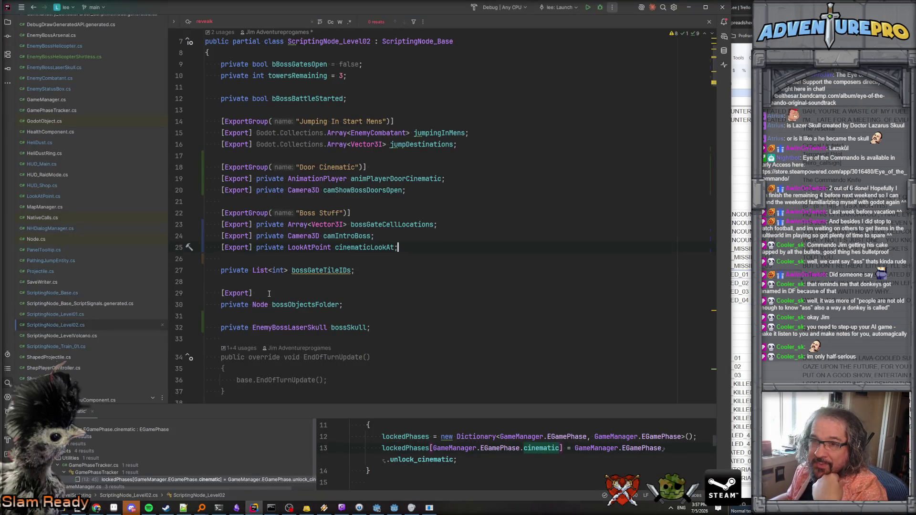
{"action": "double_click", "coordinate": [66, 314]}
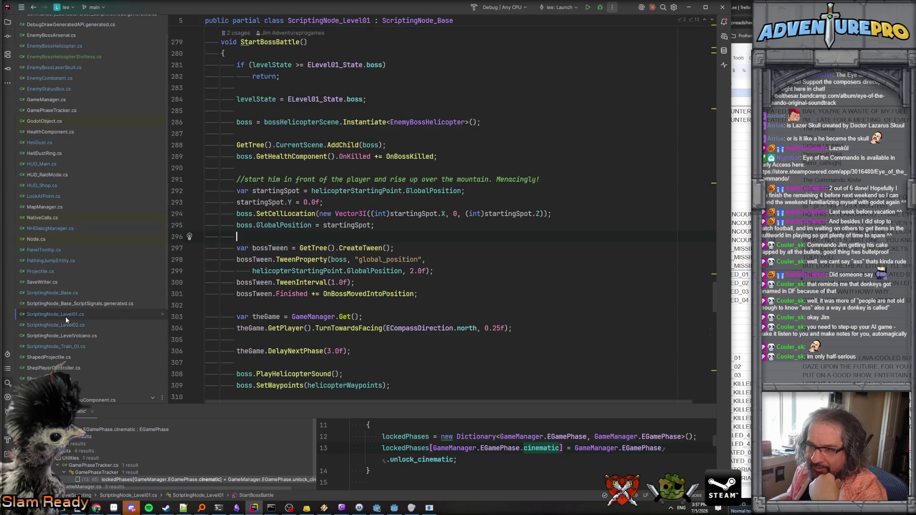
{"action": "scroll", "coordinate": [287, 295], "scroll_direction": "down", "scroll_amount": 10}
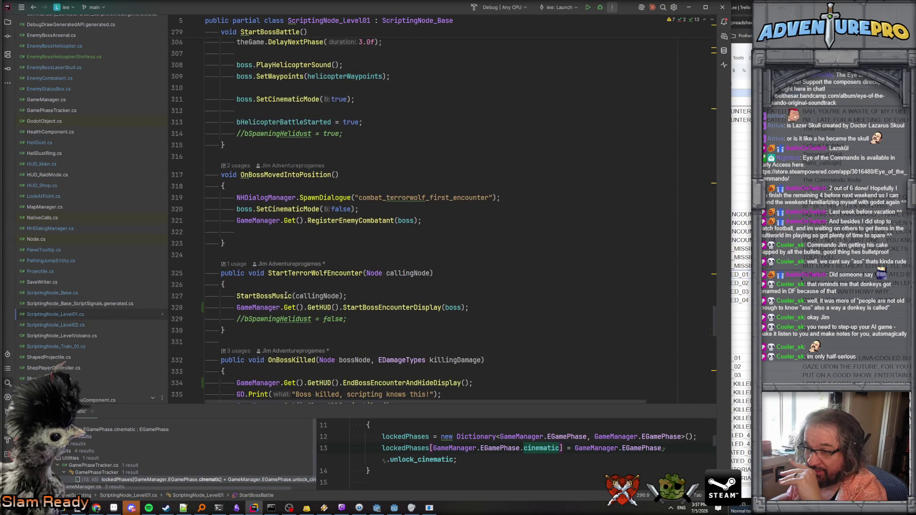
{"action": "scroll", "coordinate": [287, 295], "scroll_direction": "down", "scroll_amount": 3}
{"action": "left_click", "coordinate": [323, 136]}
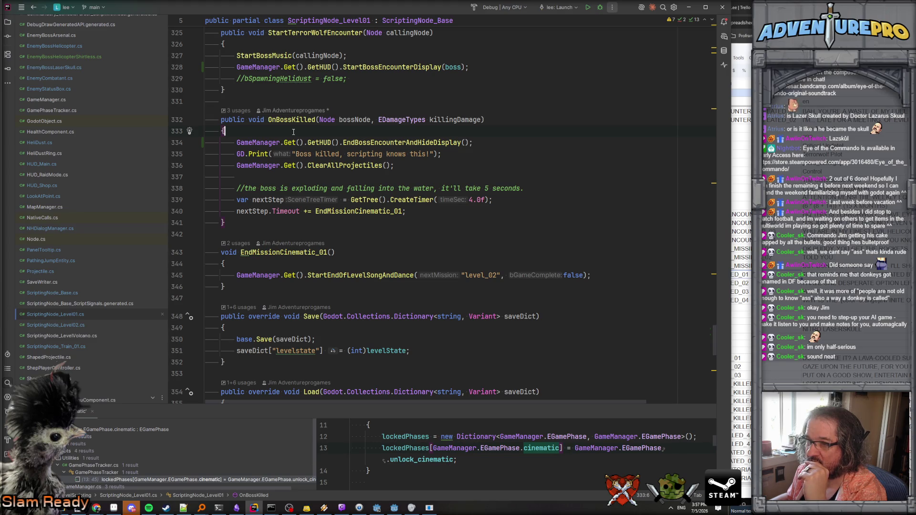
{"action": "double_click", "coordinate": [306, 119]}
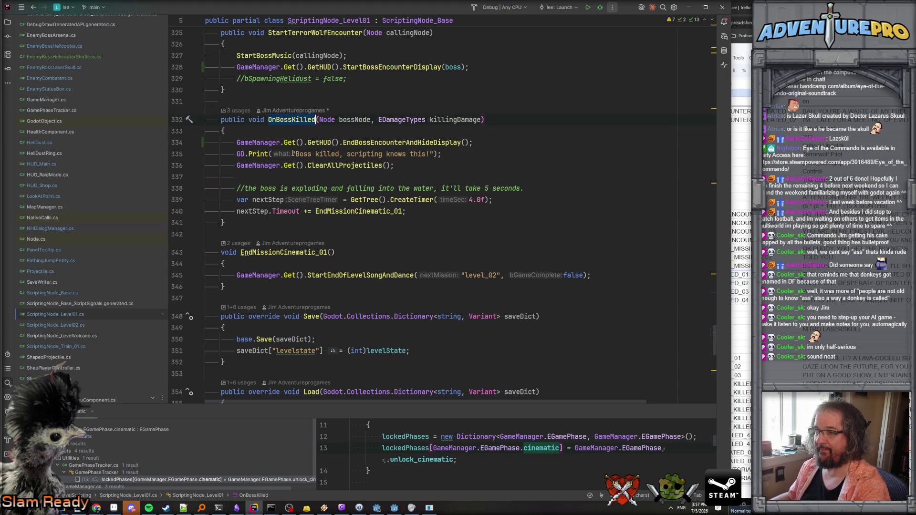
{"action": "key", "text": "ctrl+shift+f"}
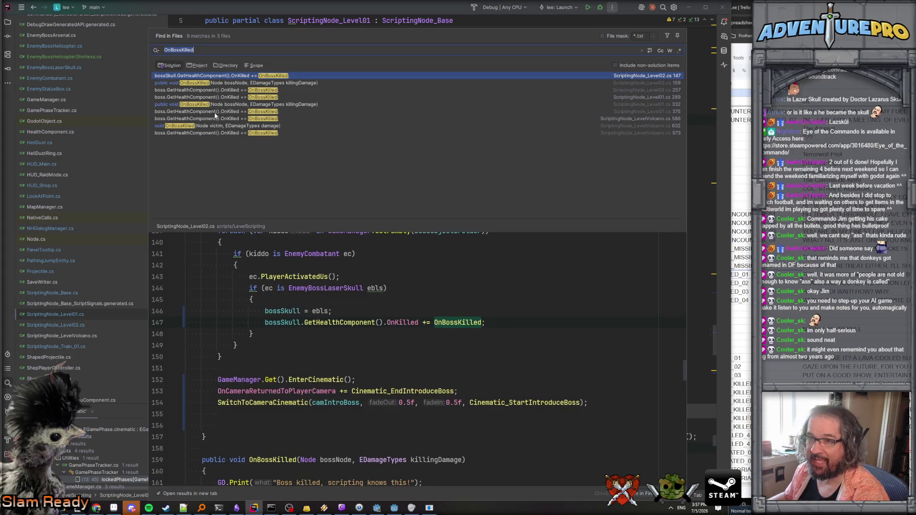
{"action": "left_click", "coordinate": [216, 111]}
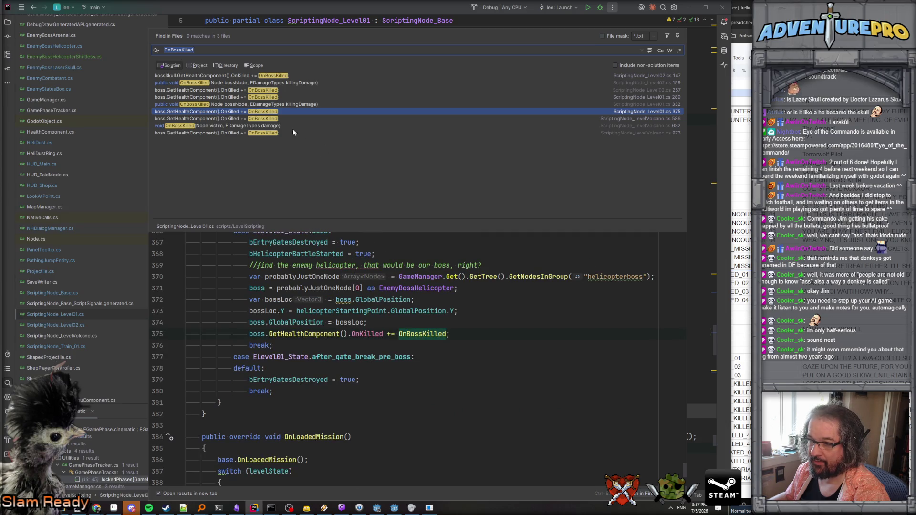
{"action": "left_click", "coordinate": [268, 118]}
{"action": "left_click", "coordinate": [265, 114]}
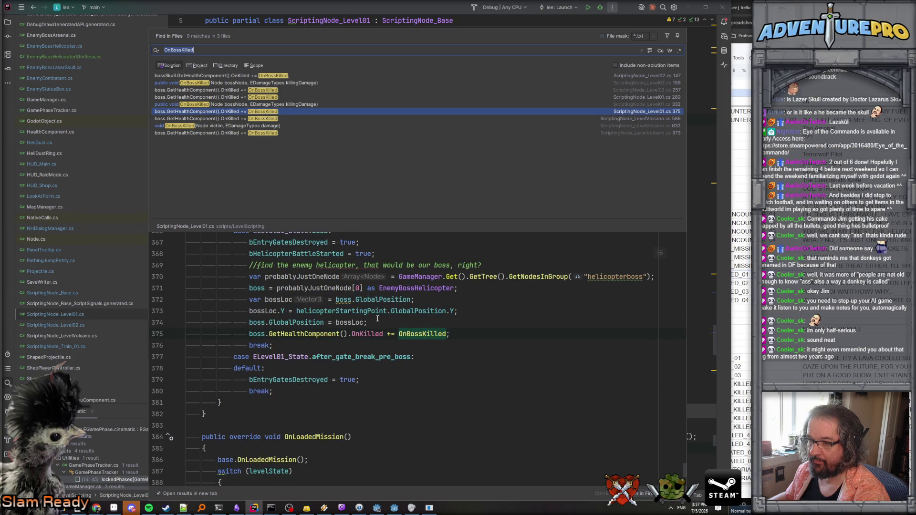
{"action": "double_click", "coordinate": [239, 104]}
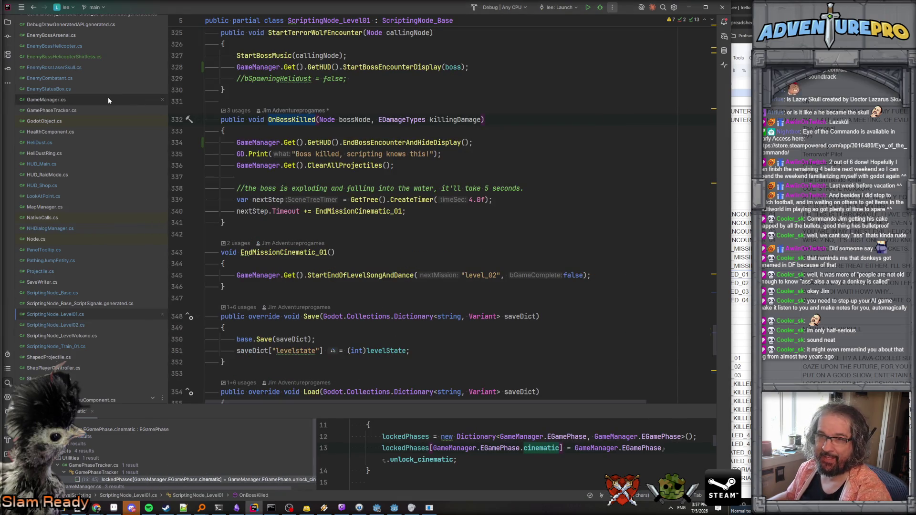
- Find every override of DoSomethingElseInsteadOfDieWhenKilled from EnemyCombatant.cs across the solution
{"action": "double_click", "coordinate": [60, 76]}
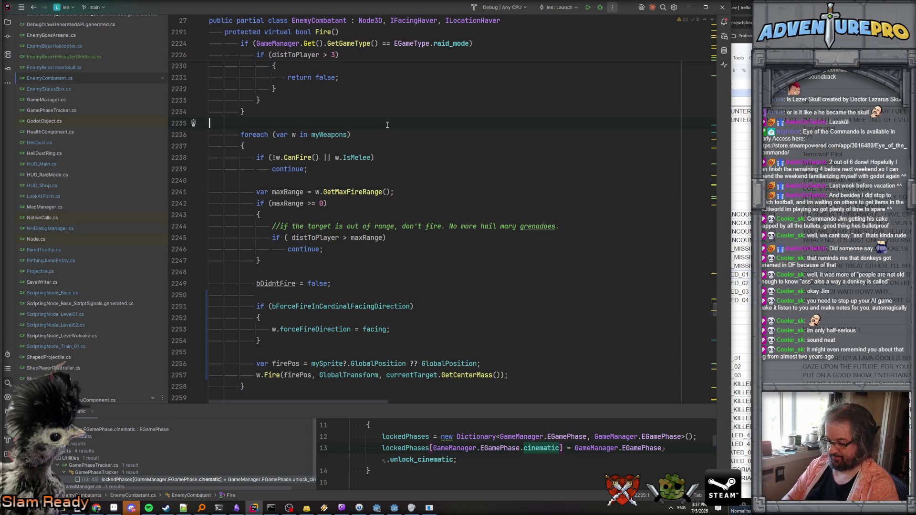
{"action": "key", "text": "ctrl+f"}
{"action": "type", "text": "dosomething"}
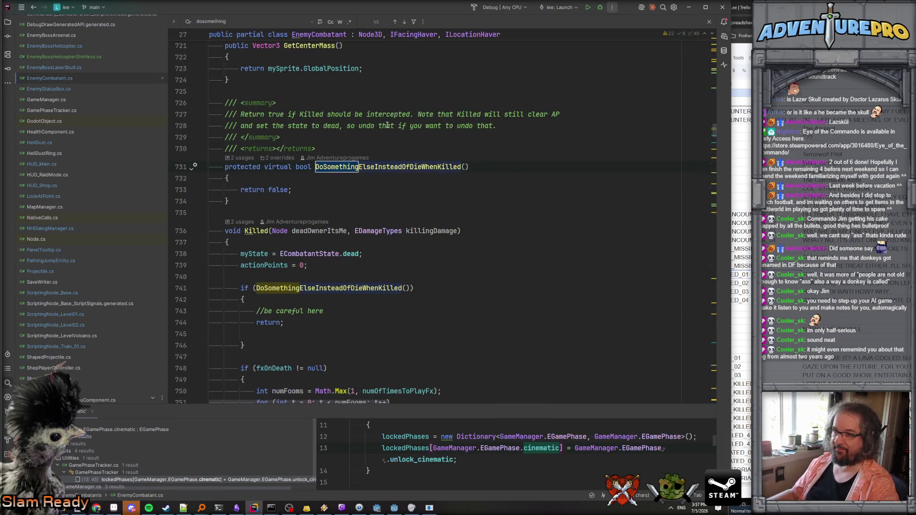
{"action": "double_click", "coordinate": [389, 167]}
{"action": "key", "text": "ctrl+shift+f"}
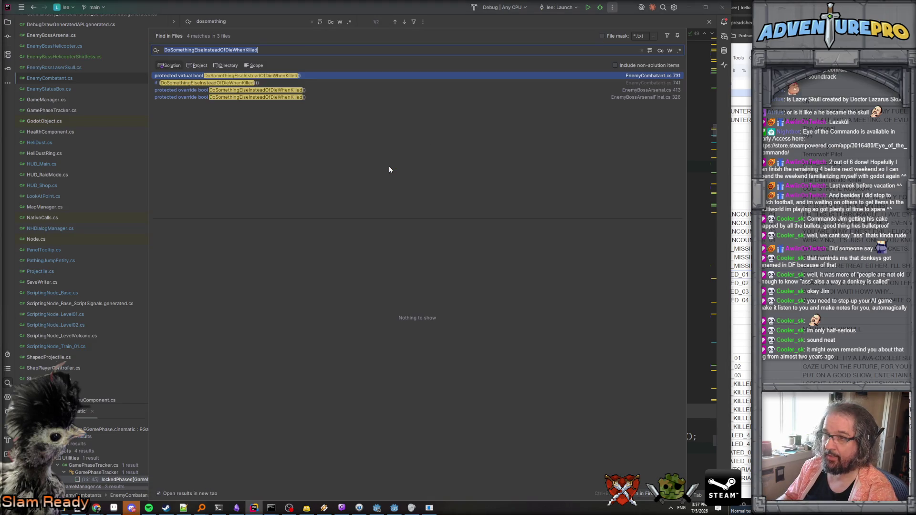
{"action": "key", "text": "Down"}
{"action": "key", "text": "Down"}
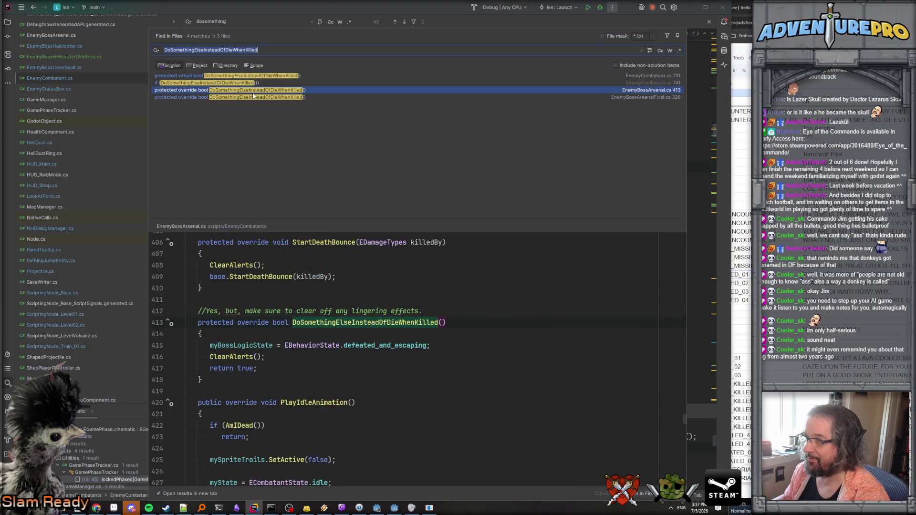
{"action": "left_click", "coordinate": [259, 97]}
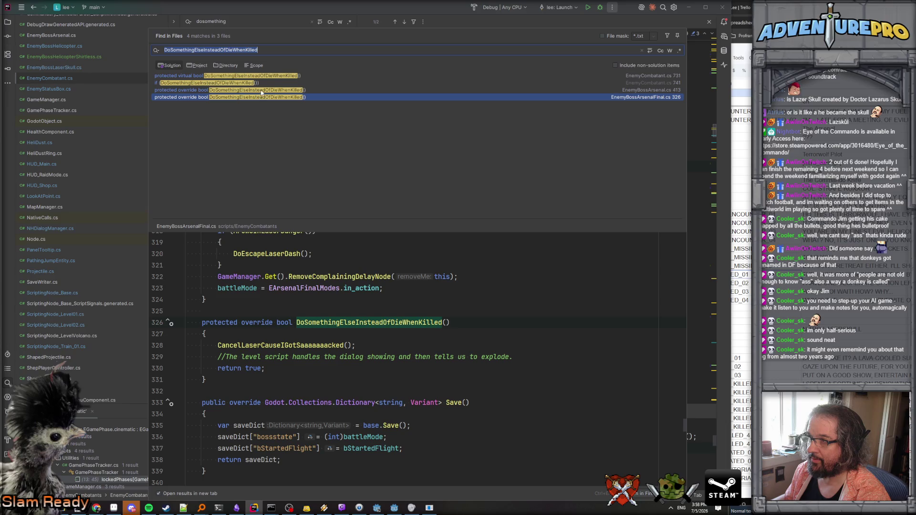
{"action": "left_click", "coordinate": [260, 77]}
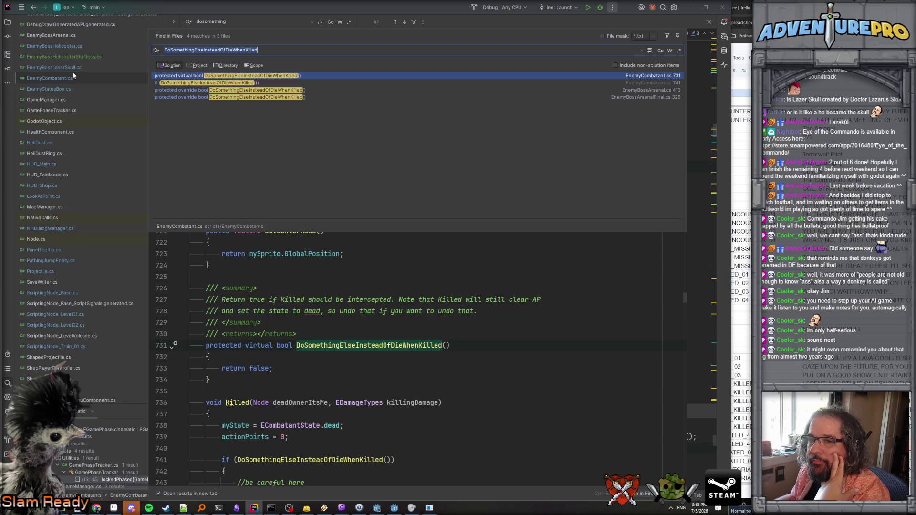
- Open EnemyBossHelicopter.cs and add a new line after its Load method
{"action": "double_click", "coordinate": [69, 50]}
{"action": "scroll", "coordinate": [353, 267], "scroll_direction": "down", "scroll_amount": 5}
{"action": "left_click", "coordinate": [353, 266]}
{"action": "key", "text": "ctrl+End"}
{"action": "left_click", "coordinate": [254, 313]}
{"action": "key", "text": "Return"}
{"action": "key", "text": "Return"}
- Add a DoSomethingElseInsteadOfDieWhenKilled override to the helicopter that returns true
{"action": "type", "text": "override"}
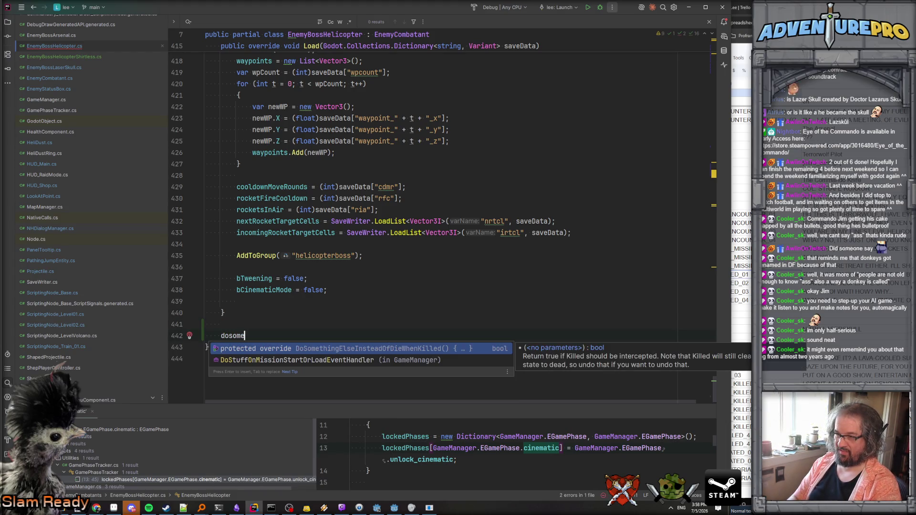
{"action": "key", "text": "Return"}
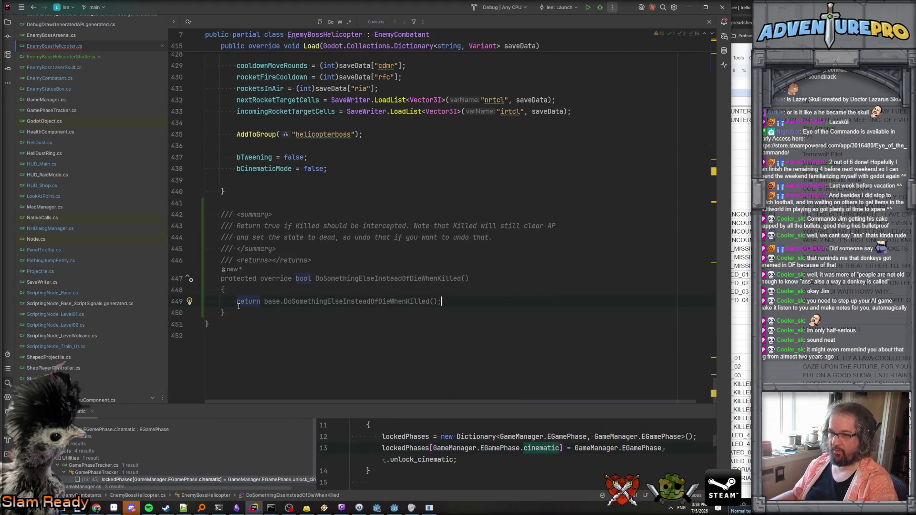
{"action": "left_click_drag", "start_coordinate": [264, 302], "coordinate": [441, 302]}
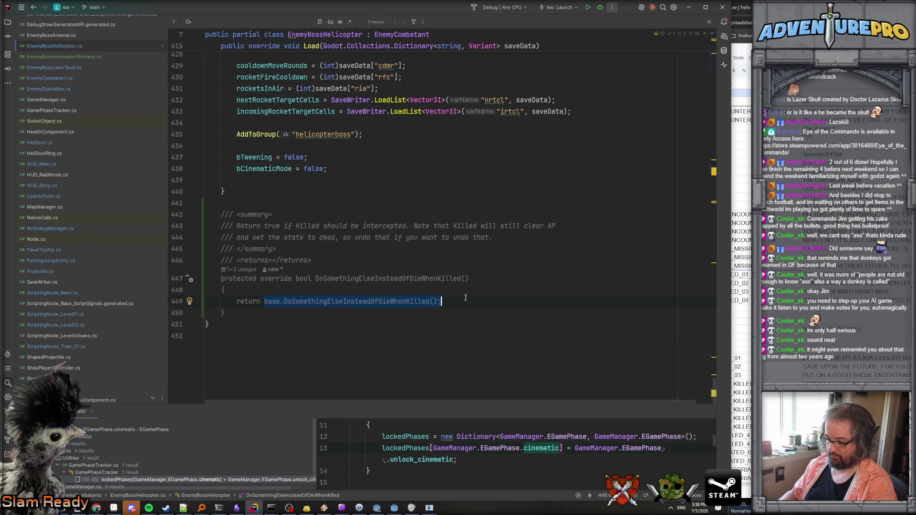
{"action": "type", "text": "true;"}
{"action": "left_click", "coordinate": [403, 258]}
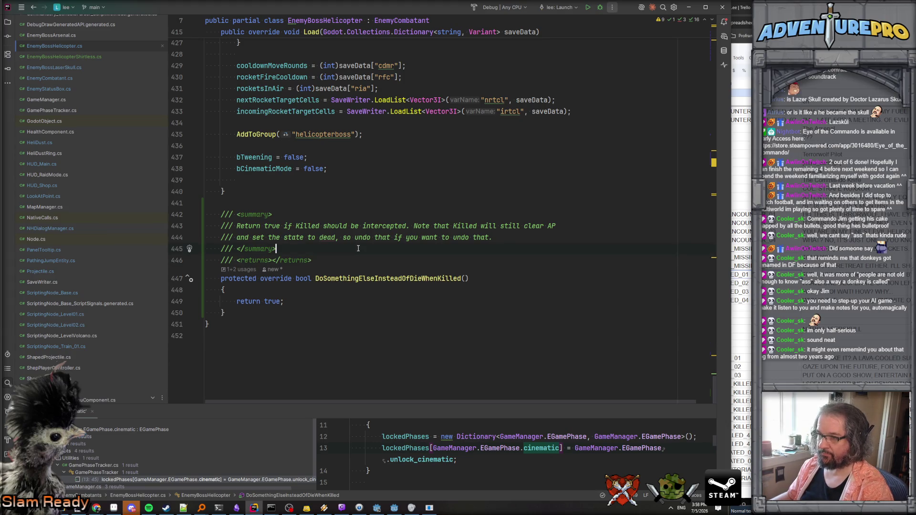
- Go back and open ScriptingNode_Level01.cs from the project tree
{"action": "scroll", "coordinate": [358, 249], "scroll_direction": "up", "scroll_amount": 3}
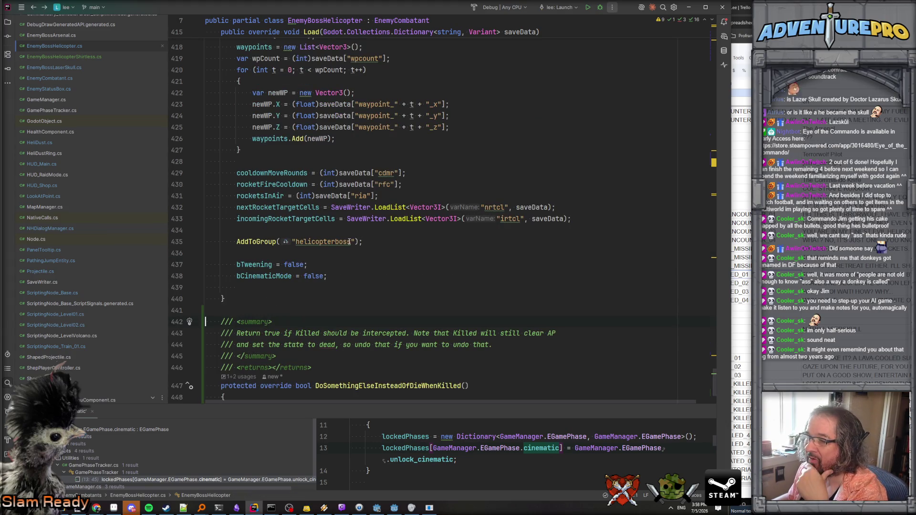
{"action": "key", "text": "ctrl+minus"}
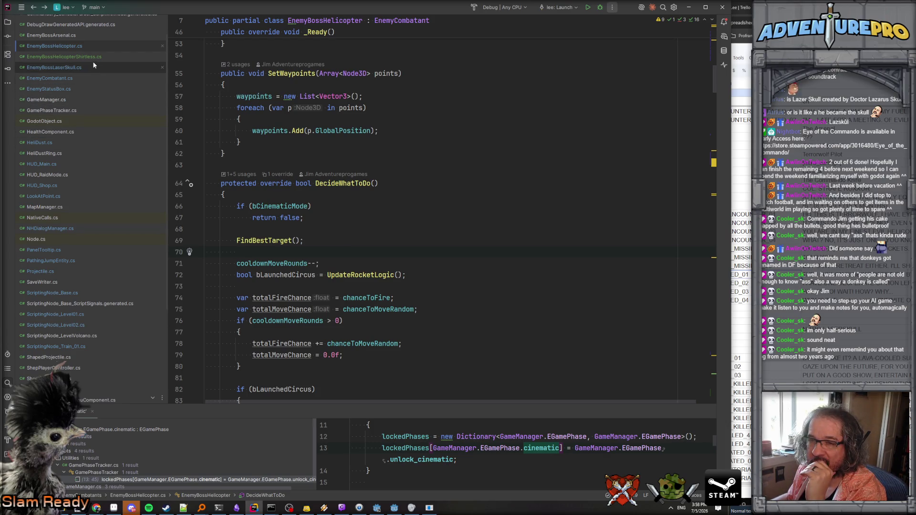
{"action": "left_click", "coordinate": [84, 315]}
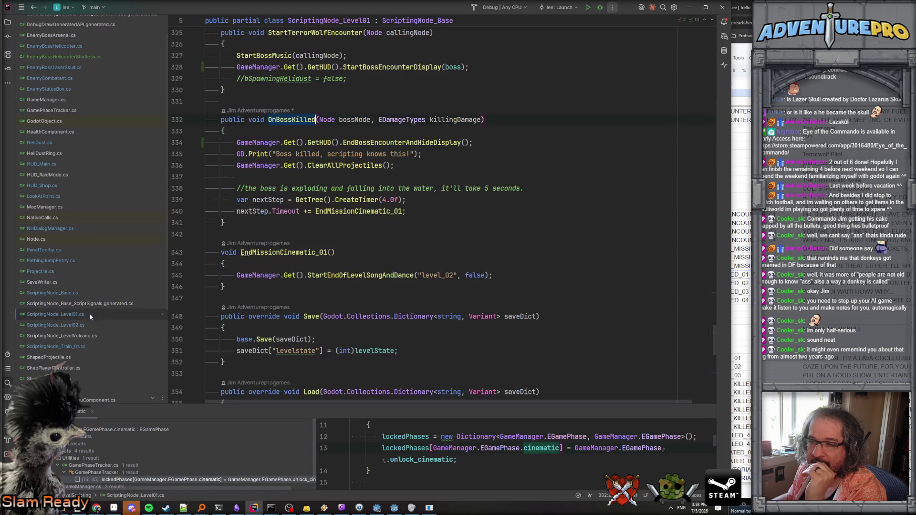
- Paste a SpawnDialogue call into OnBossKilled after ClearAllProjectiles
{"action": "scroll", "coordinate": [334, 167], "scroll_direction": "up", "scroll_amount": 1}
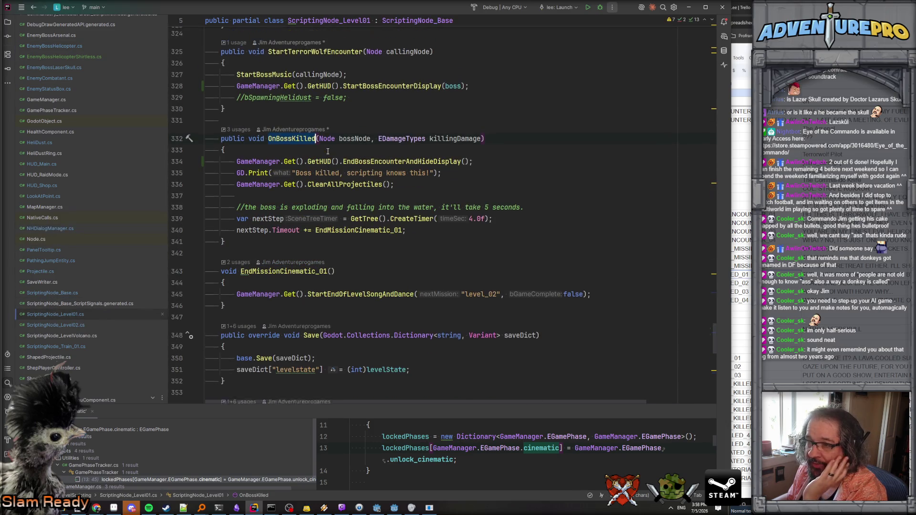
{"action": "left_click", "coordinate": [382, 176]}
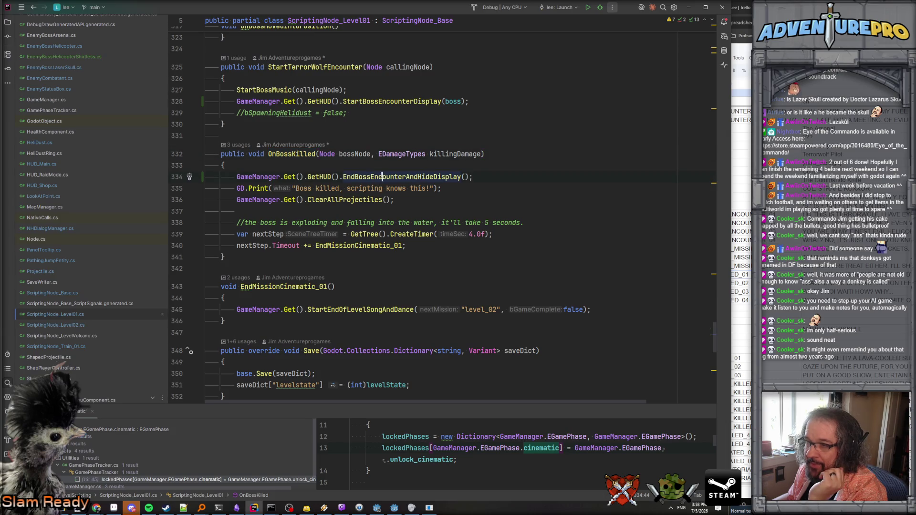
{"action": "left_click", "coordinate": [380, 204]}
{"action": "key", "text": "Down"}
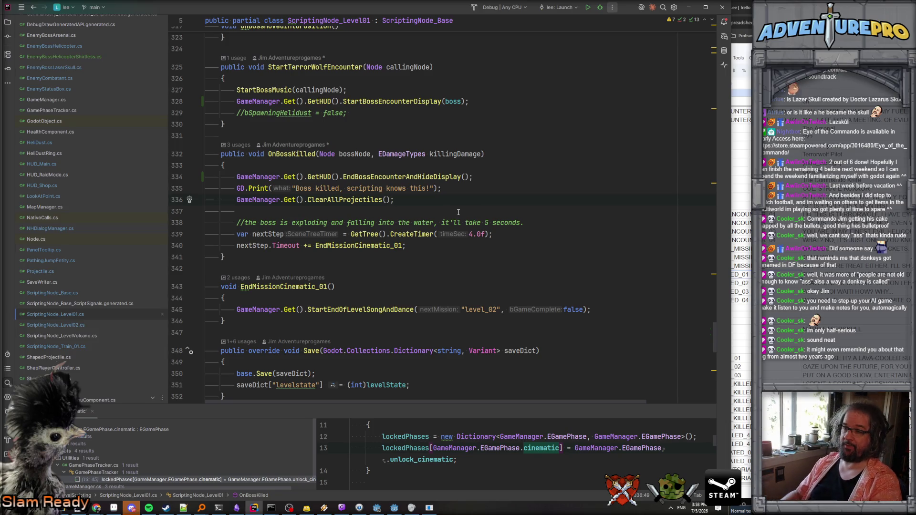
{"action": "key", "text": "Return"}
{"action": "key", "text": "Return"}
{"action": "key", "text": "Up"}
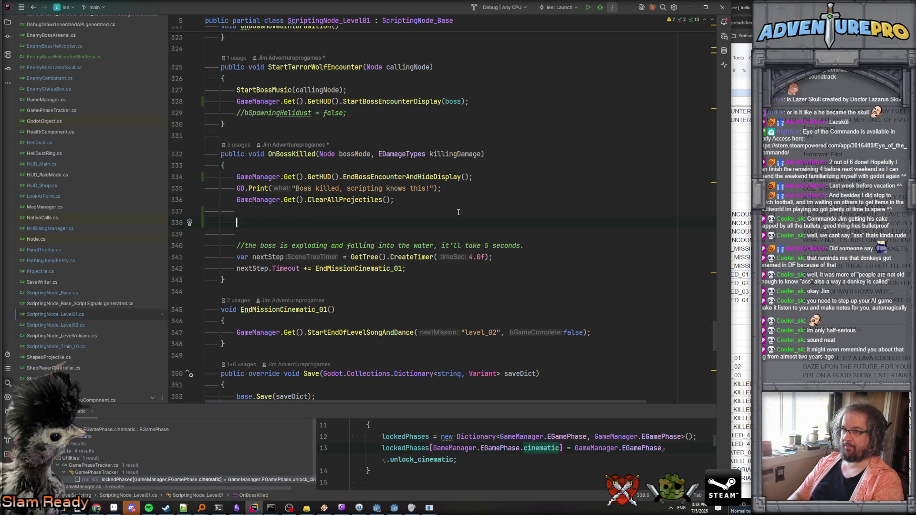
{"action": "key", "text": "ctrl+f"}
{"action": "type", "text": "dialog"}
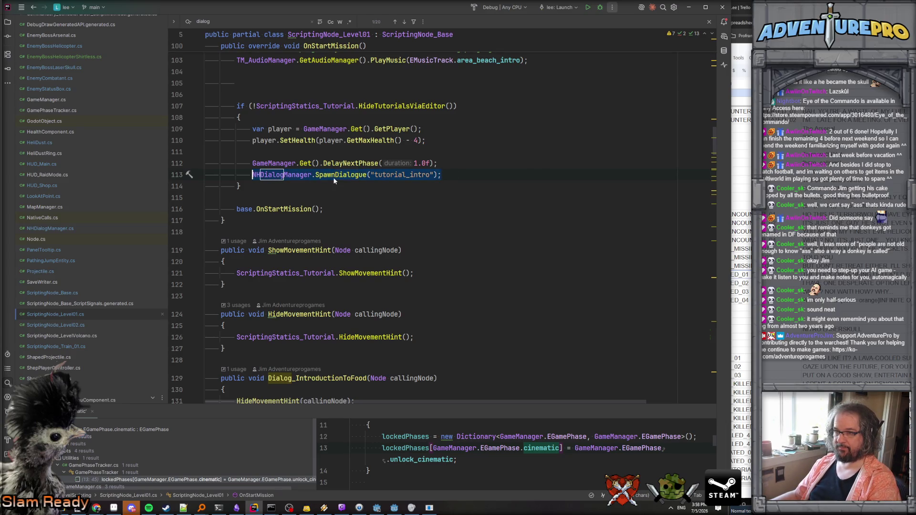
{"action": "key", "text": "ctrl+minus"}
{"action": "key", "text": "Return"}
{"action": "type", "text": "NHDialogManager.SpawnDialogue(\"tutorial_intro\");"}
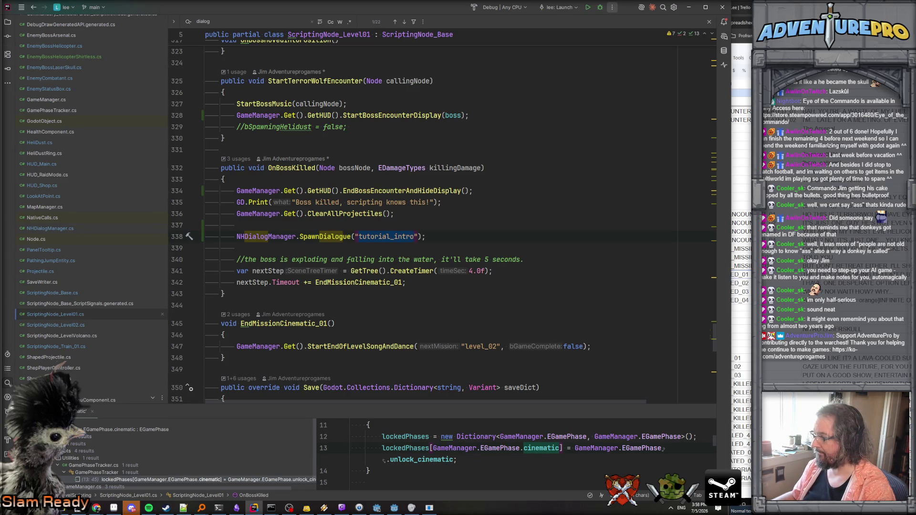
- Check the string table, then copy the combat_terrorwolf_first_encounter dialogue key
{"action": "key", "text": "alt+Tab"}
{"action": "key", "text": "ctrl+Tab"}
{"action": "key", "text": "ctrl+shift+Tab"}
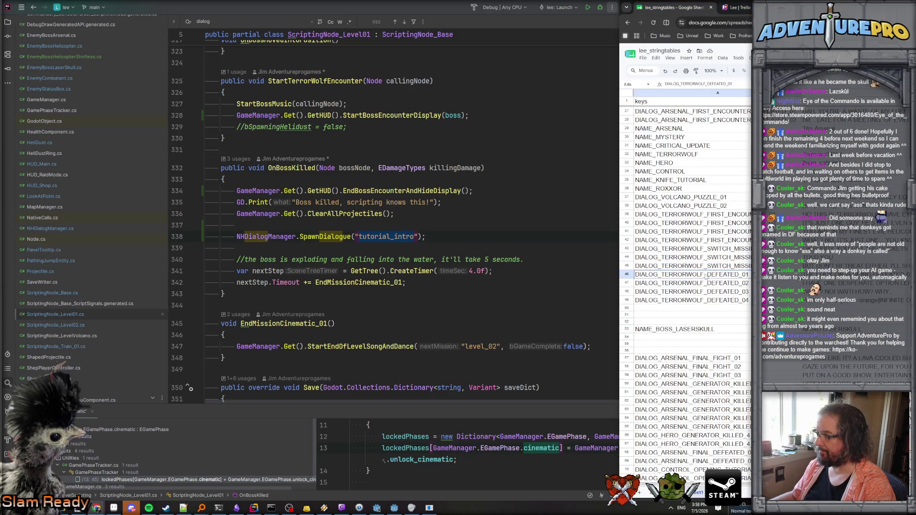
{"action": "left_click", "coordinate": [387, 237]}
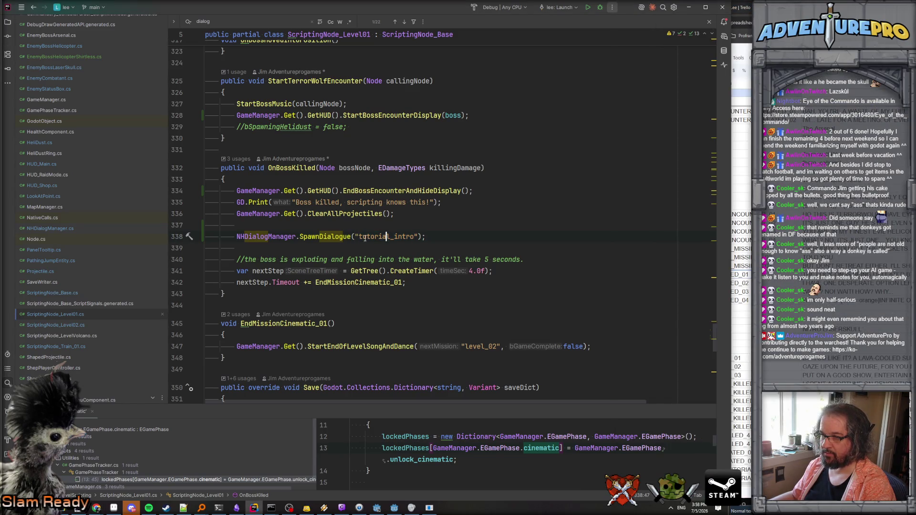
{"action": "left_click_drag", "start_coordinate": [359, 237], "coordinate": [379, 237]}
{"action": "scroll", "coordinate": [395, 224], "scroll_direction": "up", "scroll_amount": 3}
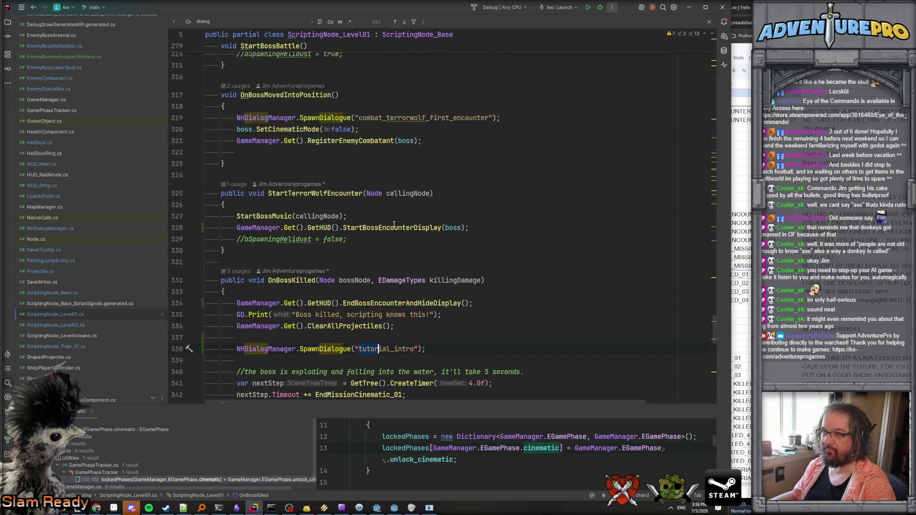
{"action": "scroll", "coordinate": [394, 225], "scroll_direction": "up", "scroll_amount": 2}
{"action": "double_click", "coordinate": [425, 176]}
{"action": "scroll", "coordinate": [434, 244], "scroll_direction": "down", "scroll_amount": 1}
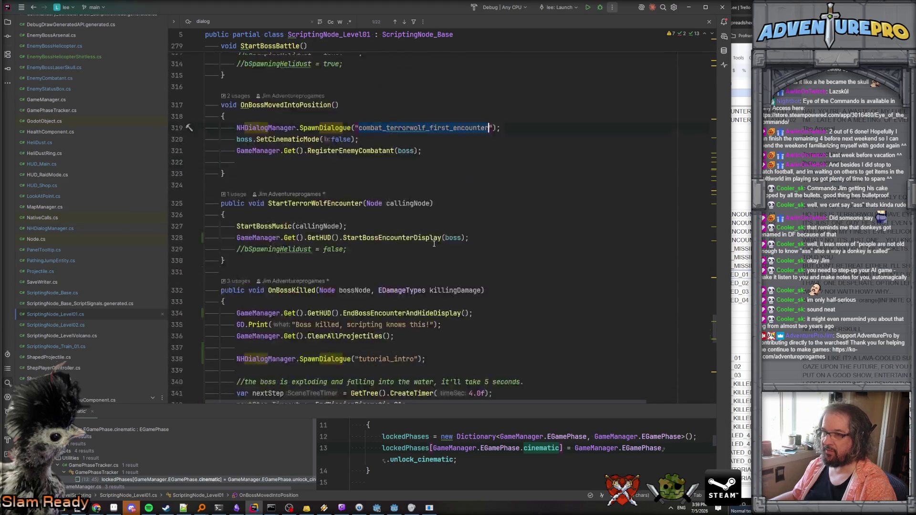
{"action": "key", "text": "ctrl+c"}
- Set the new SpawnDialogue key to 'combat_terrorwolf_defeated_start' and reopen EnemyBossHelicopter.cs
{"action": "scroll", "coordinate": [434, 244], "scroll_direction": "down", "scroll_amount": 5}
{"action": "double_click", "coordinate": [406, 202]}
{"action": "key", "text": "ctrl+v"}
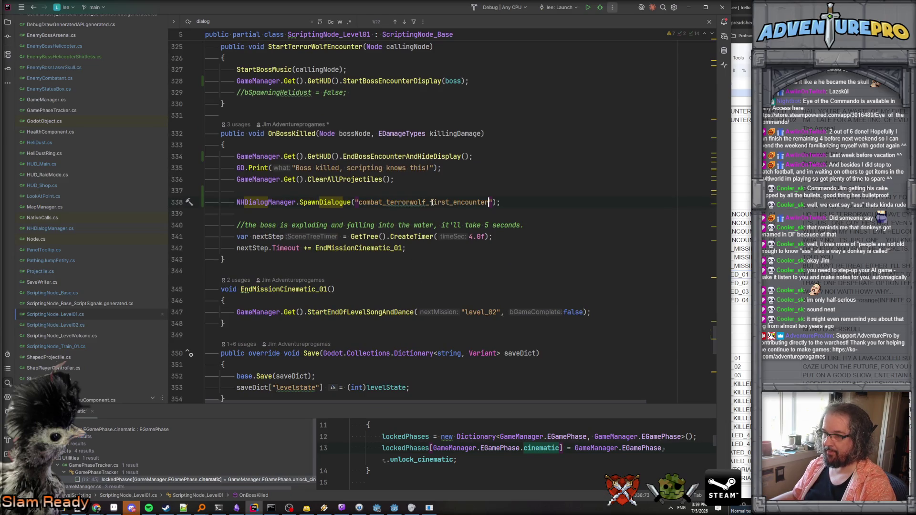
{"action": "left_click_drag", "start_coordinate": [431, 202], "coordinate": [490, 202]}
{"action": "type", "text": "defeated_star"}
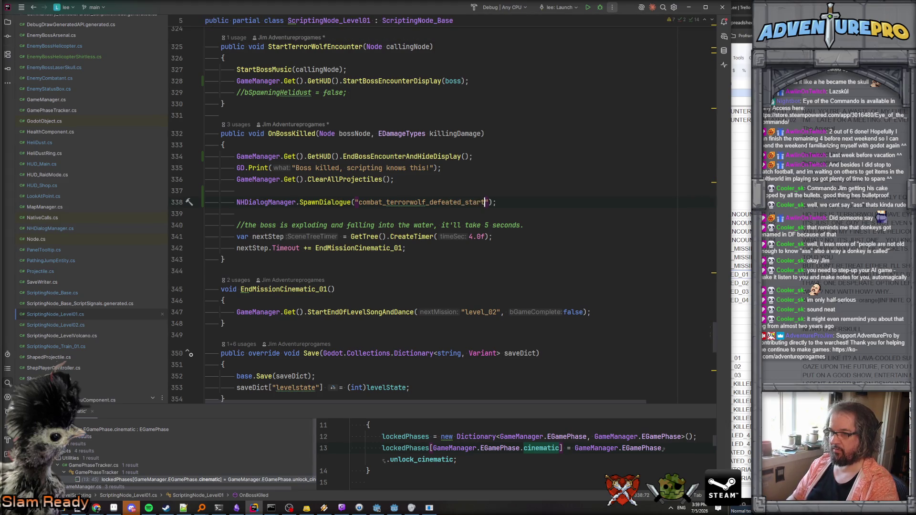
{"action": "key", "text": "Home"}
{"action": "key", "text": "shift+Down"}
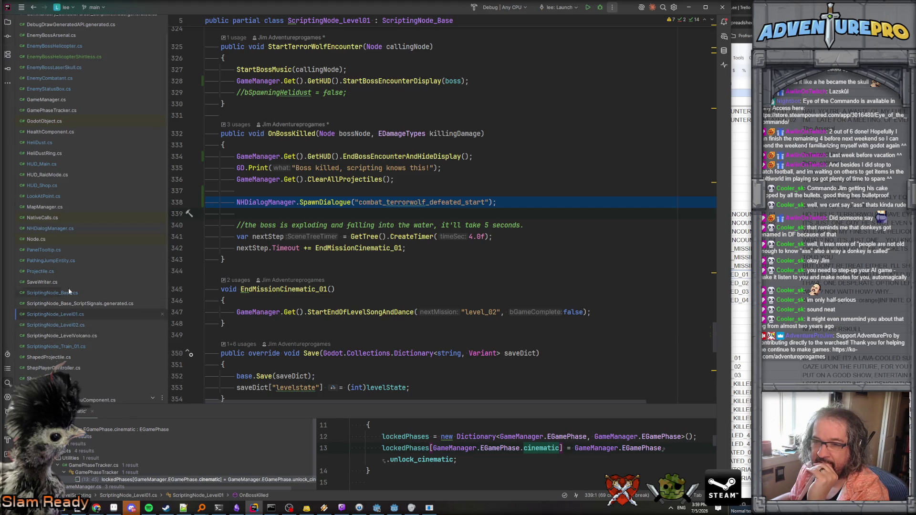
{"action": "double_click", "coordinate": [65, 45]}
- Search the helicopter script for 'killed' and 'kill', then Find in Files for StartDeathBounce
{"action": "left_click", "coordinate": [403, 203]}
{"action": "key", "text": "ctrl+f"}
{"action": "type", "text": "killed"}
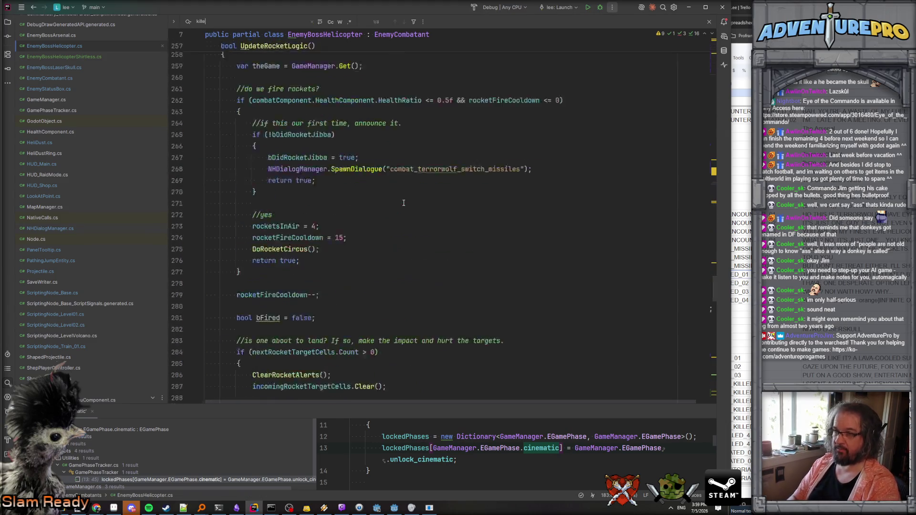
{"action": "scroll", "coordinate": [403, 203], "scroll_direction": "up", "scroll_amount": 20}
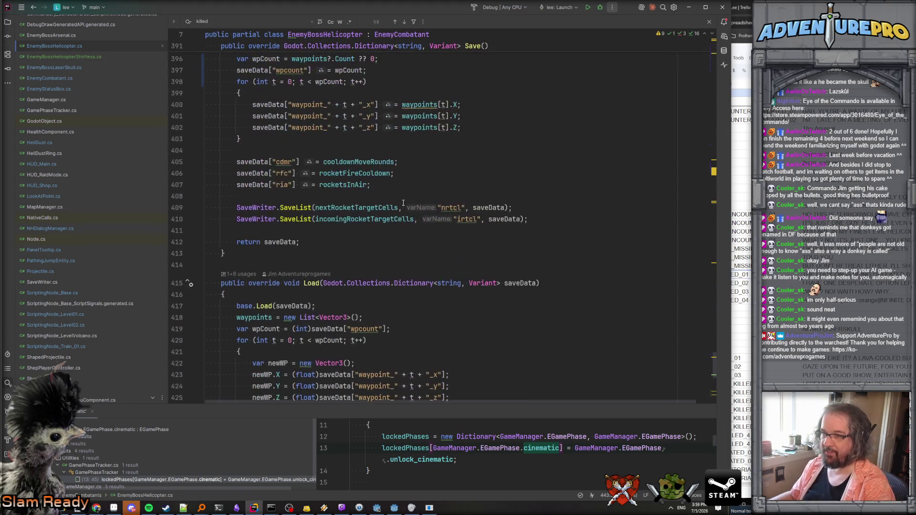
{"action": "key", "text": "Return"}
{"action": "key", "text": "Return"}
{"action": "key", "text": "Return"}
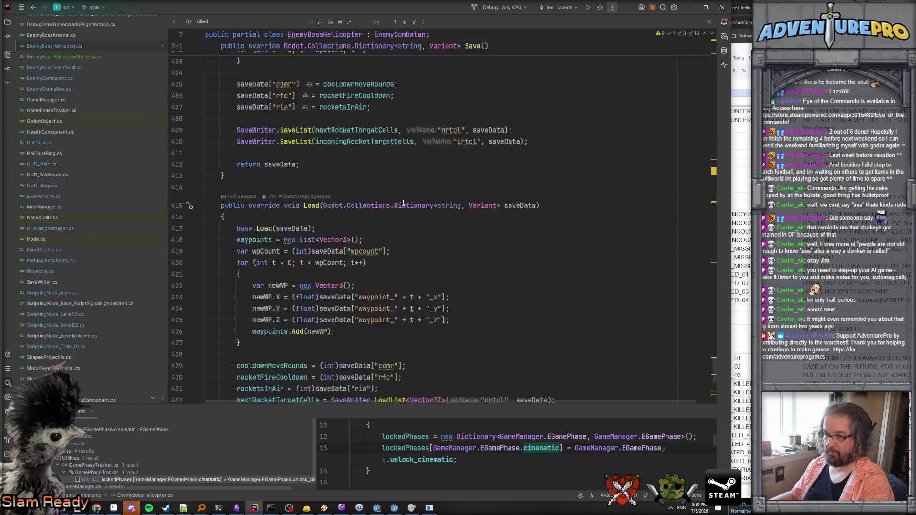
{"action": "key", "text": "Return"}
{"action": "left_click", "coordinate": [418, 179]}
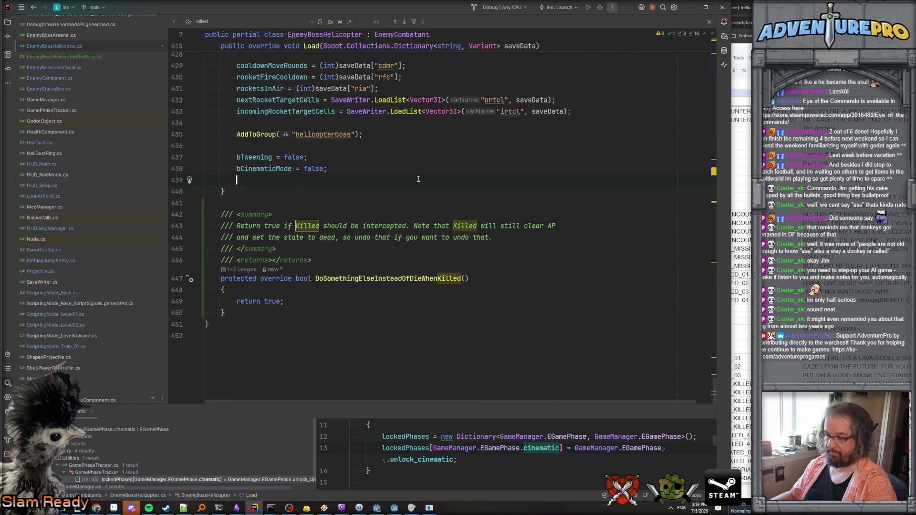
{"action": "key", "text": "ctrl+f"}
{"action": "type", "text": "kill"}
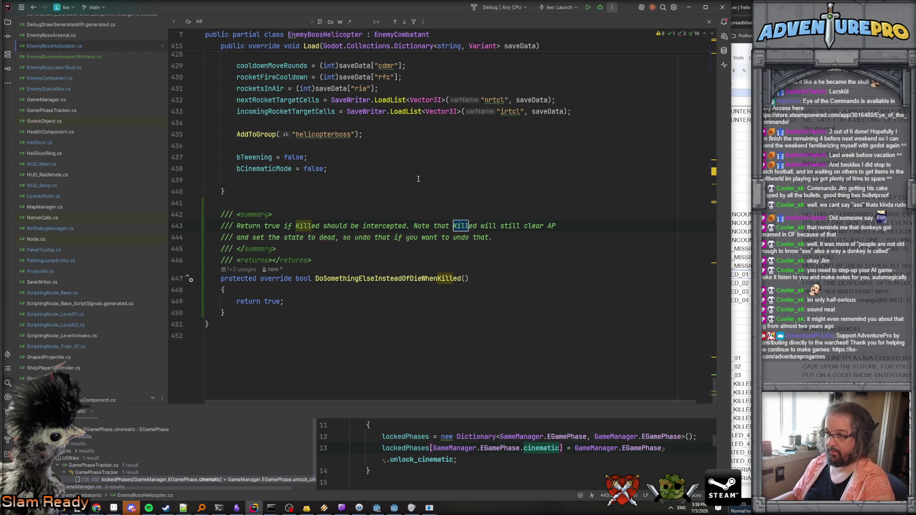
{"action": "scroll", "coordinate": [395, 204], "scroll_direction": "down", "scroll_amount": 2}
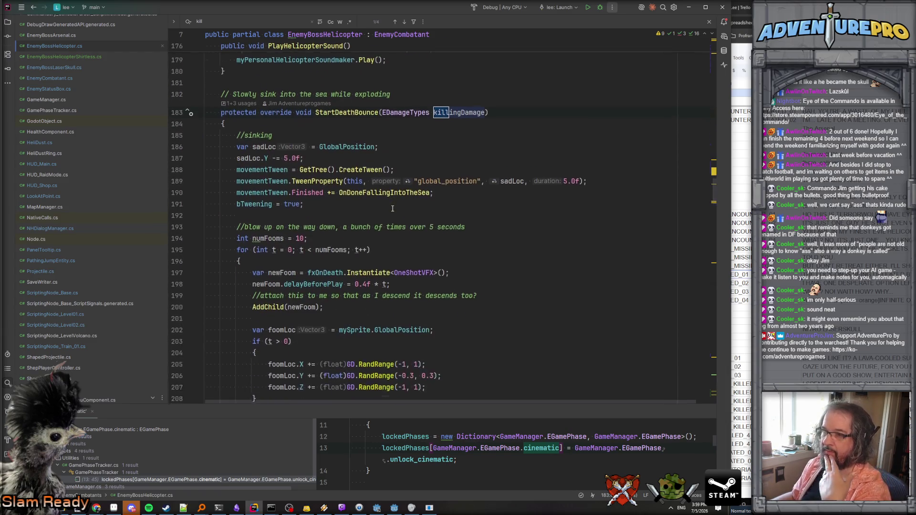
{"action": "double_click", "coordinate": [347, 107]}
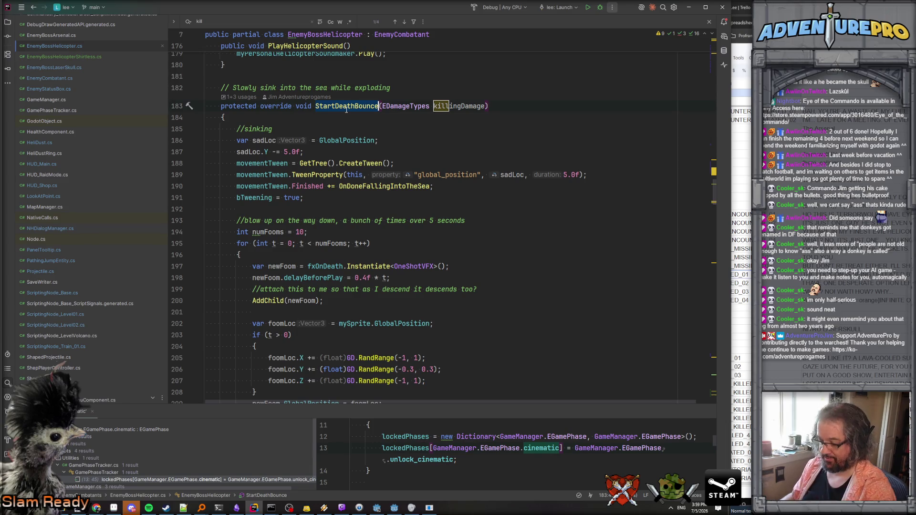
{"action": "key", "text": "ctrl+shift+f"}
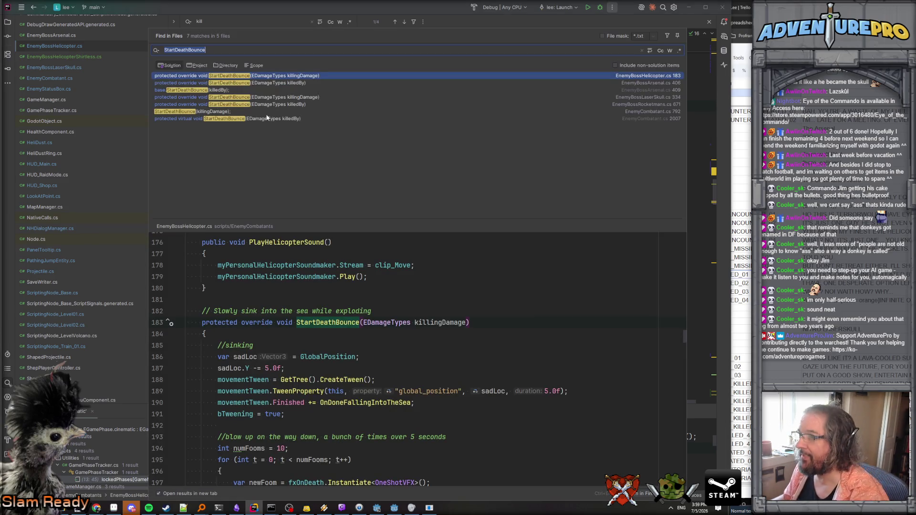
- Preview the StartDeathBounce call results in EnemyBossArsenal and EnemyCombatant
{"action": "left_click", "coordinate": [232, 90]}
{"action": "left_click", "coordinate": [221, 111]}
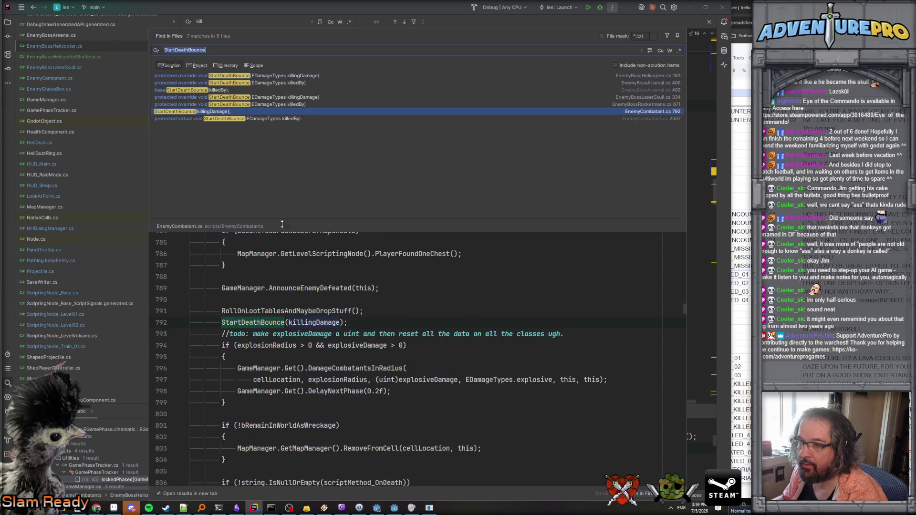
{"action": "scroll", "coordinate": [305, 288], "scroll_direction": "up", "scroll_amount": 5}
{"action": "scroll", "coordinate": [305, 288], "scroll_direction": "up", "scroll_amount": 10}
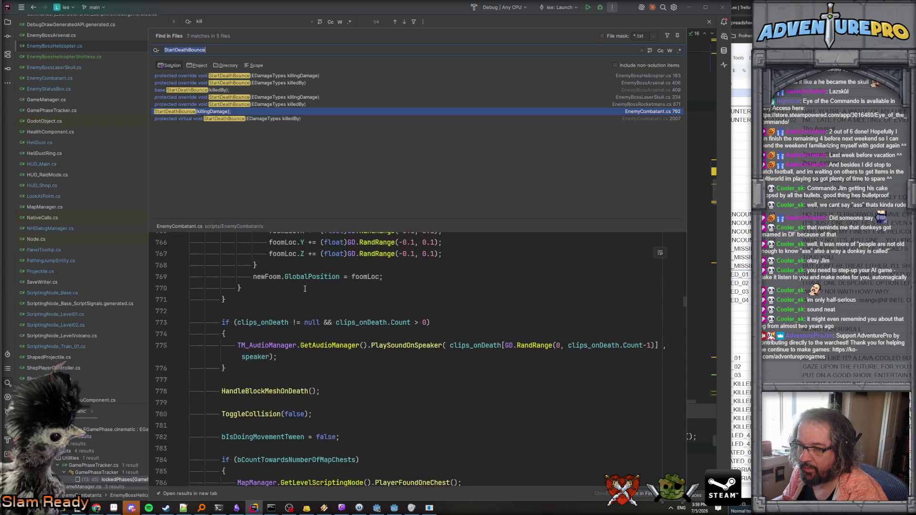
{"action": "scroll", "coordinate": [305, 289], "scroll_direction": "down", "scroll_amount": 4}
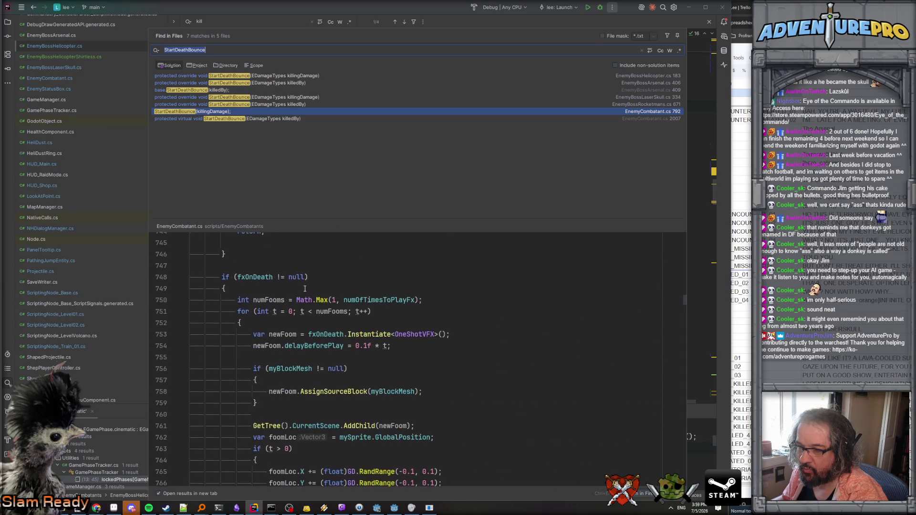
{"action": "scroll", "coordinate": [305, 288], "scroll_direction": "up", "scroll_amount": 4}
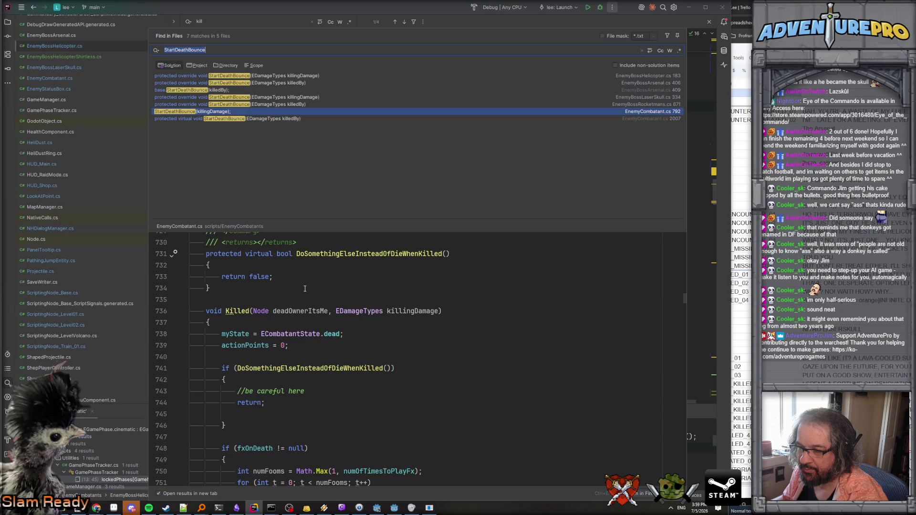
- Go to the DoSomethingElseInsteadOfDieWhenKilled declaration above Killed in EnemyCombatant.cs
{"action": "left_click", "coordinate": [329, 373]}
{"action": "double_click", "coordinate": [331, 373]}
{"action": "left_click", "coordinate": [333, 353]}
{"action": "double_click", "coordinate": [314, 368]}
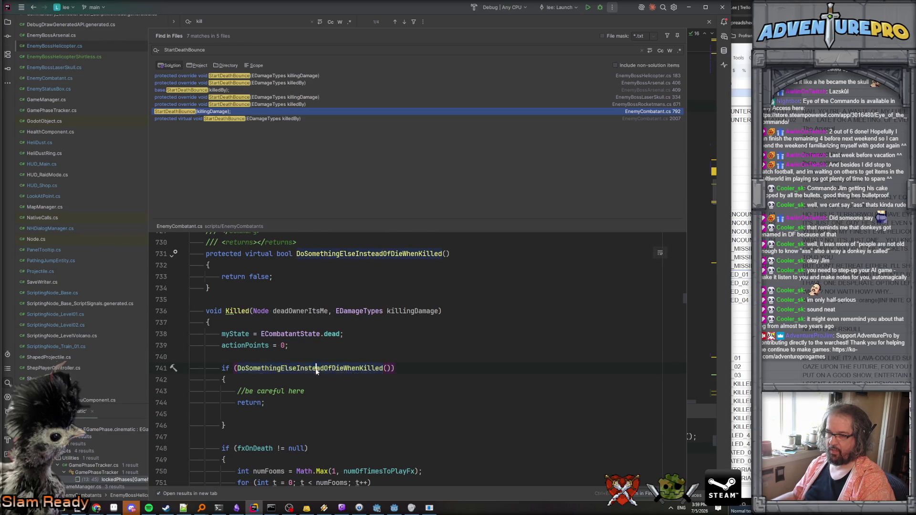
{"action": "left_click", "coordinate": [314, 368], "text": "ctrl"}
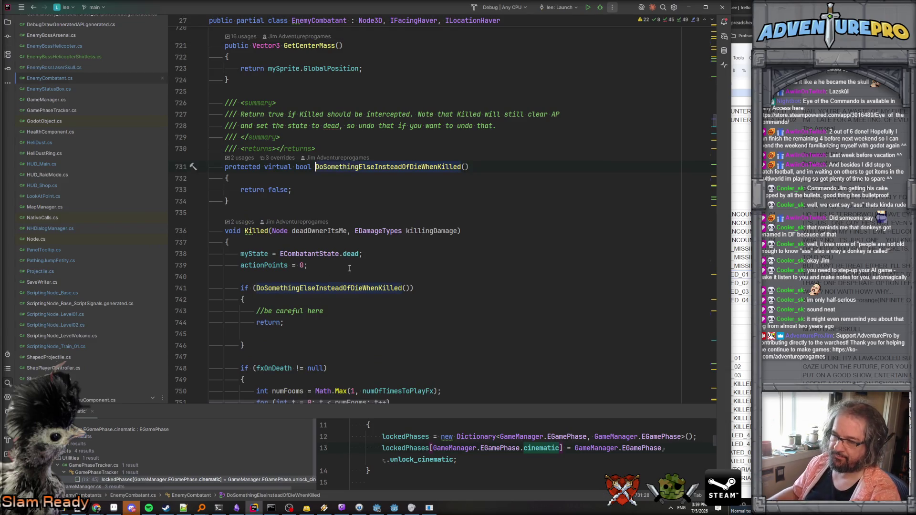
- Select the if (fxOnDeath != null) explosion block in EnemyCombatant's Killed method
{"action": "scroll", "coordinate": [350, 269], "scroll_direction": "down", "scroll_amount": 7}
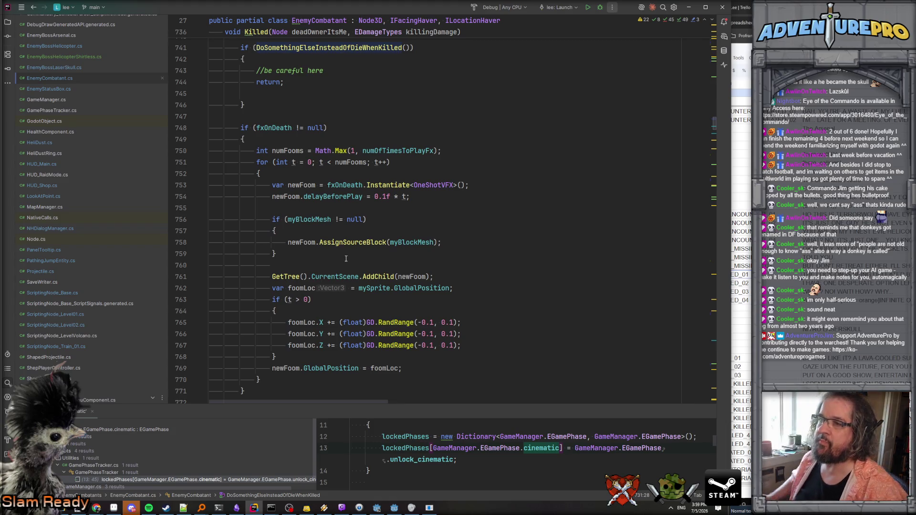
{"action": "scroll", "coordinate": [346, 241], "scroll_direction": "down", "scroll_amount": 1}
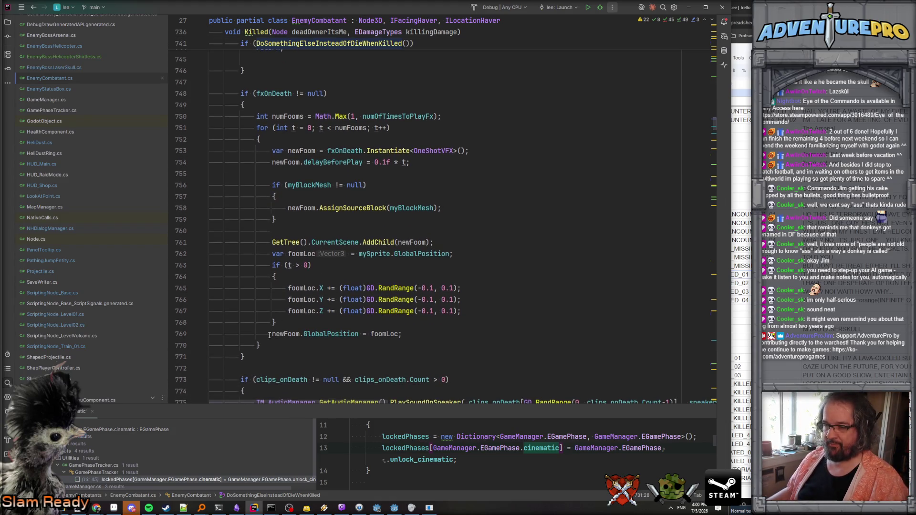
{"action": "scroll", "coordinate": [272, 330], "scroll_direction": "up", "scroll_amount": 8}
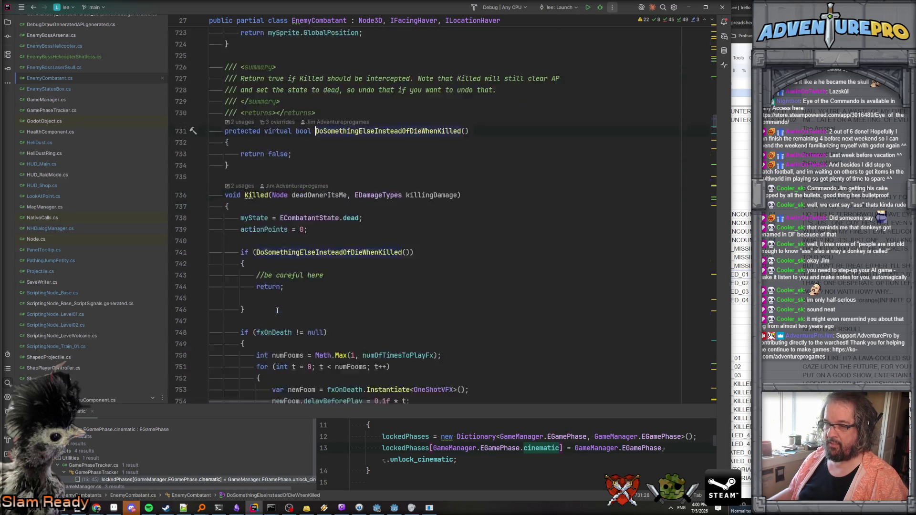
{"action": "scroll", "coordinate": [282, 304], "scroll_direction": "down", "scroll_amount": 7}
{"action": "left_click", "coordinate": [270, 348]}
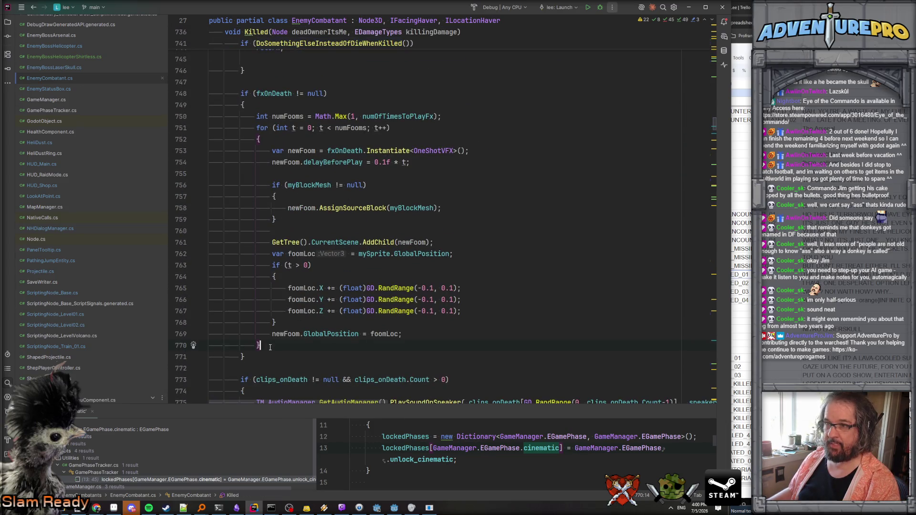
{"action": "left_click_drag", "start_coordinate": [263, 356], "coordinate": [207, 127]}
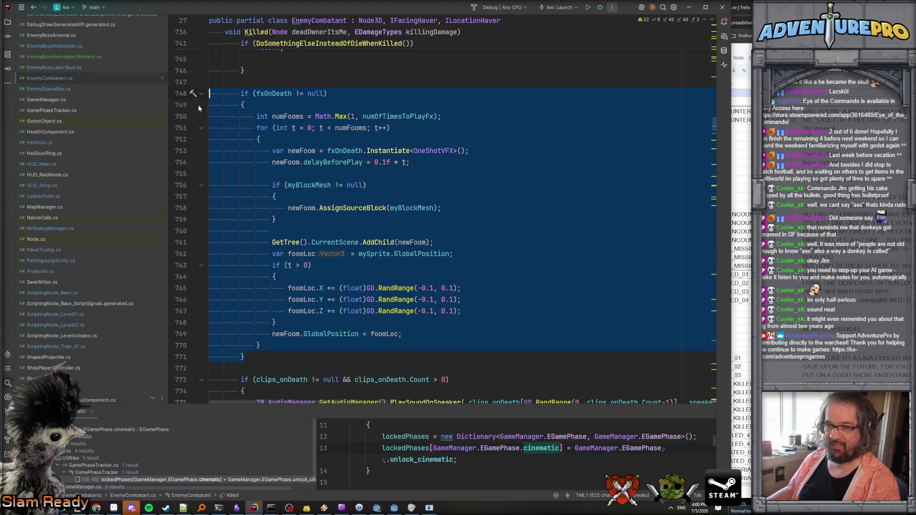
{"action": "scroll", "coordinate": [85, 325], "scroll_direction": "down", "scroll_amount": 3}
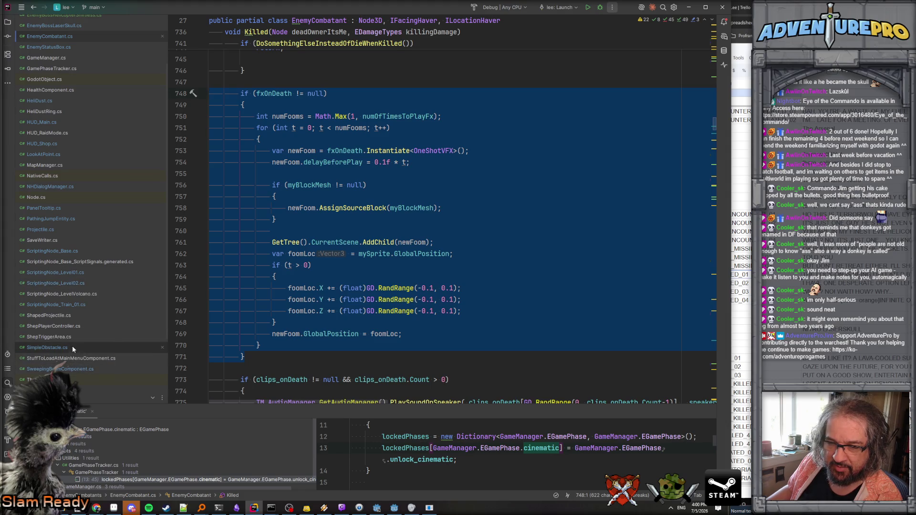
{"action": "scroll", "coordinate": [74, 191], "scroll_direction": "up", "scroll_amount": 3}
{"action": "scroll", "coordinate": [68, 171], "scroll_direction": "up", "scroll_amount": 2}
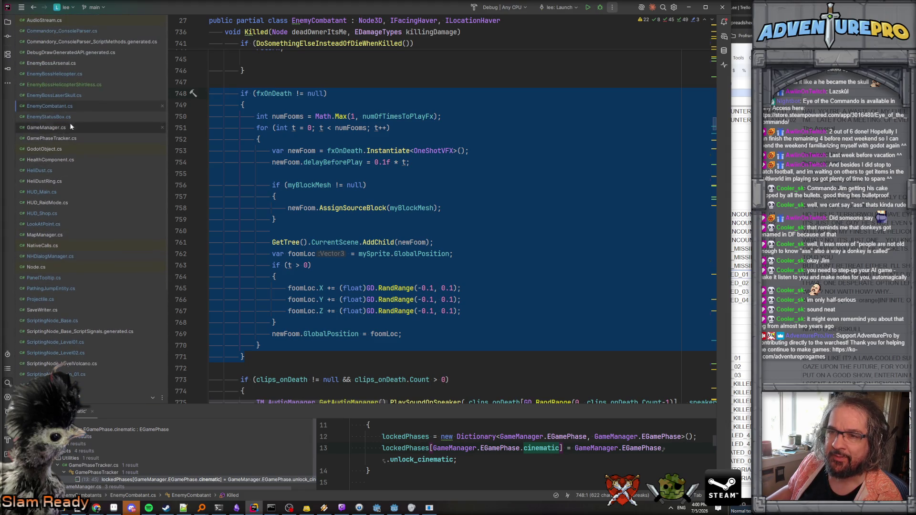
- Return to EnemyBossHelicopter.cs at PlayHelicopterSound above the StartDeathBounce override
{"action": "left_click", "coordinate": [60, 74]}
{"action": "scroll", "coordinate": [292, 294], "scroll_direction": "down", "scroll_amount": 3}
{"action": "scroll", "coordinate": [292, 294], "scroll_direction": "down", "scroll_amount": 4}
{"action": "scroll", "coordinate": [293, 295], "scroll_direction": "up", "scroll_amount": 8}
{"action": "scroll", "coordinate": [292, 296], "scroll_direction": "down", "scroll_amount": 2}
{"action": "scroll", "coordinate": [296, 241], "scroll_direction": "up", "scroll_amount": 6}
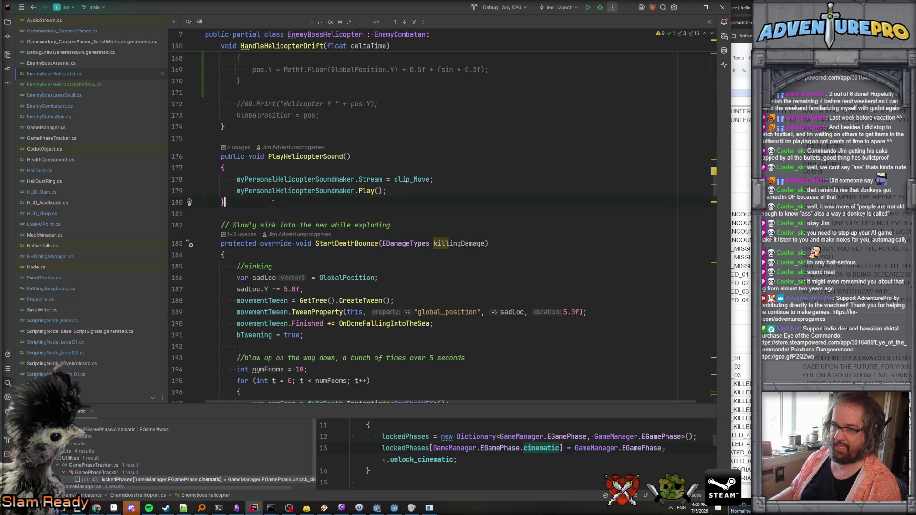
- Add a public Cinematic_PlayDeathExplosionsOnMe() method holding the pasted fxOnDeath explosion block
{"action": "key", "text": "Return"}
{"action": "key", "text": "Return"}
{"action": "type", "text": "pro"}
{"action": "key", "text": "BackSpace"}
{"action": "key", "text": "BackSpace"}
{"action": "type", "text": "ublic void Cinemai"}
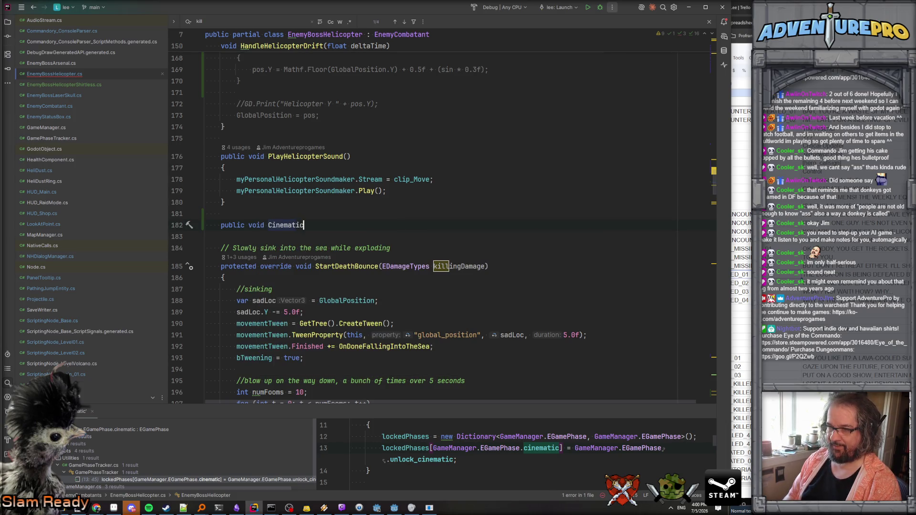
{"action": "type", "text": "layDeat"}
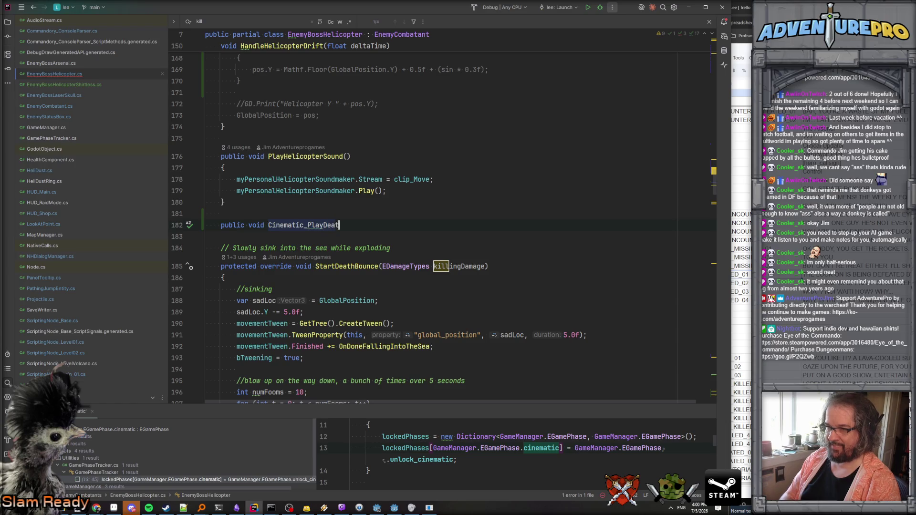
{"action": "type", "text": "hExpl"}
{"action": "type", "text": "osionms0"}
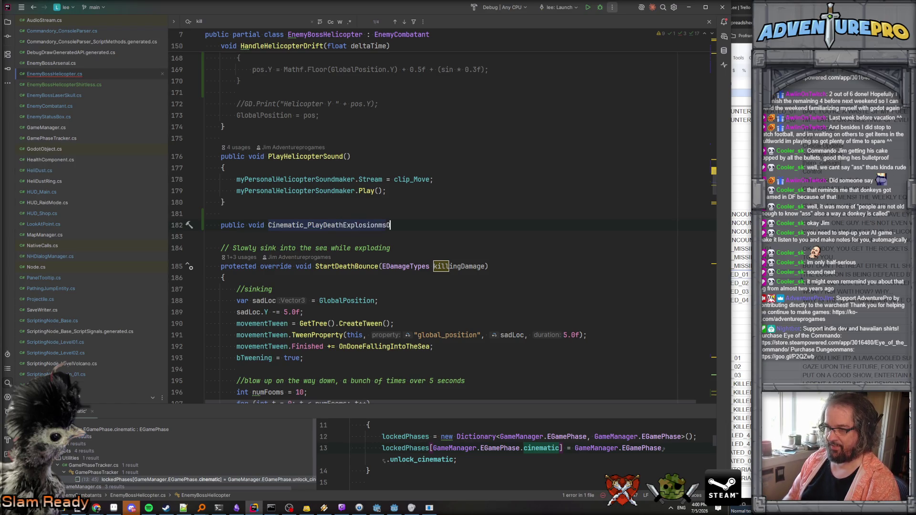
{"action": "type", "text": "()"}
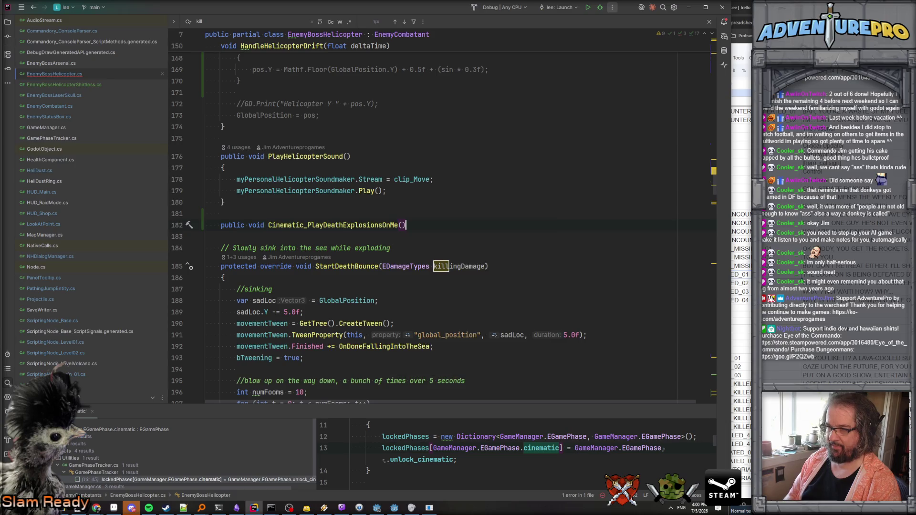
{"action": "key", "text": "Return"}
{"action": "type", "text": "{"}
{"action": "key", "text": "Return"}
{"action": "type", "text": "if (fxOnDeath != null)         {             int numFooms = Math.Max(1, numOfTimesToPlayFx);             for (int t = 0; t < numFooms; t++)             {                 var newFoom = fxOnDeath.Instantiate<OneShotVFX>();                 newFoom.delayBeforePlay = 0.1f * t;                  if (myBlockMesh != null)                 {                     newFoom.AssignSourceBlock(myBlockMesh);                 }                  GetTree().CurrentScene.AddChild(newFoom);                 var foomLoc = mySprite.GlobalPosition;                 if (t > 0)                 {                     foomLoc.X += (float)GD.RandRange(-0.1, 0.1);                     foomLoc.Y += (float)GD.RandRange(-0.1, 0.1);                     foomLoc.Z += (float)GD.RandRange(-0.1, 0.1);                 }                 newFoom.GlobalPosition = foomLoc;             }         }"}
- Replace the Math.Max explosion count with 5 in the new method
{"action": "scroll", "coordinate": [410, 252], "scroll_direction": "down", "scroll_amount": 8}
{"action": "scroll", "coordinate": [410, 251], "scroll_direction": "down", "scroll_amount": 5}
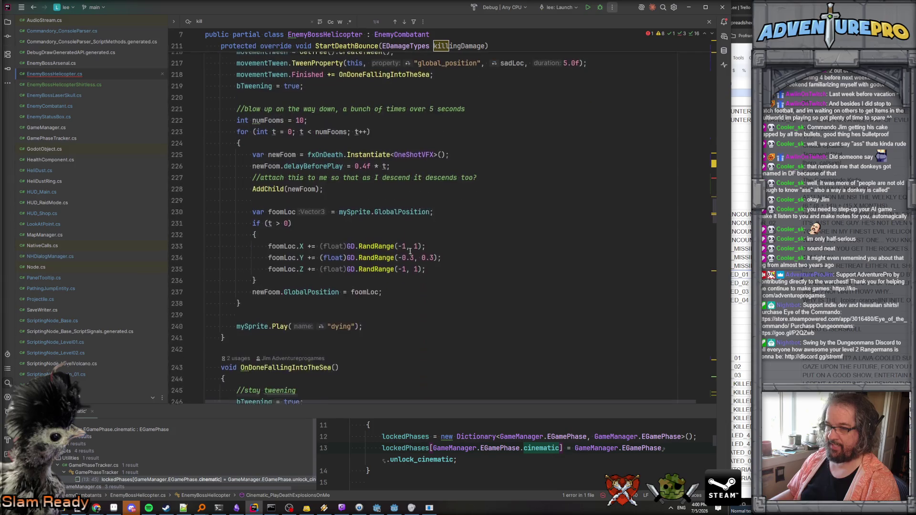
{"action": "scroll", "coordinate": [328, 169], "scroll_direction": "up", "scroll_amount": 14}
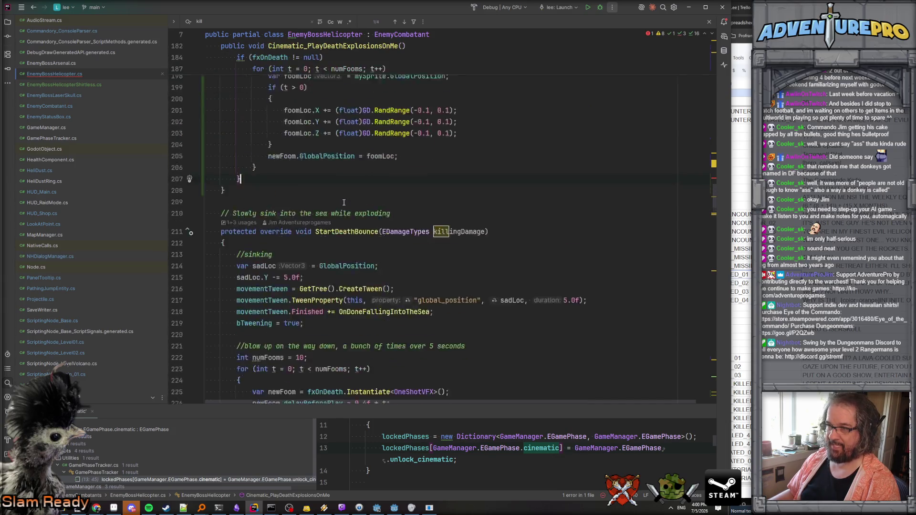
{"action": "left_click", "coordinate": [329, 240]}
{"action": "left_click_drag", "start_coordinate": [311, 250], "coordinate": [437, 250]}
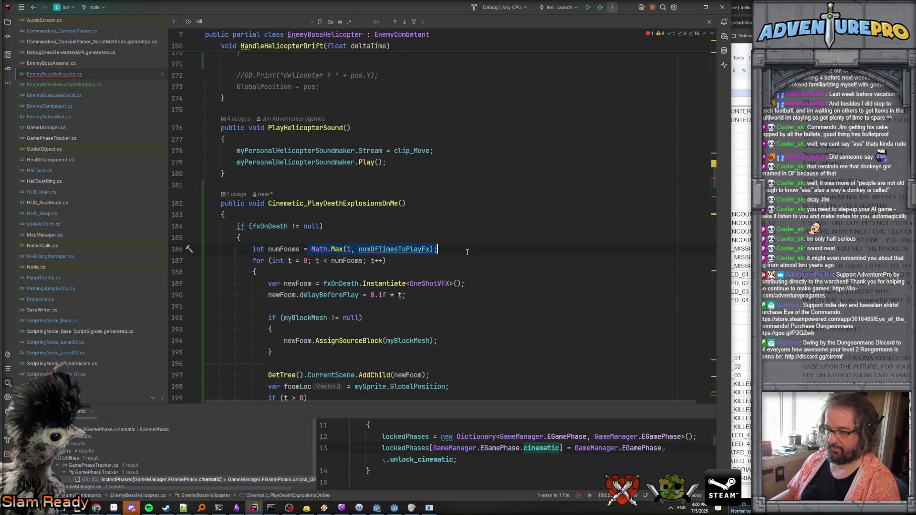
{"action": "key", "text": "BackSpace"}
{"action": "type", "text": "5;"}
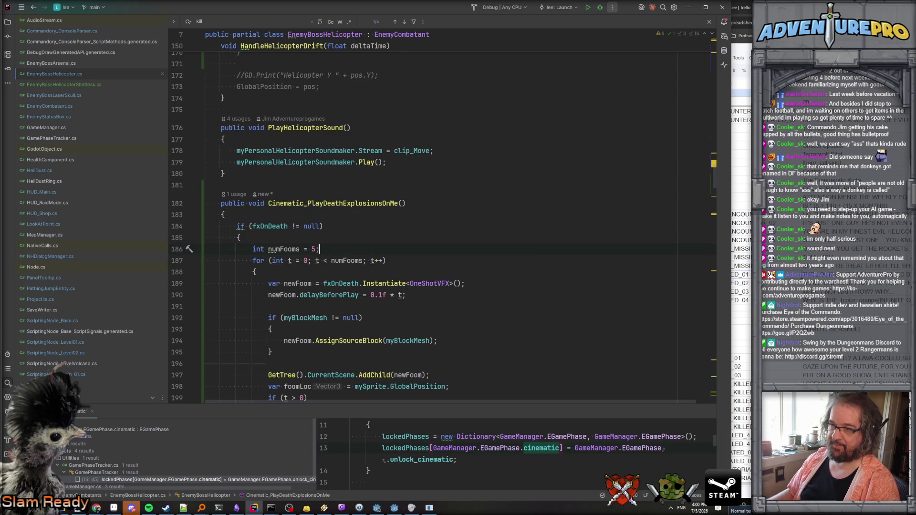
- Select the Cinematic_PlayDeathExplosionsOnMe name and switch to ScriptingNode_Level01.cs
{"action": "scroll", "coordinate": [440, 243], "scroll_direction": "down", "scroll_amount": 3}
{"action": "double_click", "coordinate": [349, 134]}
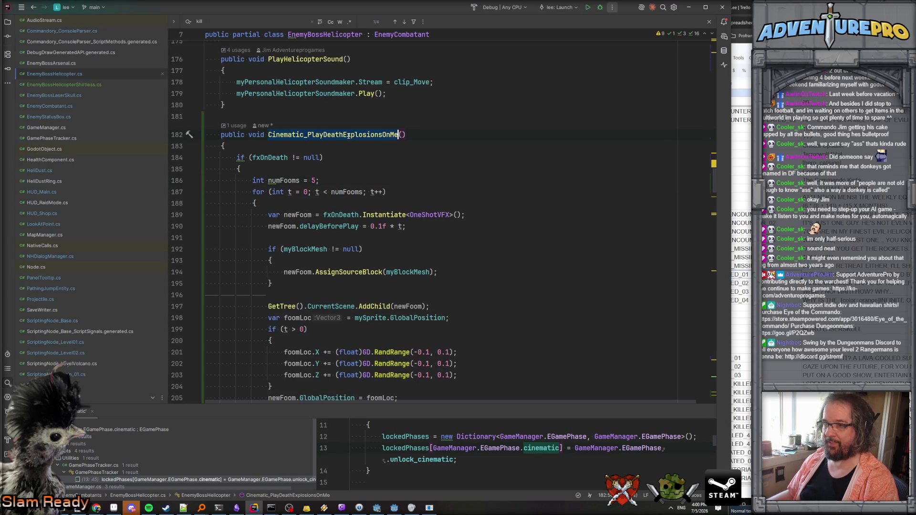
{"action": "scroll", "coordinate": [365, 138], "scroll_direction": "up", "scroll_amount": 2}
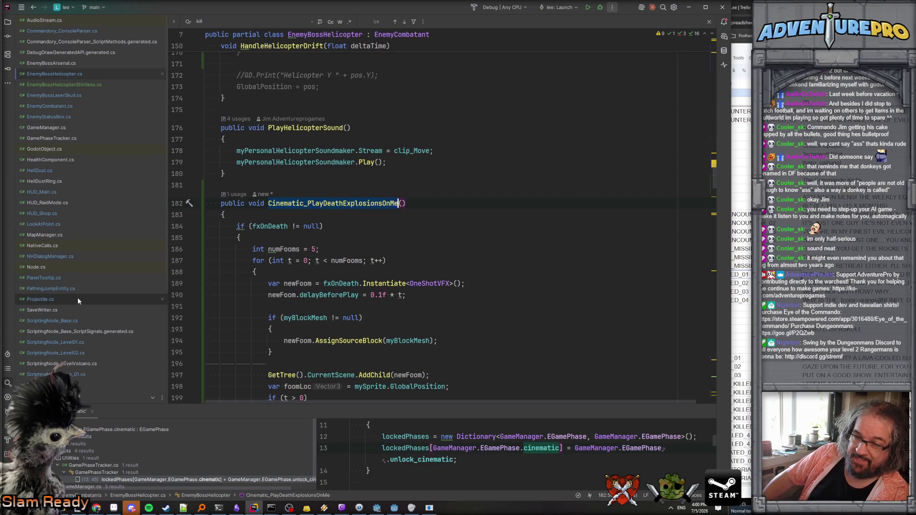
{"action": "left_click", "coordinate": [73, 342]}
- Declare public void Cinematic_TerrorwolfExplosions() below OnBossKilled in the Level01 script
{"action": "scroll", "coordinate": [361, 230], "scroll_direction": "down", "scroll_amount": 3}
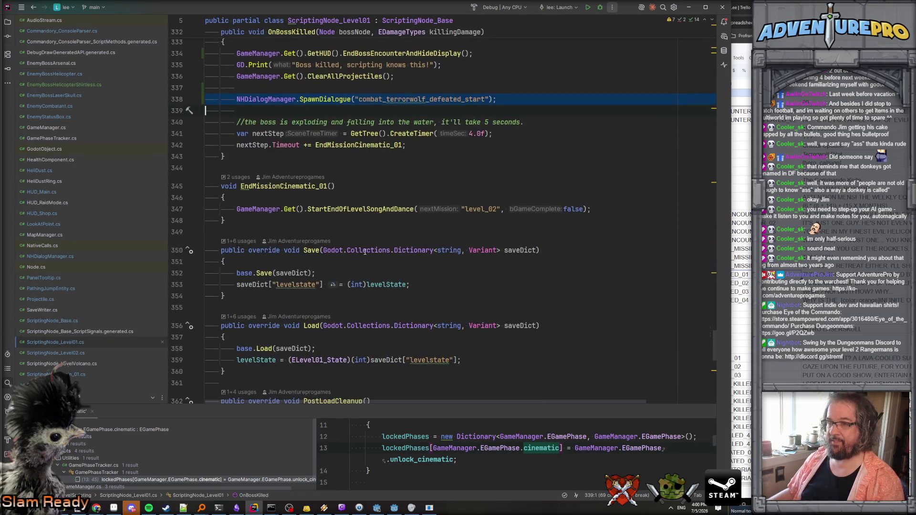
{"action": "scroll", "coordinate": [360, 230], "scroll_direction": "down", "scroll_amount": 4}
{"action": "scroll", "coordinate": [353, 236], "scroll_direction": "up", "scroll_amount": 6}
{"action": "left_click", "coordinate": [275, 252]}
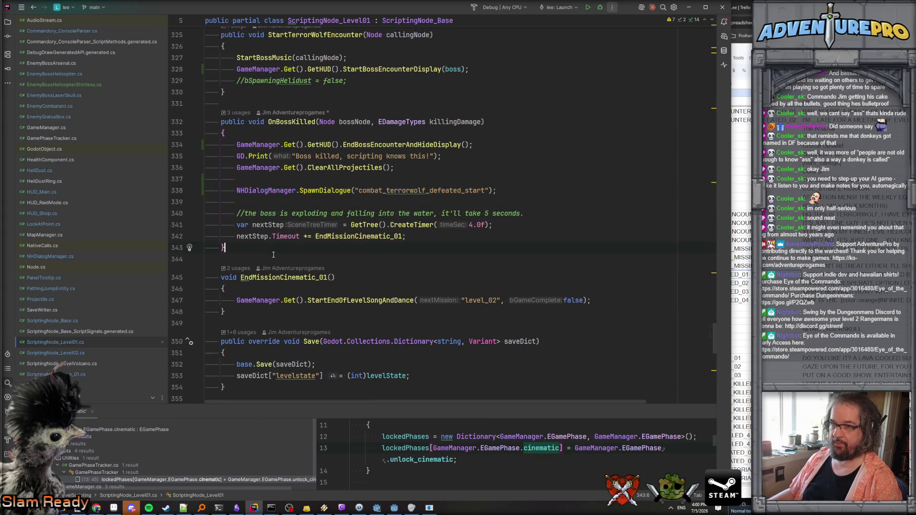
{"action": "key", "text": "Return"}
{"action": "key", "text": "Return"}
{"action": "type", "text": "pub"}
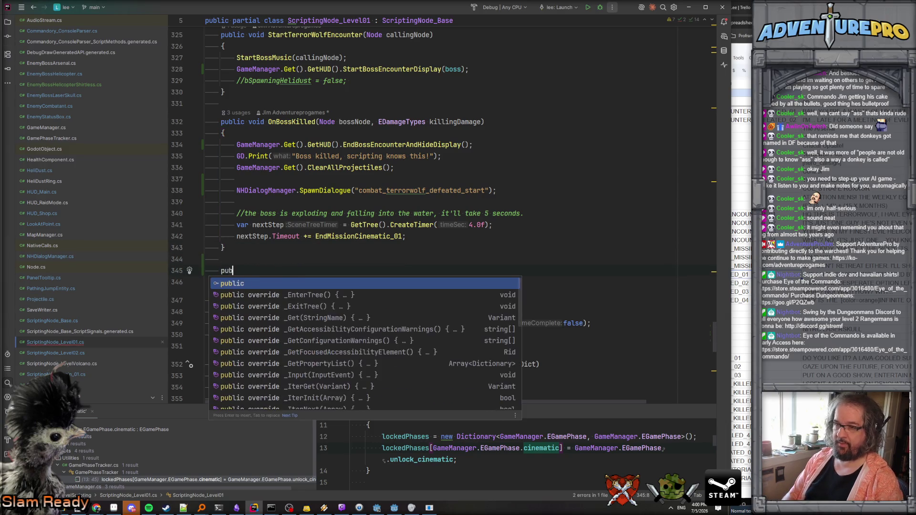
{"action": "type", "text": "lic void Cinematic_"}
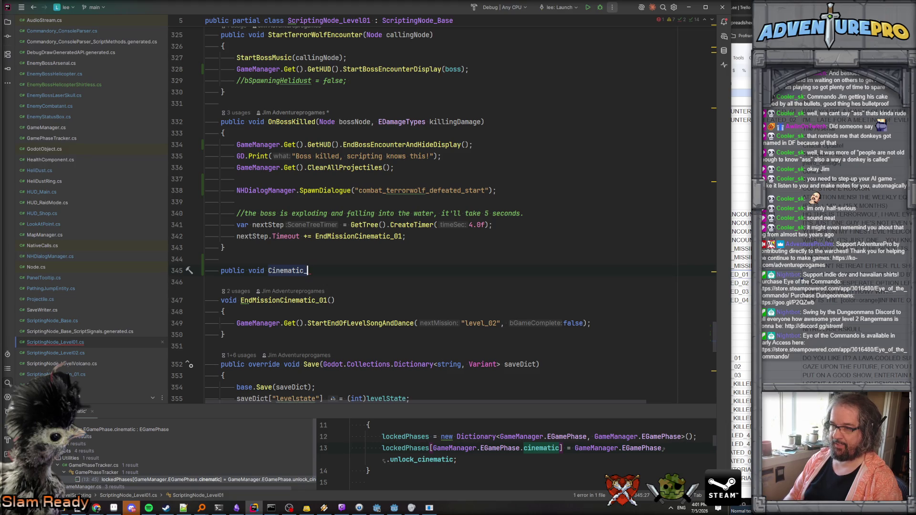
{"action": "type", "text": "Terror"}
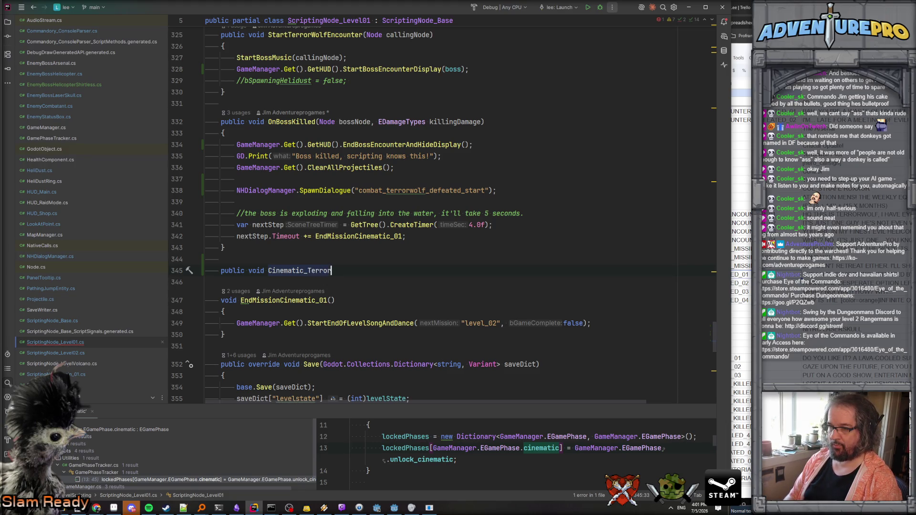
{"action": "type", "text": "wolfGunFail"}
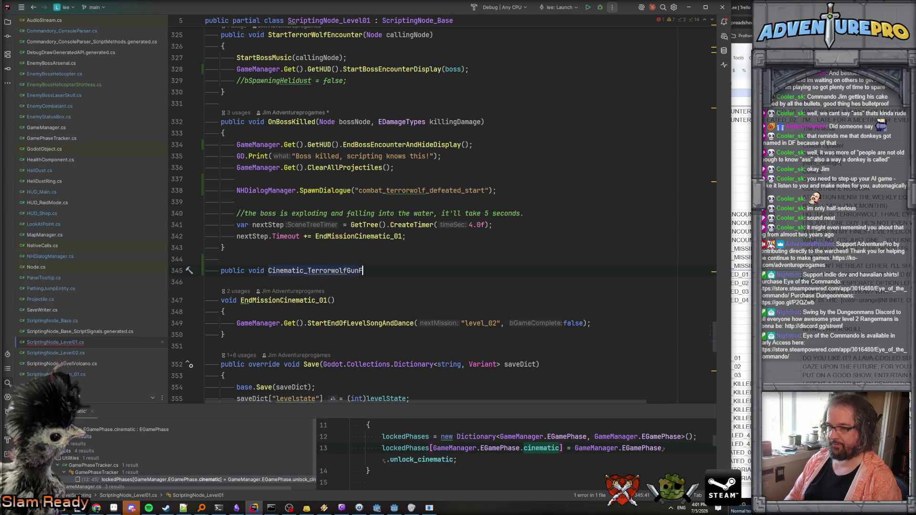
{"action": "key", "text": "BackSpace"}
{"action": "key", "text": "BackSpace"}
{"action": "key", "text": "BackSpace"}
{"action": "type", "text": "xplosions()"}
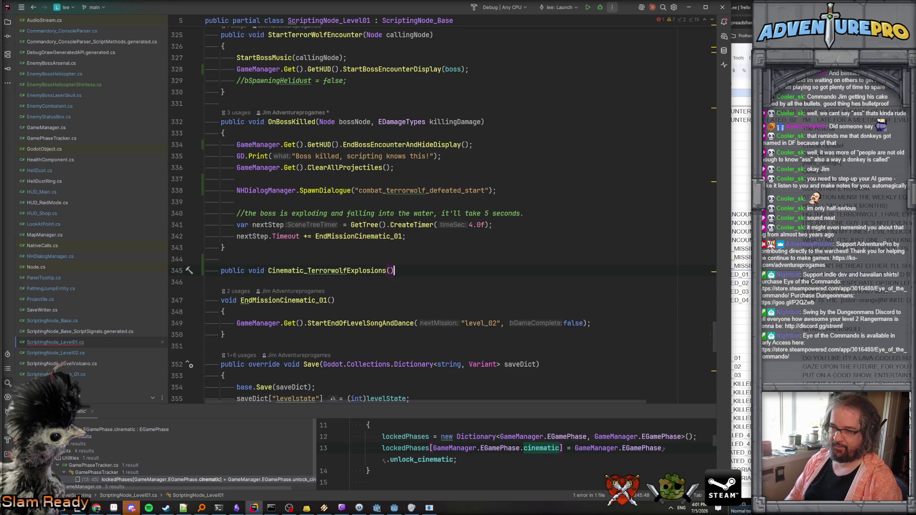
{"action": "key", "text": "Return"}
{"action": "type", "text": "{"}
{"action": "key", "text": "Return"}
- Call boss.Cinematic_PlayDeathExplosionsOnMe(); inside Cinematic_TerrorwolfExplosions
{"action": "type", "text": "ossH"}
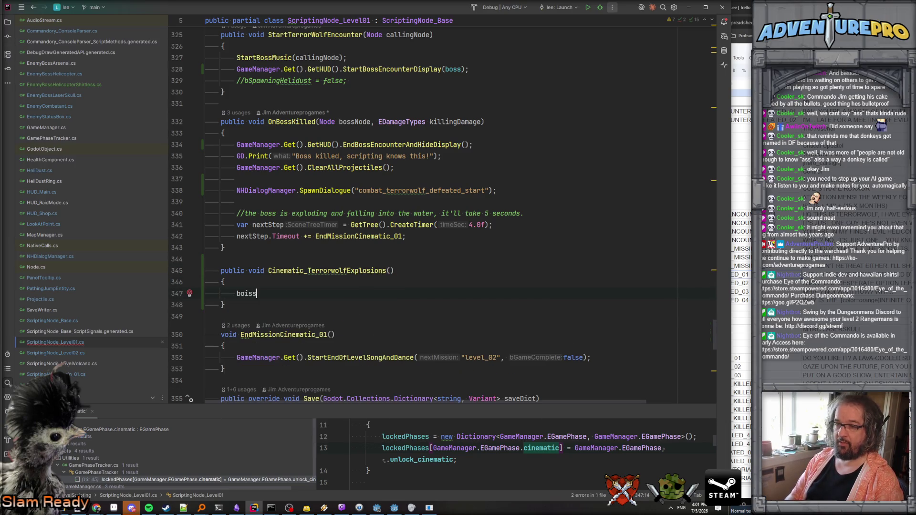
{"action": "key", "text": "BackSpace"}
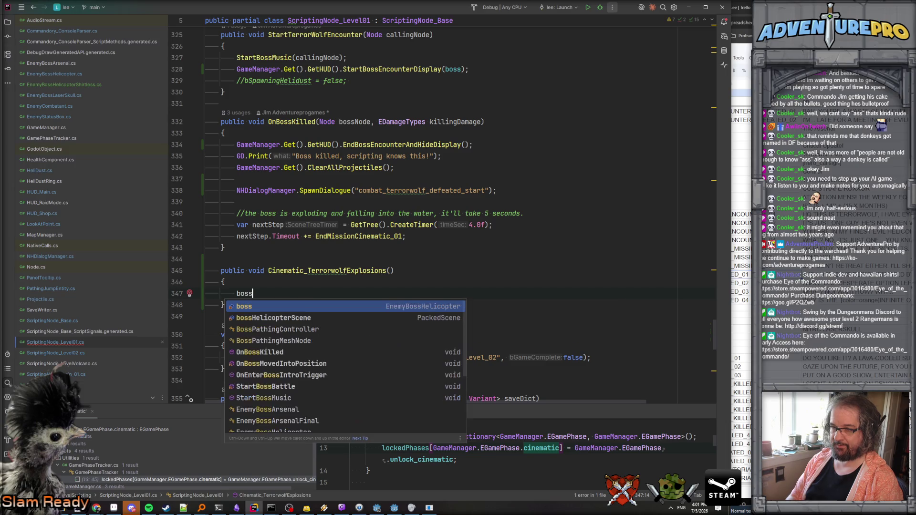
{"action": "type", "text": ".Cinematic_PlayDeathExplosionsOnMe();"}
{"action": "scroll", "coordinate": [301, 276], "scroll_direction": "up", "scroll_amount": 3}
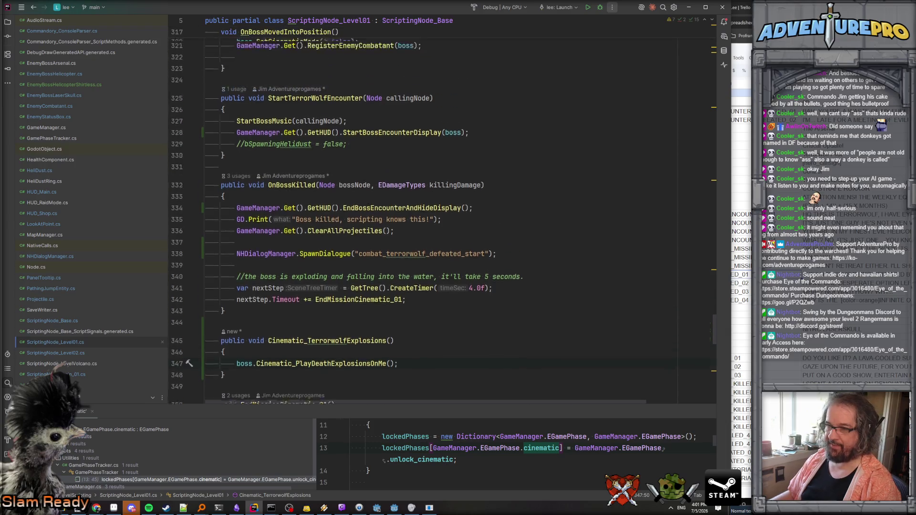
{"action": "scroll", "coordinate": [301, 275], "scroll_direction": "down", "scroll_amount": 1}
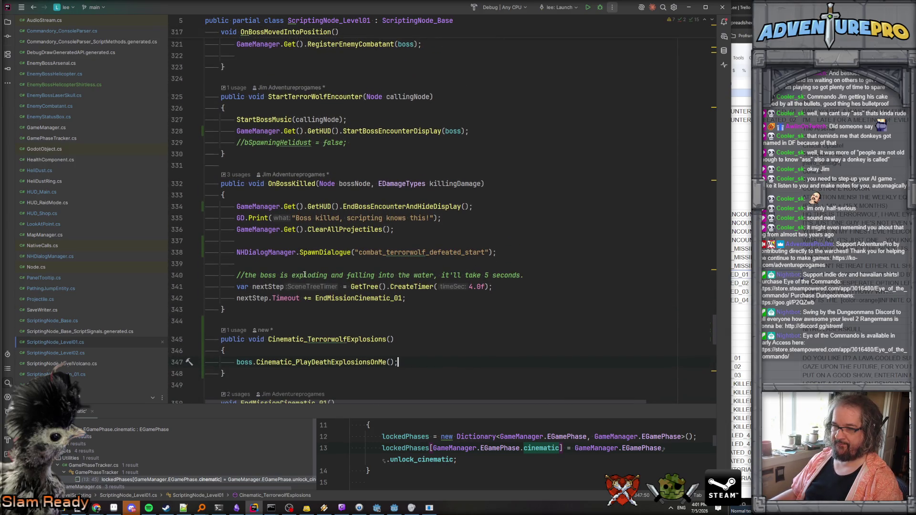
{"action": "left_click", "coordinate": [310, 255]}
{"action": "double_click", "coordinate": [414, 253]}
{"action": "left_click", "coordinate": [417, 253]}
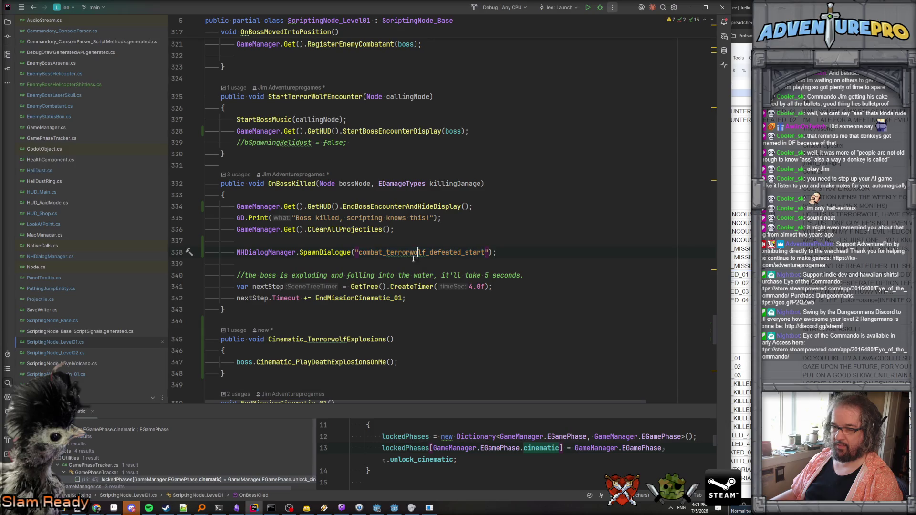
{"action": "key", "text": "alt+Tab"}
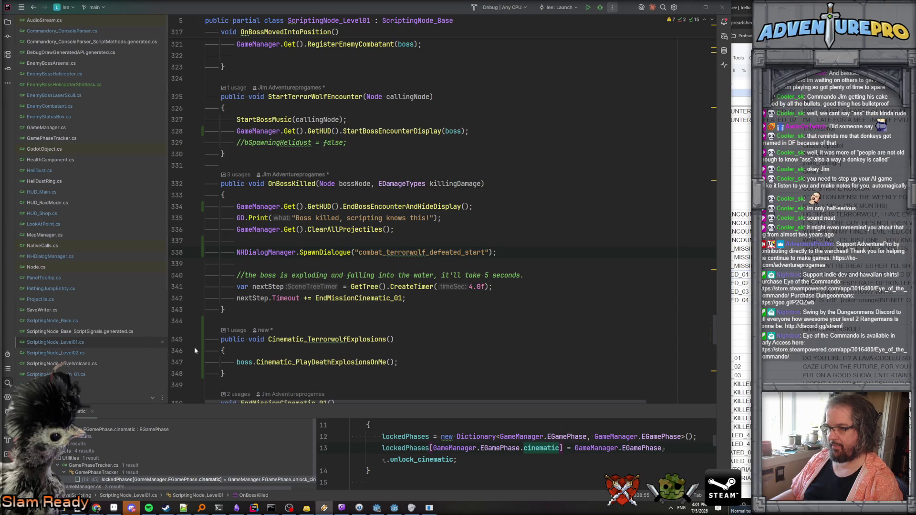
- Declare public void Cinematic_TerrorwolfLeaveScene() below Cinematic_TerrorwolfExplosions
{"action": "scroll", "coordinate": [352, 309], "scroll_direction": "down", "scroll_amount": 2}
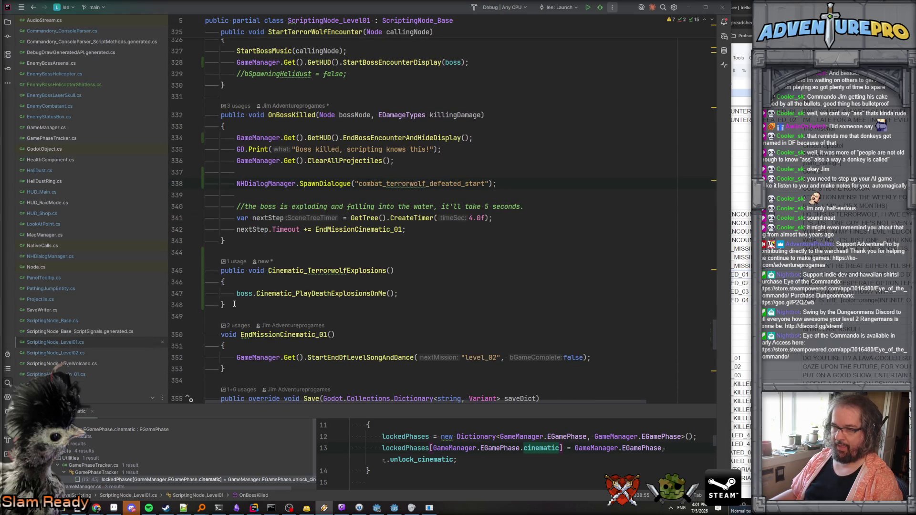
{"action": "left_click", "coordinate": [310, 305]}
{"action": "key", "text": "Return"}
{"action": "key", "text": "Return"}
{"action": "type", "text": "publ"}
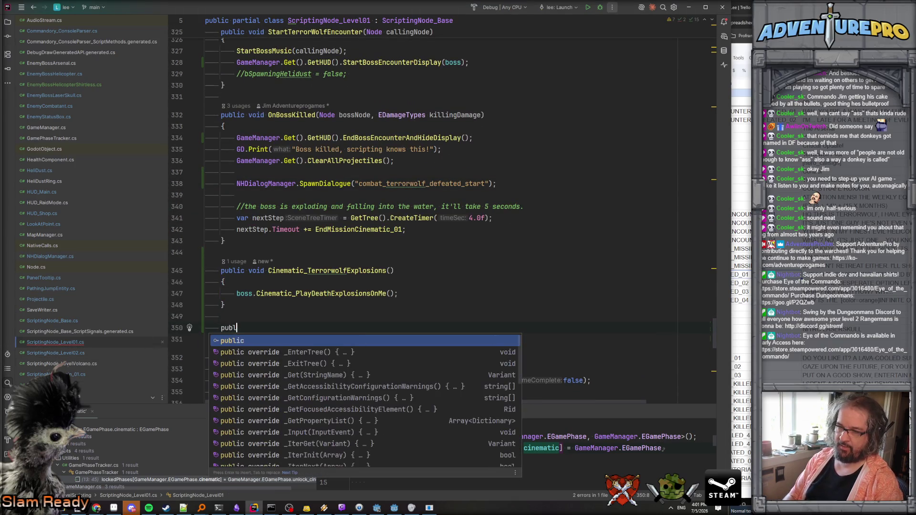
{"action": "type", "text": "ic void Cine"}
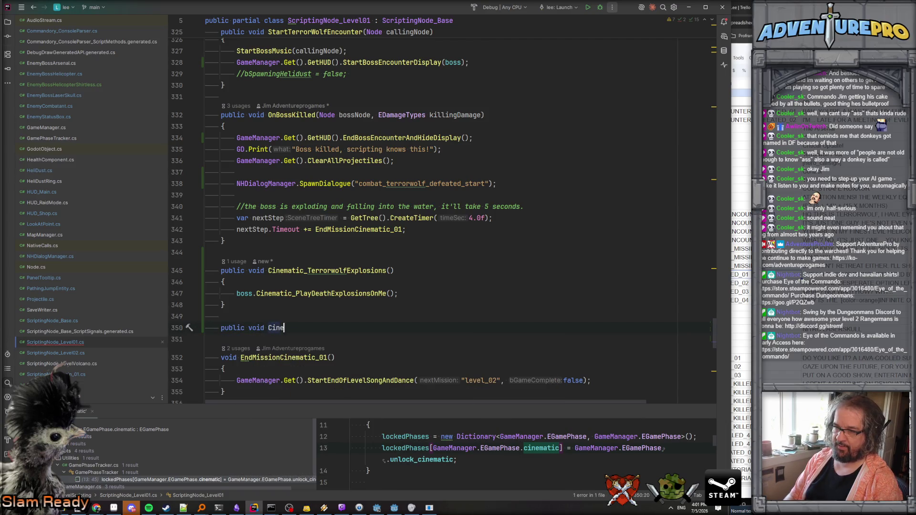
{"action": "type", "text": "matic_"}
{"action": "type", "text": "c_Terror"}
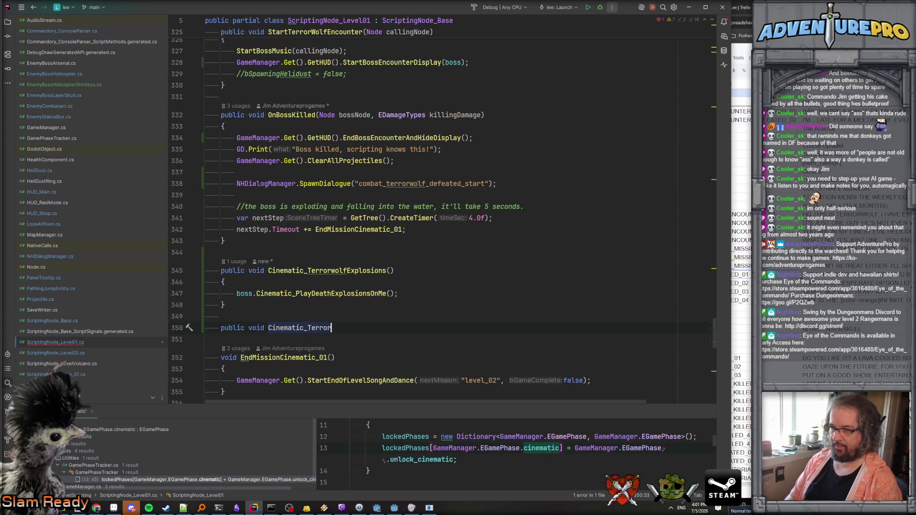
{"action": "type", "text": "wolf"}
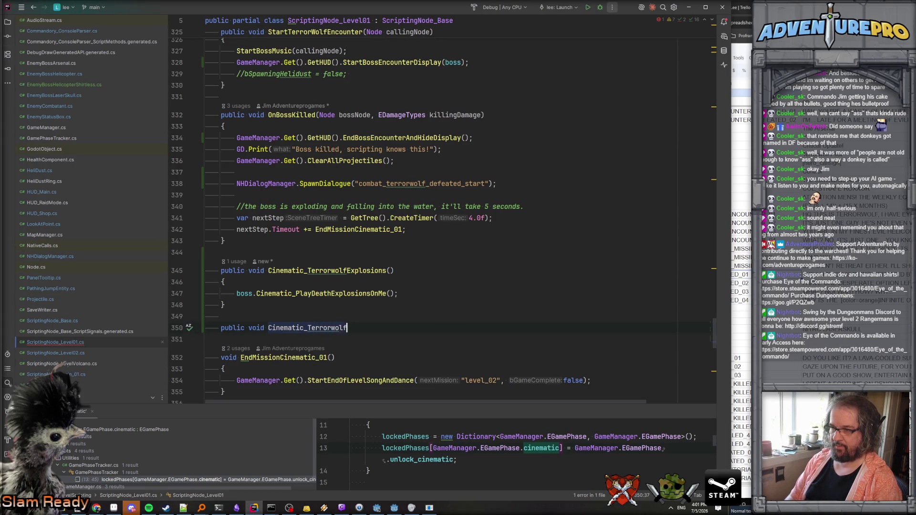
{"action": "type", "text": "LeaveScene("}
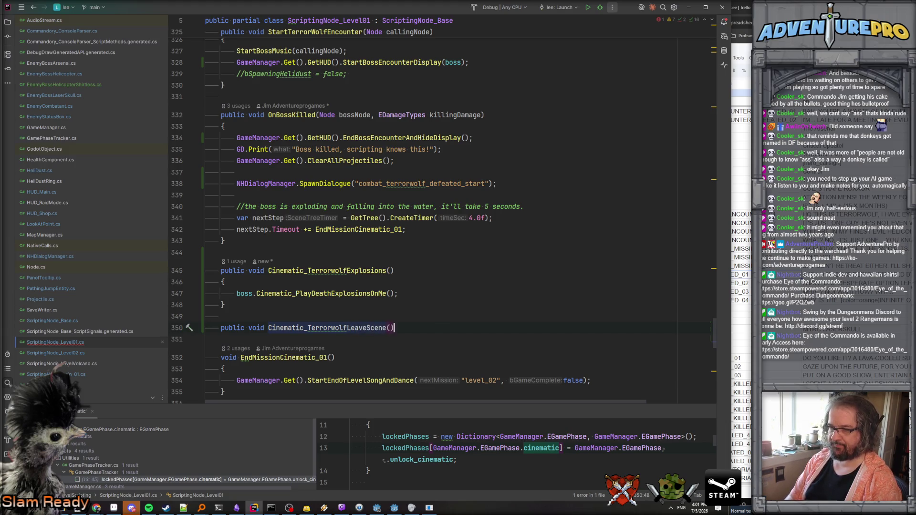
{"action": "key", "text": "Return"}
{"action": "type", "text": "{"}
{"action": "key", "text": "Return"}
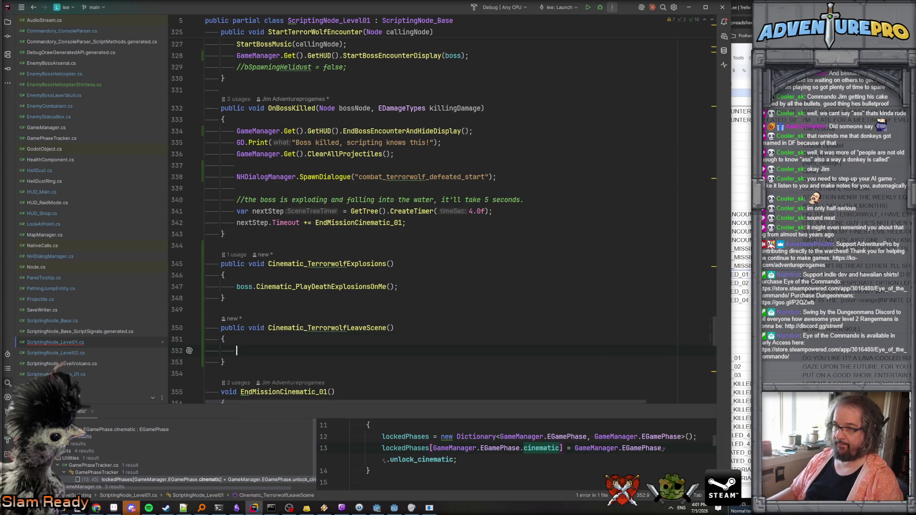
- Move the comment and EndMissionCinematic_01 timer lines from OnBossKilled into Cinematic_TerrorwolfLeaveScene
{"action": "left_click_drag", "start_coordinate": [410, 223], "coordinate": [205, 200]}
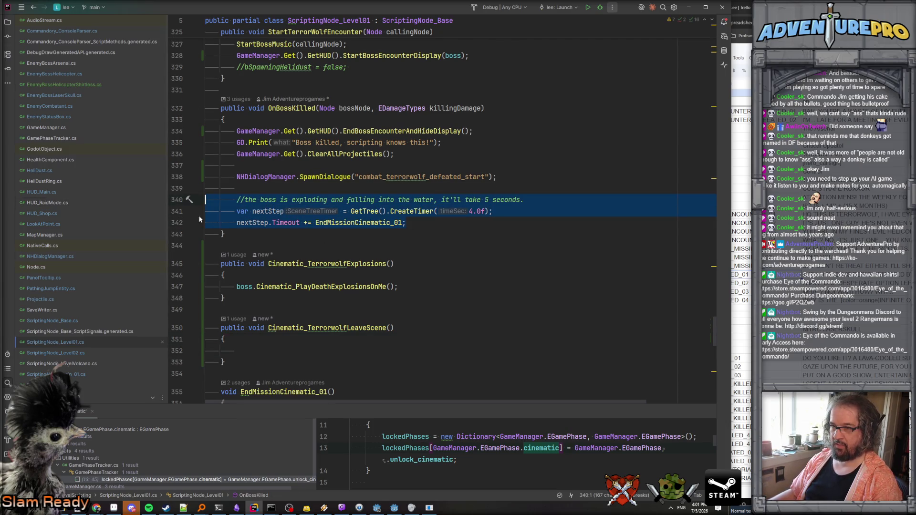
{"action": "key", "text": "ctrl+x"}
{"action": "left_click", "coordinate": [275, 328]}
{"action": "key", "text": "ctrl+v"}
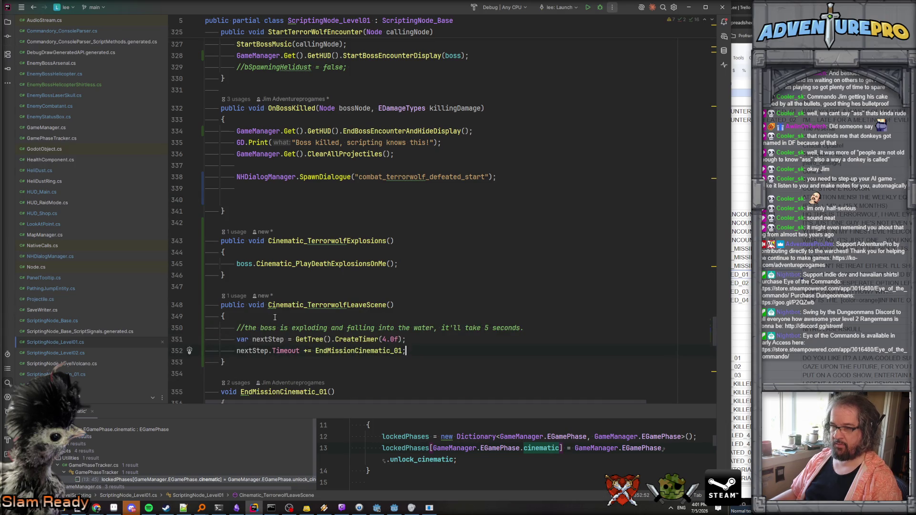
{"action": "key", "text": "Return"}
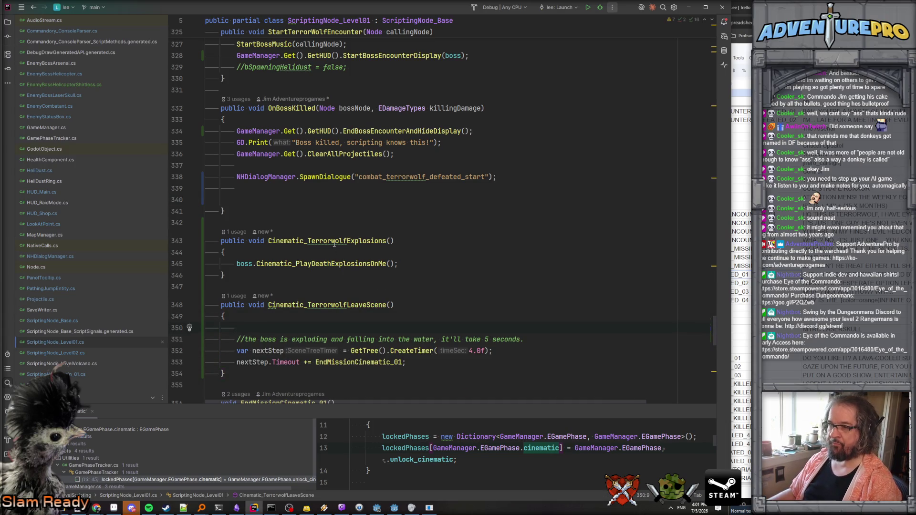
- Jump from the Cinematic_PlayDeathExplosionsOnMe call to its definition in EnemyBossHelicopter.cs
{"action": "double_click", "coordinate": [354, 305]}
{"action": "left_click", "coordinate": [340, 263]}
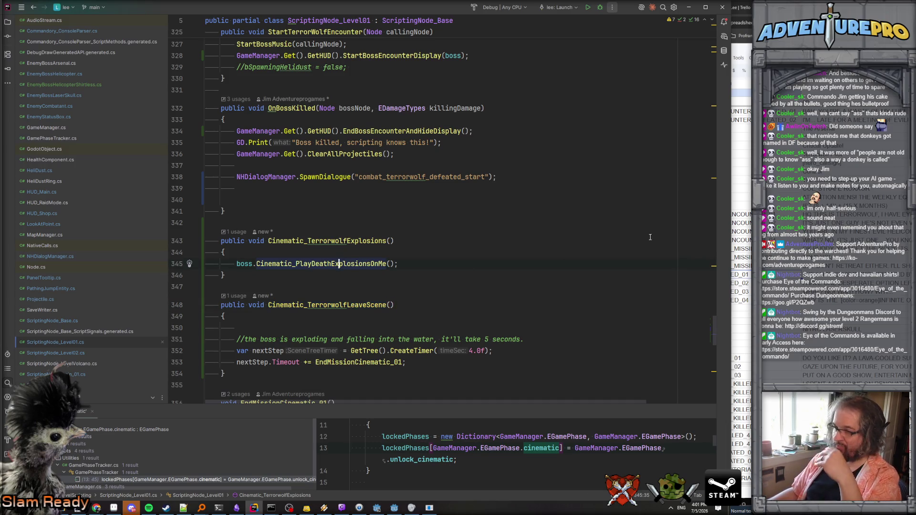
{"action": "left_click", "coordinate": [67, 75]}
{"action": "scroll", "coordinate": [310, 191], "scroll_direction": "down", "scroll_amount": 10}
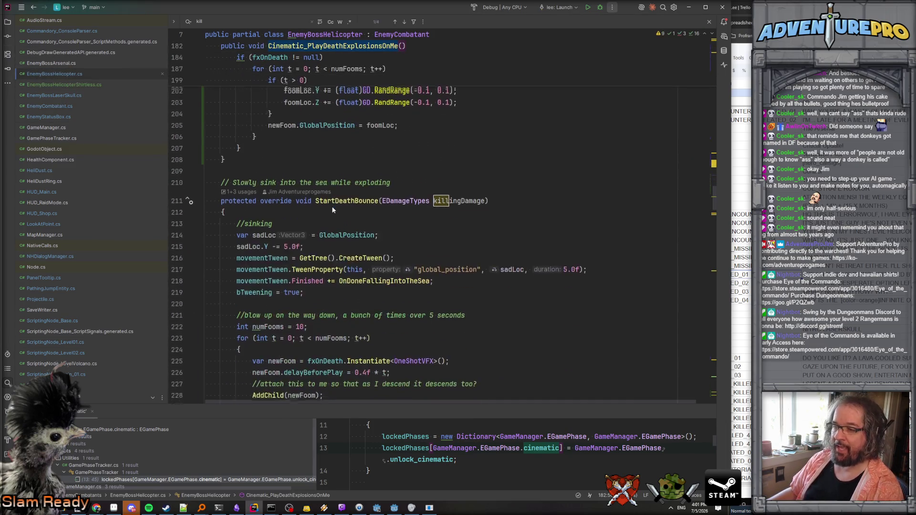
- Add a boss.StartDeathBounce(EDamageTypes.explosive) call to Cinematic_TerrorwolfLeaveScene
{"action": "double_click", "coordinate": [347, 199]}
{"action": "key", "text": "ctrl+Tab"}
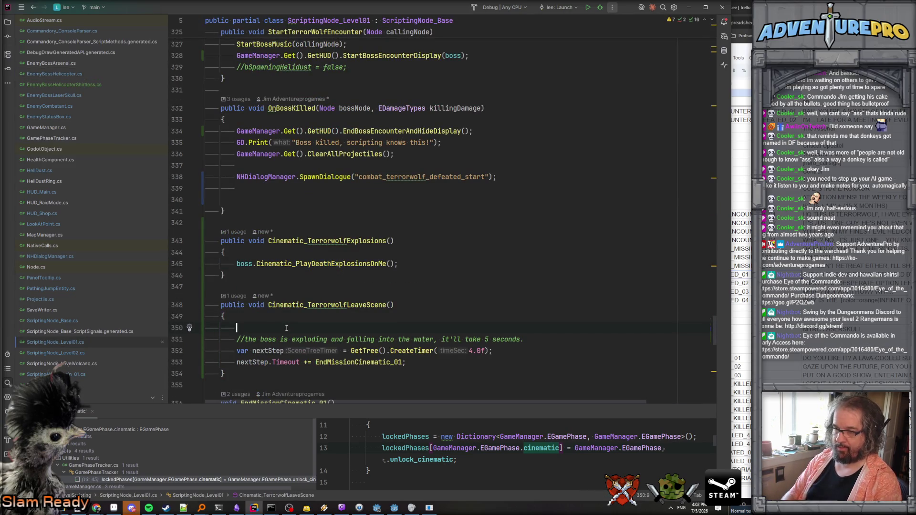
{"action": "key", "text": "ctrl+v"}
{"action": "key", "text": "ctrl+z"}
{"action": "type", "text": "bo"}
{"action": "key", "text": "Return"}
{"action": "type", "text": ".S"}
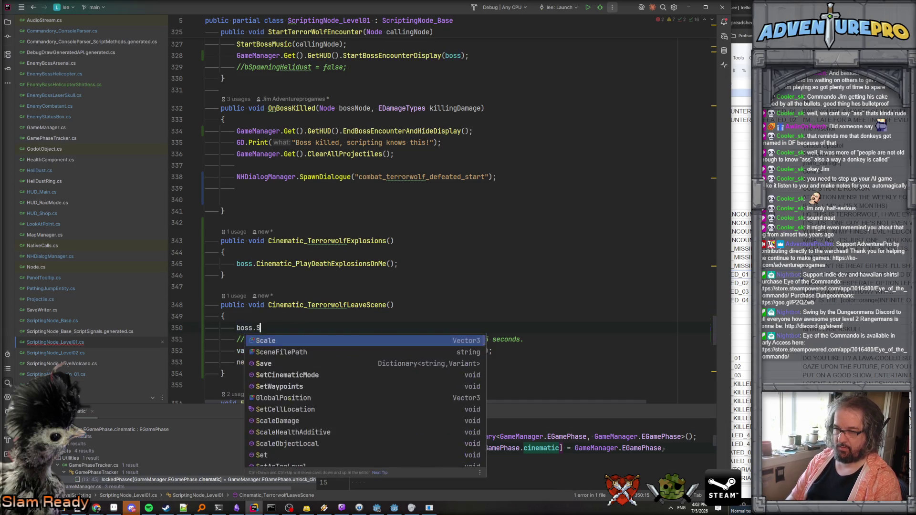
{"action": "type", "text": "tar"}
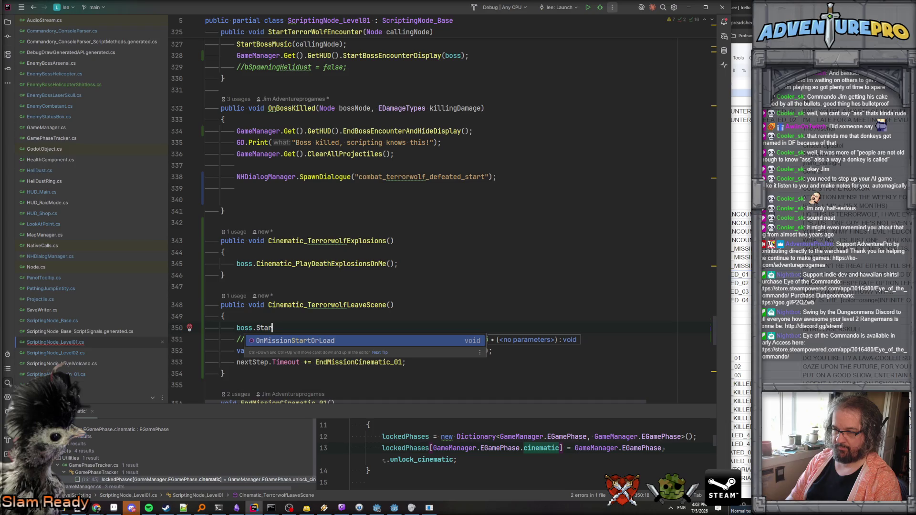
{"action": "type", "text": "ttDe"}
{"action": "type", "text": "Boubnce"}
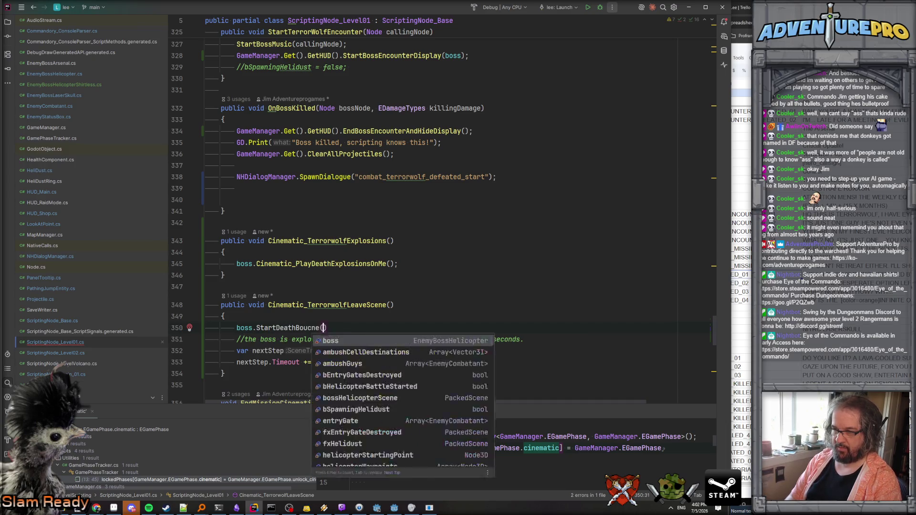
{"action": "key", "text": "BackSpace"}
{"action": "key", "text": "BackSpace"}
{"action": "key", "text": "BackSpace"}
{"action": "type", "text": "nce("}
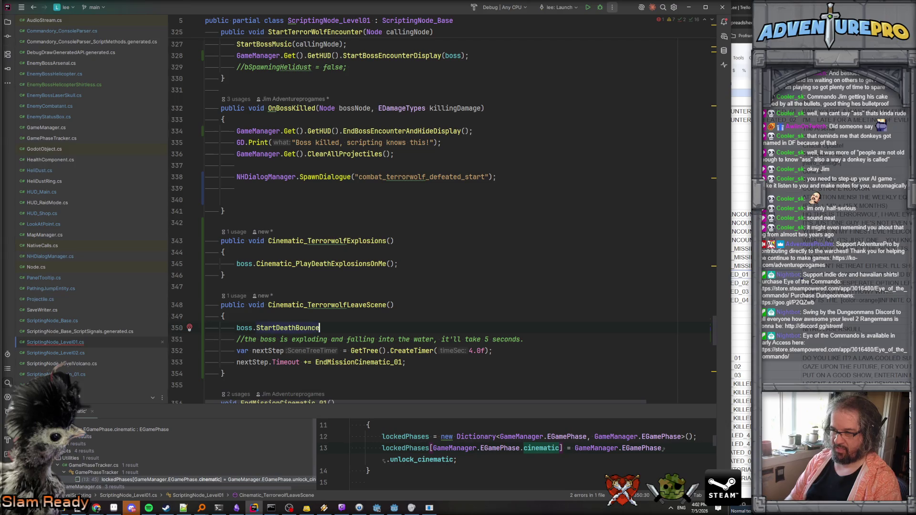
{"action": "key", "text": "Down"}
{"action": "key", "text": "Down"}
{"action": "key", "text": "Down"}
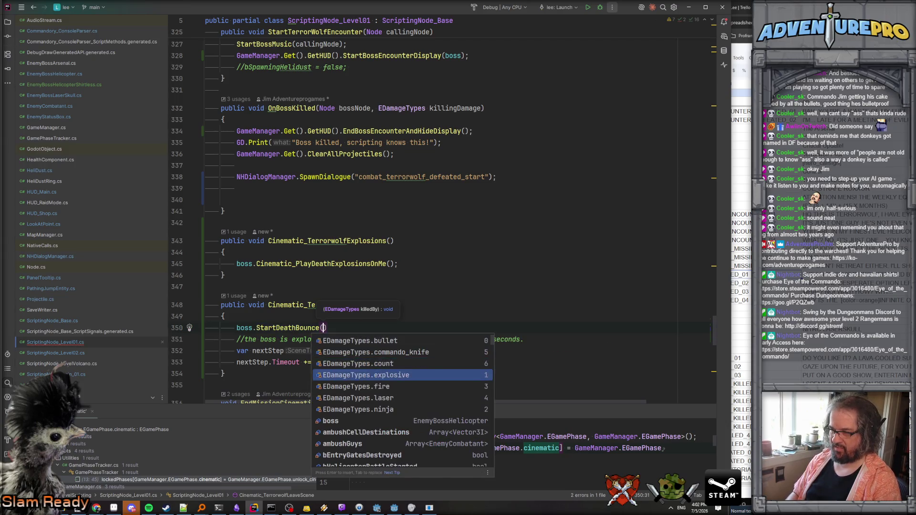
{"action": "key", "text": "Return"}
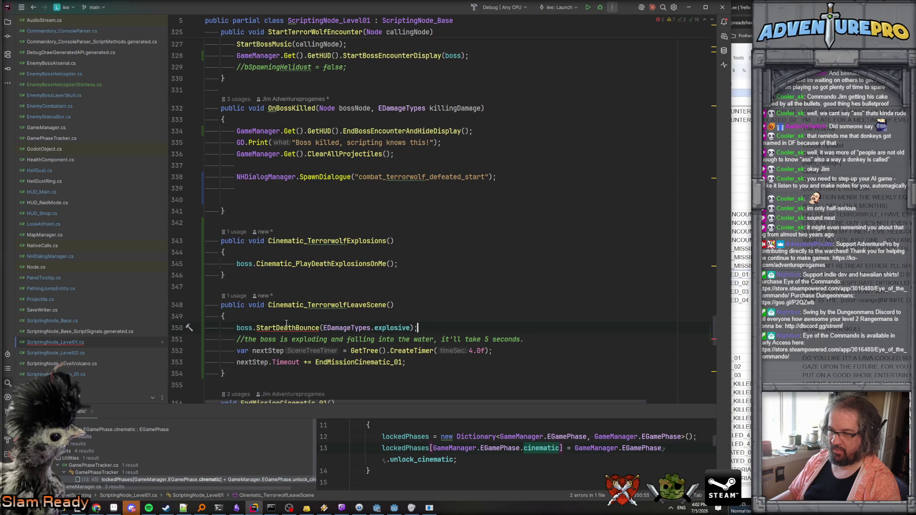
{"action": "left_click", "coordinate": [285, 328]}
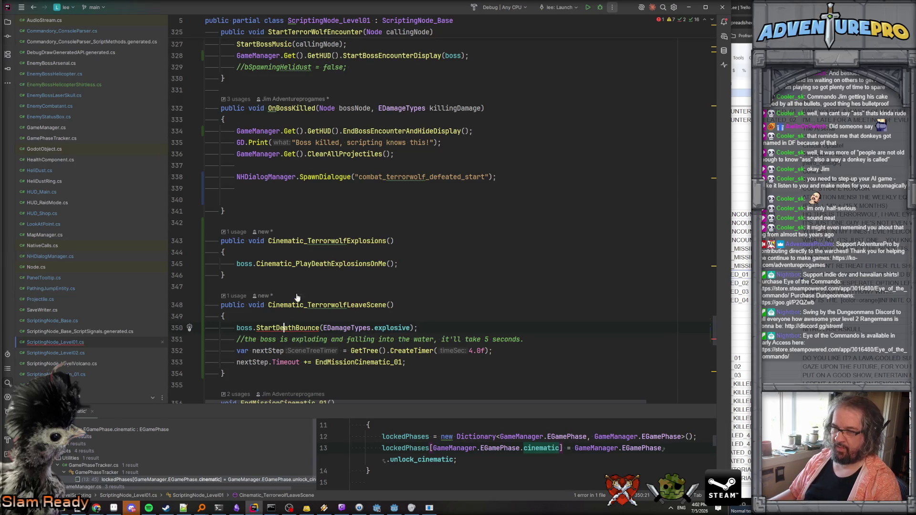
- Change the call to boss.Cinematic_StartDeathBounce(); with no arguments
{"action": "left_click", "coordinate": [293, 264]}
{"action": "double_click", "coordinate": [264, 264]}
{"action": "key", "text": "ctrl+c"}
{"action": "left_click", "coordinate": [256, 328]}
{"action": "key", "text": "ctrl+v"}
{"action": "left_click", "coordinate": [361, 328]}
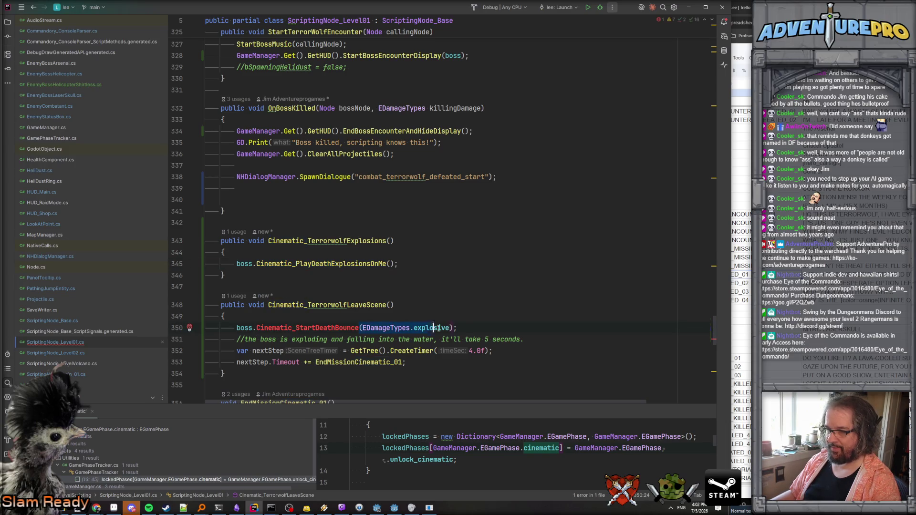
{"action": "key", "text": "shift+End"}
{"action": "key", "text": "Delete"}
{"action": "type", "text": "();"}
{"action": "key", "text": "Left"}
{"action": "key", "text": "Left"}
{"action": "key", "text": "Left"}
{"action": "left_click", "coordinate": [313, 264], "text": "ctrl"}
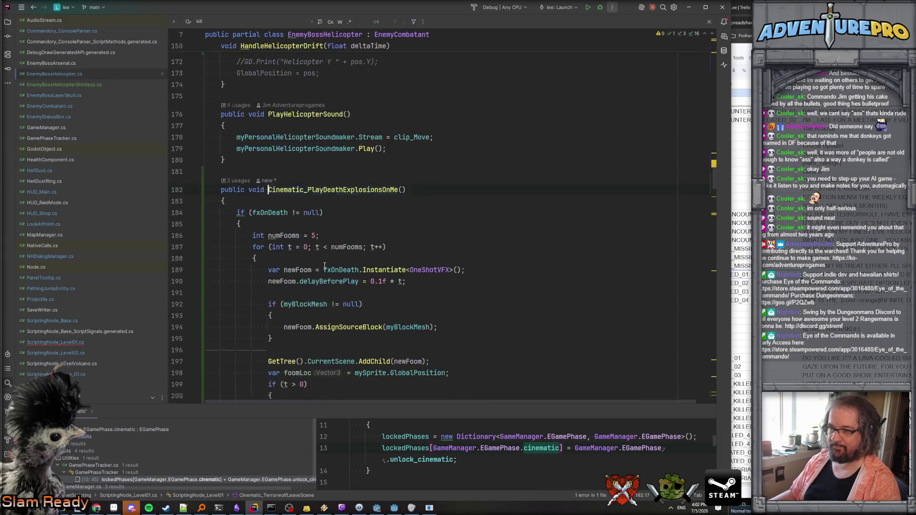
- Create an empty public void Cinematic_StartDeathBounce() method in EnemyBossHelicopter.cs
{"action": "scroll", "coordinate": [306, 239], "scroll_direction": "down", "scroll_amount": 5}
{"action": "left_click", "coordinate": [327, 324]}
{"action": "key", "text": "Up"}
{"action": "type", "text": "publ"}
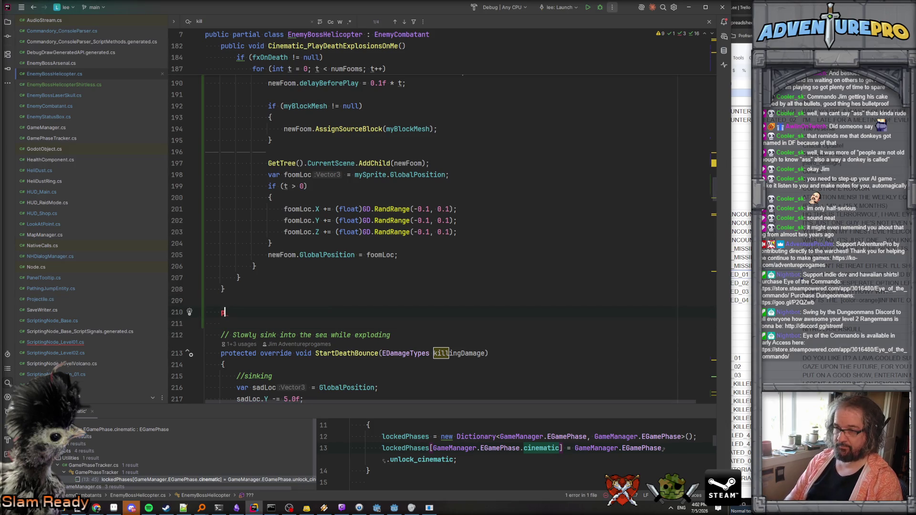
{"action": "type", "text": "ic v"}
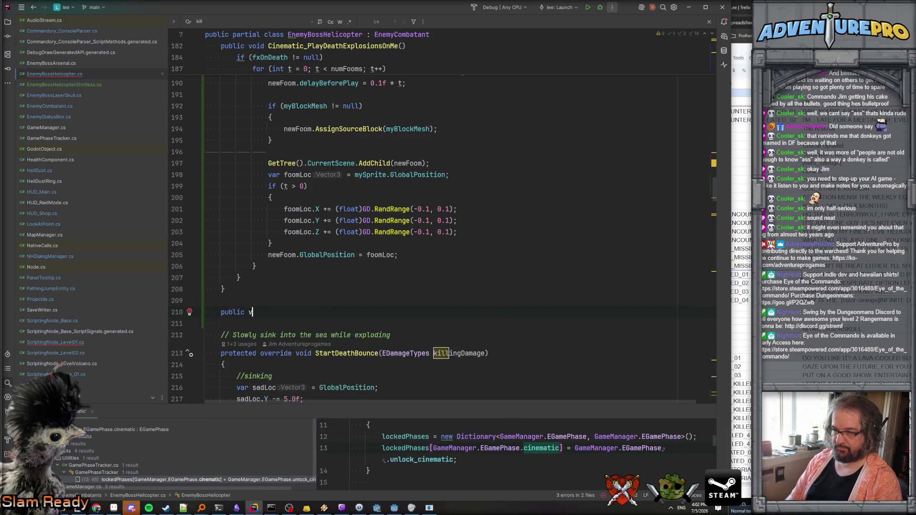
{"action": "key", "text": "Return"}
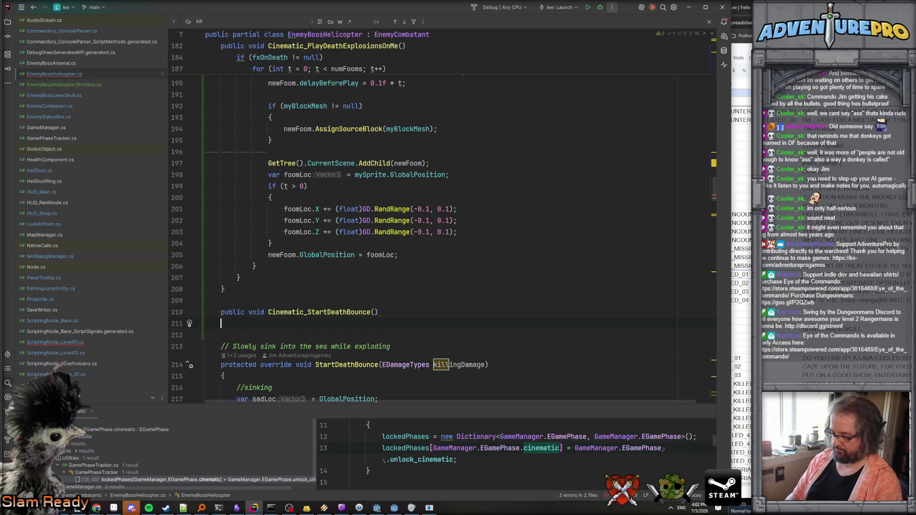
{"action": "type", "text": "{"}
{"action": "key", "text": "Return"}
- Paste mySprite.Play("dying"); after the explosion loop in Cinematic_PlayDeathExplosionsOnMe
{"action": "scroll", "coordinate": [382, 283], "scroll_direction": "down", "scroll_amount": 10}
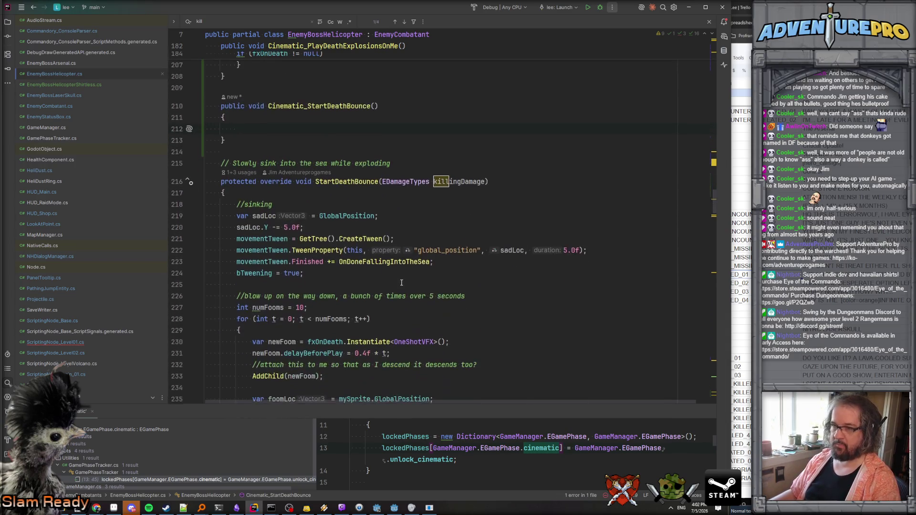
{"action": "scroll", "coordinate": [290, 273], "scroll_direction": "up", "scroll_amount": 8}
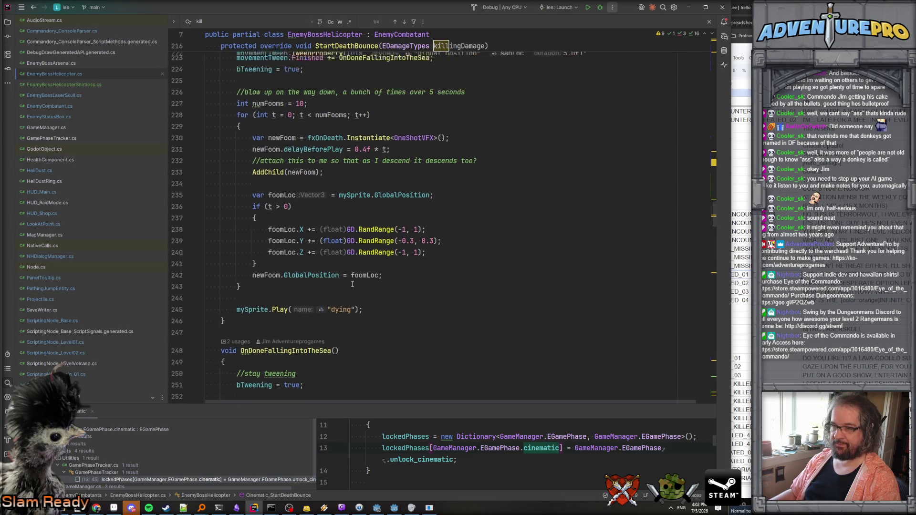
{"action": "scroll", "coordinate": [352, 285], "scroll_direction": "up", "scroll_amount": 6}
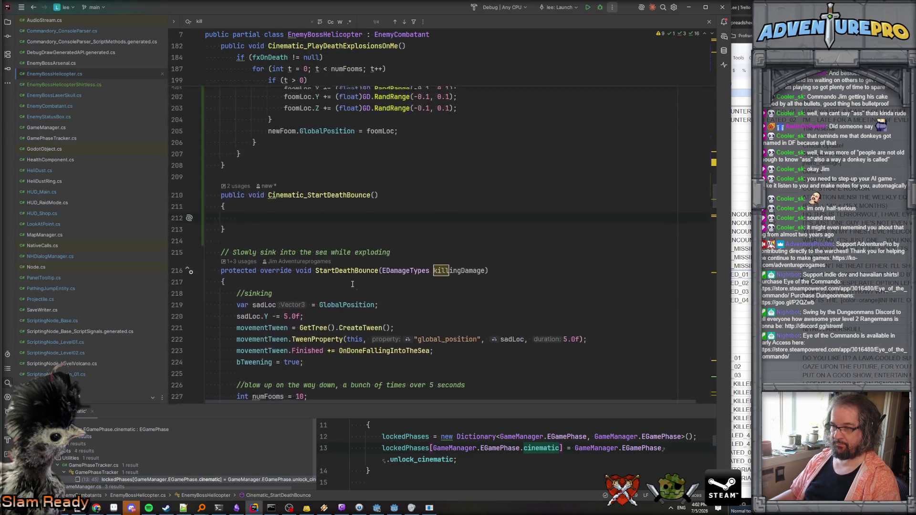
{"action": "scroll", "coordinate": [355, 303], "scroll_direction": "down", "scroll_amount": 9}
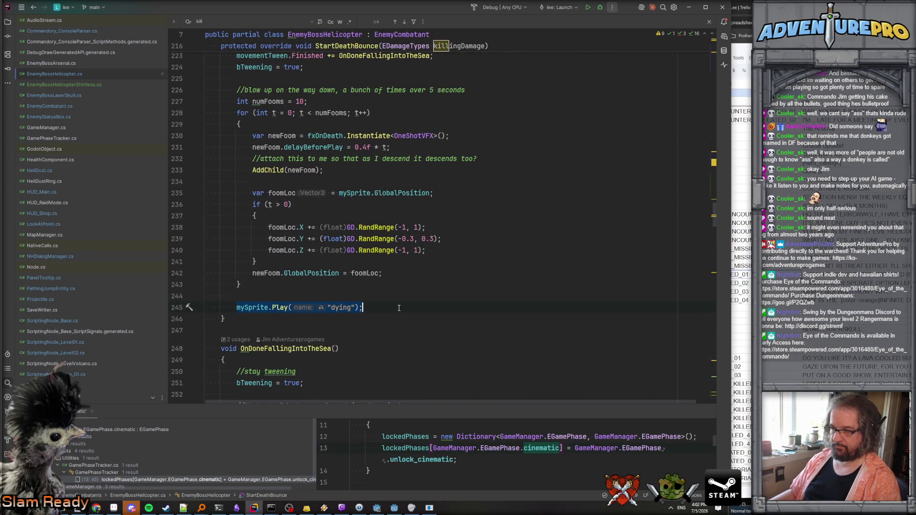
{"action": "scroll", "coordinate": [382, 264], "scroll_direction": "up", "scroll_amount": 14}
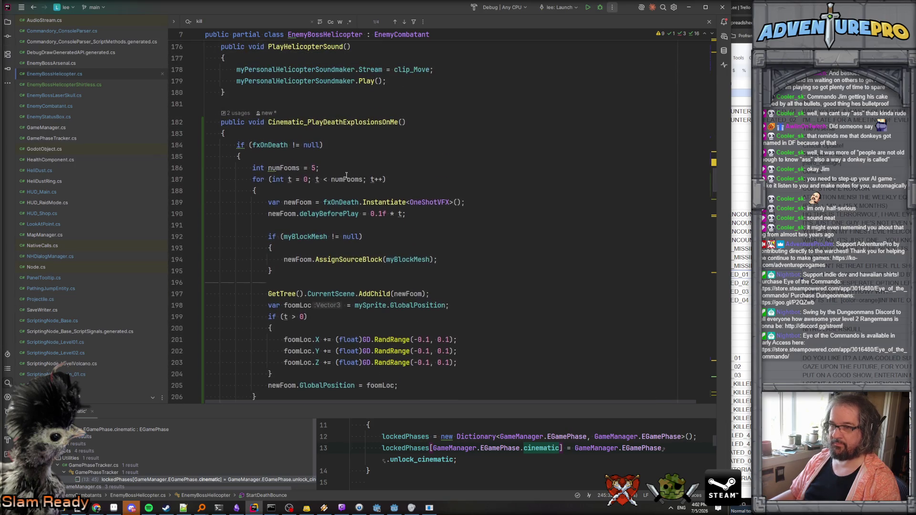
{"action": "scroll", "coordinate": [317, 234], "scroll_direction": "down", "scroll_amount": 1}
{"action": "key", "text": "Return"}
{"action": "key", "text": "ctrl+v"}
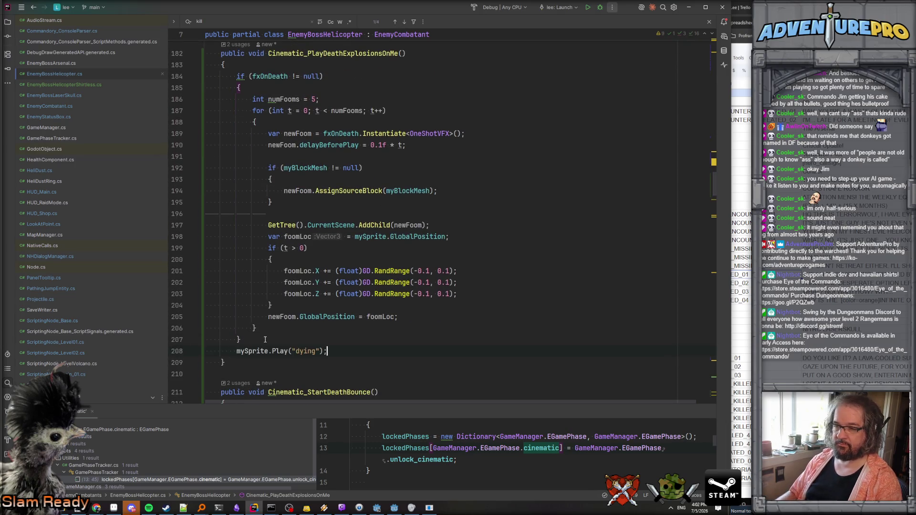
{"action": "scroll", "coordinate": [286, 286], "scroll_direction": "down", "scroll_amount": 4}
- Make Cinematic_StartDeathBounce call StartDeathBounce(EDamageTypes.explosive), then check OnDoneFallingIntoTheSea
{"action": "double_click", "coordinate": [312, 254]}
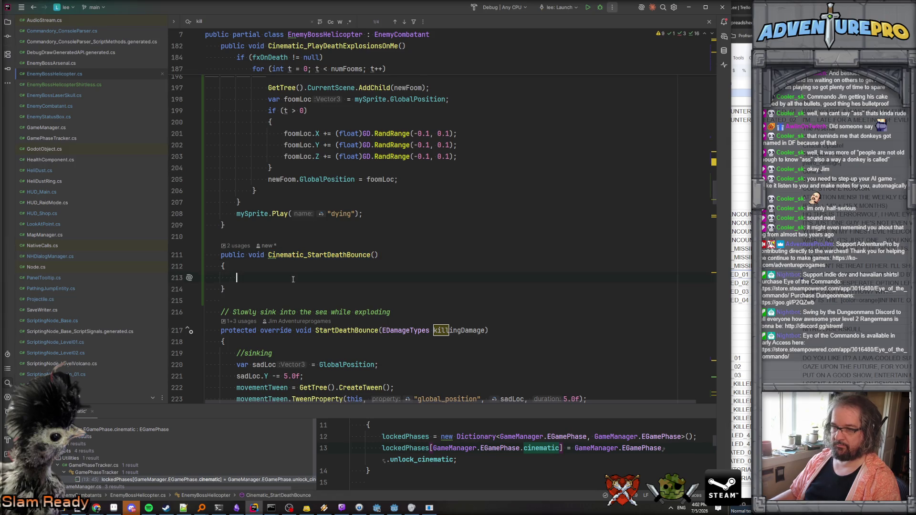
{"action": "type", "text": "StartDeathBounce"}
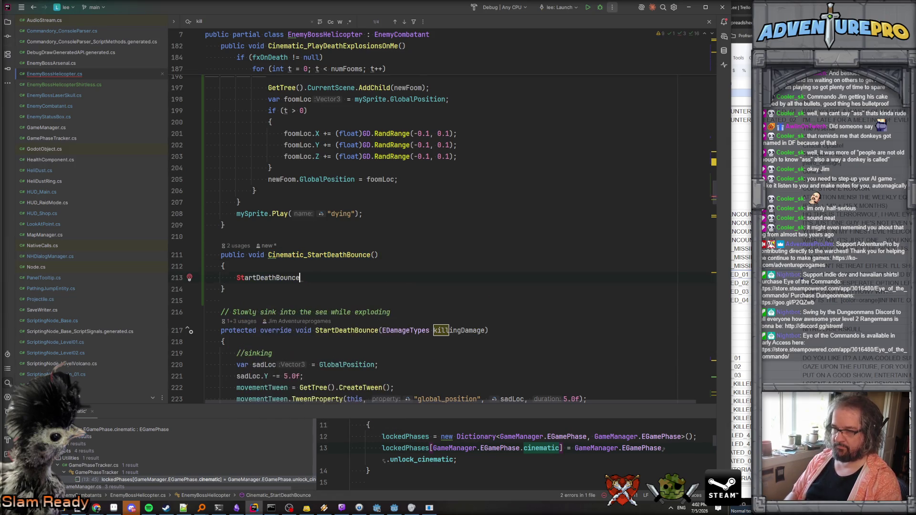
{"action": "type", "text": "(ED);"}
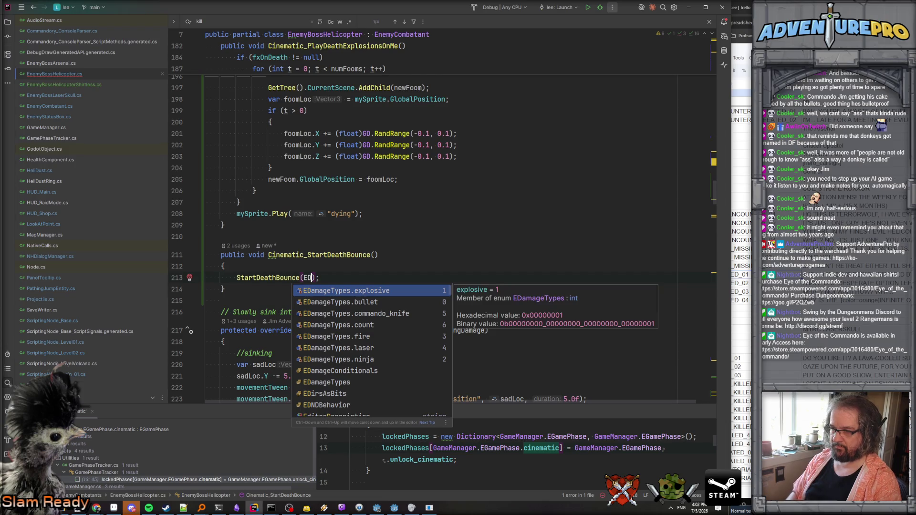
{"action": "key", "text": "Return"}
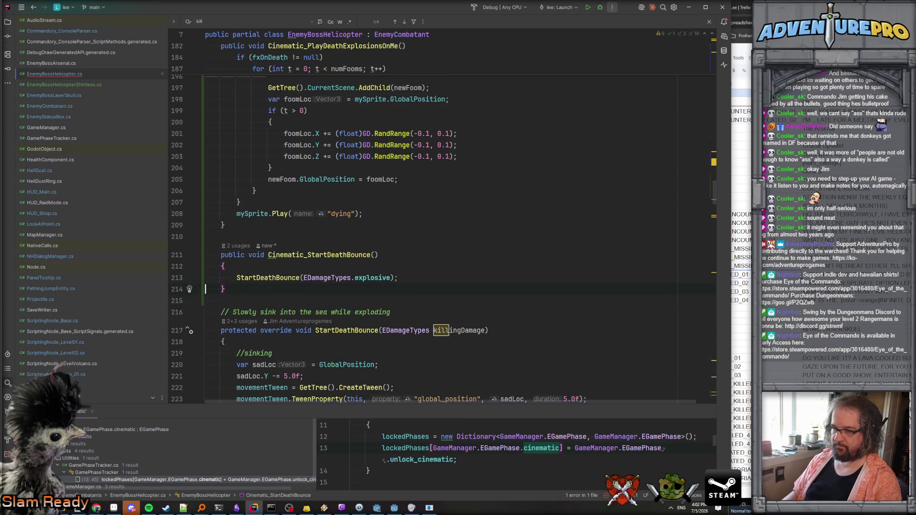
{"action": "scroll", "coordinate": [383, 270], "scroll_direction": "down", "scroll_amount": 4}
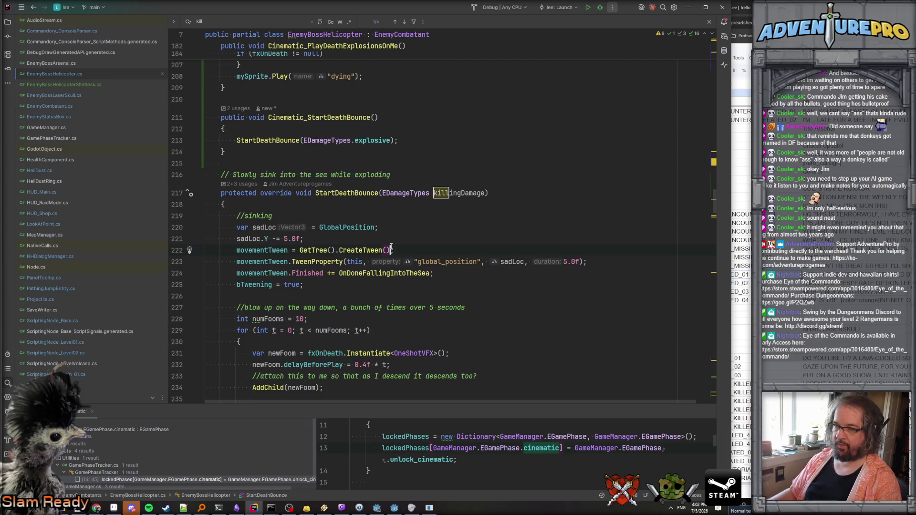
{"action": "scroll", "coordinate": [391, 248], "scroll_direction": "down", "scroll_amount": 2}
{"action": "left_click", "coordinate": [394, 211], "text": "ctrl"}
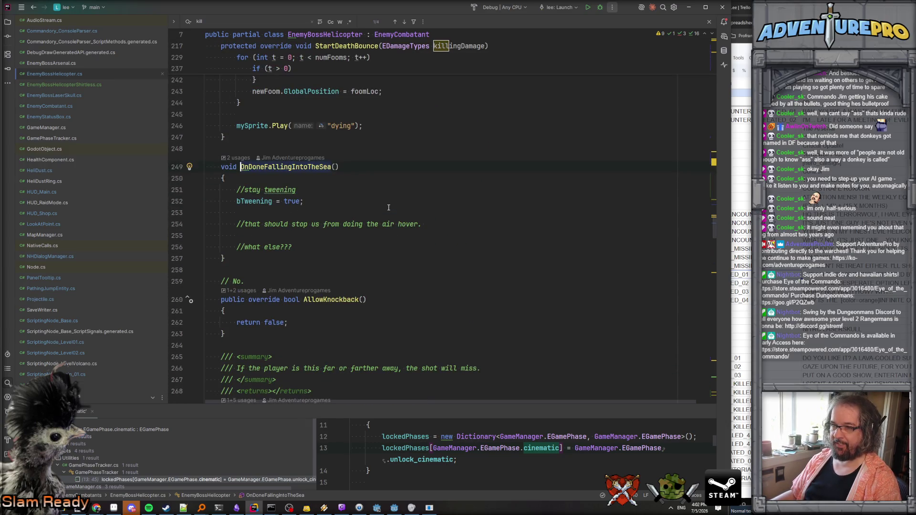
{"action": "key", "text": "ctrl+minus"}
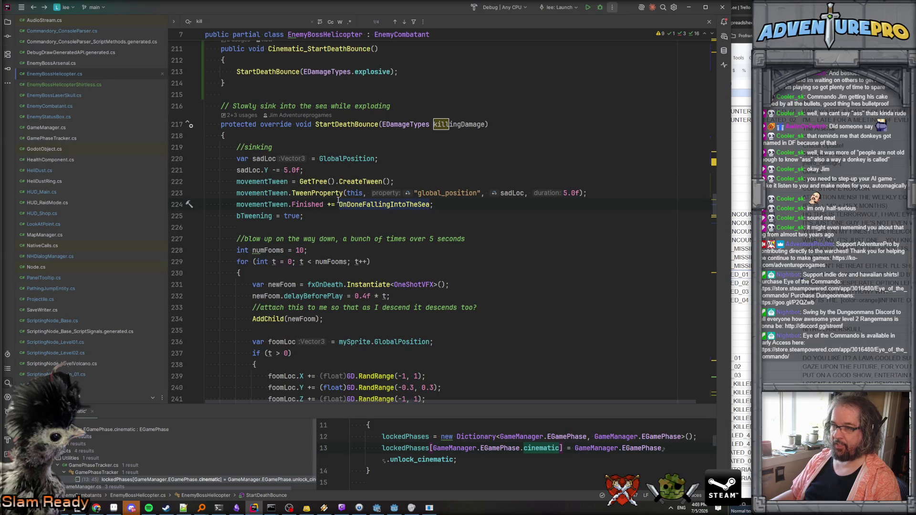
{"action": "scroll", "coordinate": [338, 200], "scroll_direction": "up", "scroll_amount": 10}
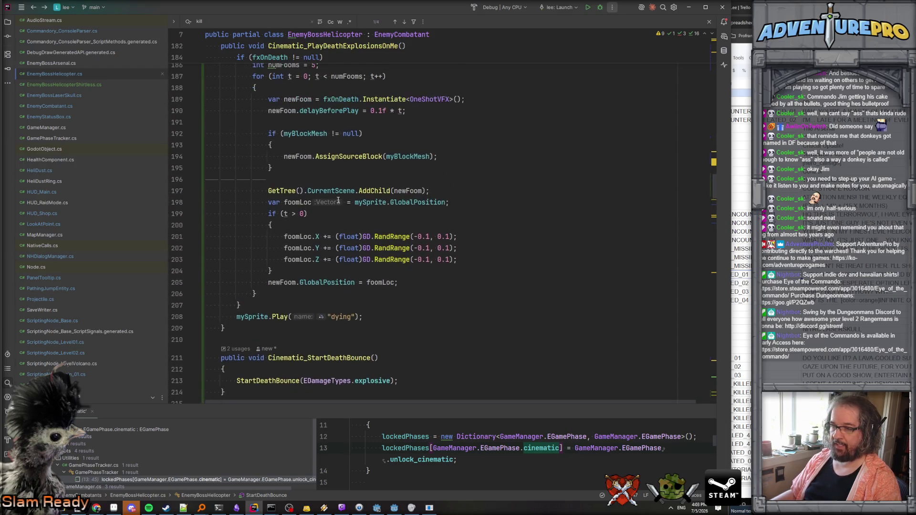
{"action": "scroll", "coordinate": [380, 254], "scroll_direction": "down", "scroll_amount": 3}
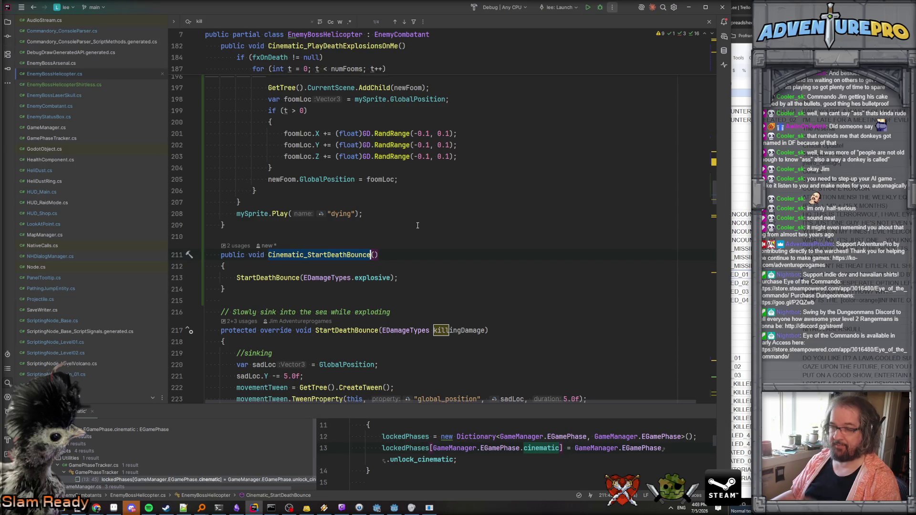
{"action": "scroll", "coordinate": [413, 219], "scroll_direction": "up", "scroll_amount": 7}
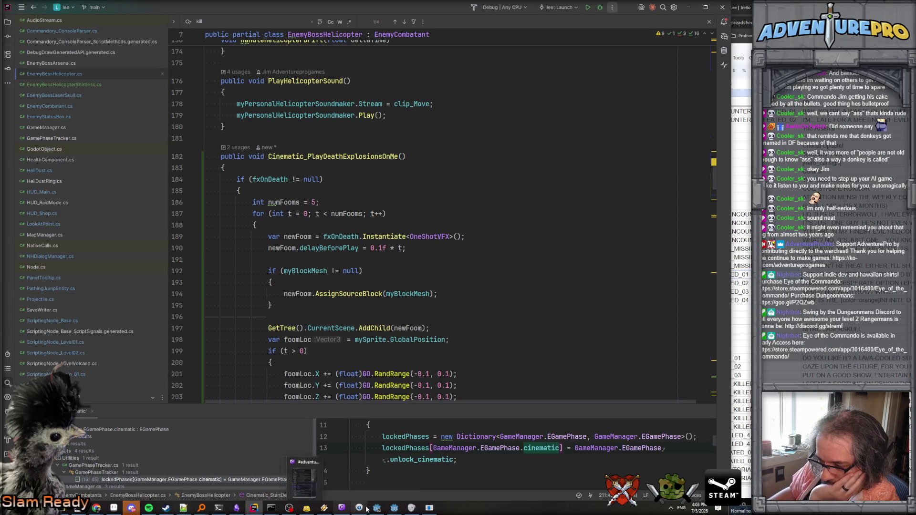
- Open level_01.tscn in Godot and show the level_beach file in the Dialogue editor
{"action": "left_click", "coordinate": [396, 509]}
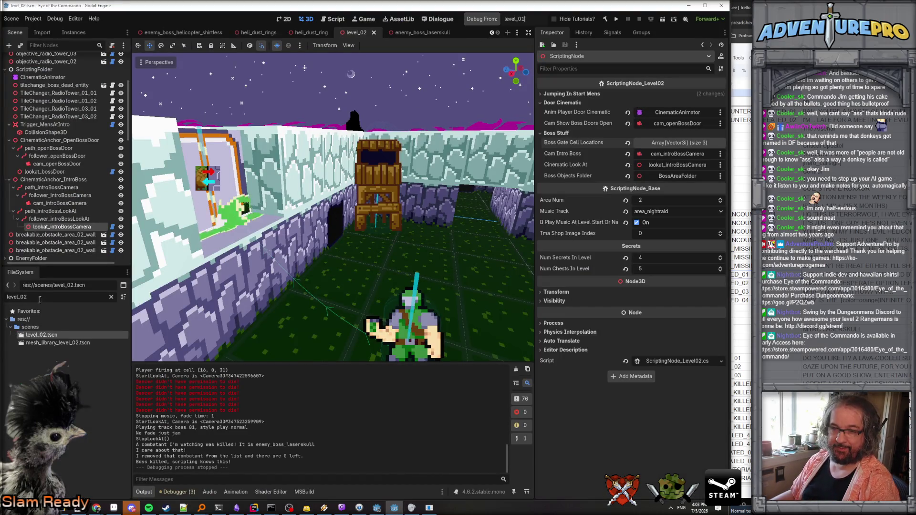
{"action": "key", "text": "BackSpace"}
{"action": "type", "text": "1"}
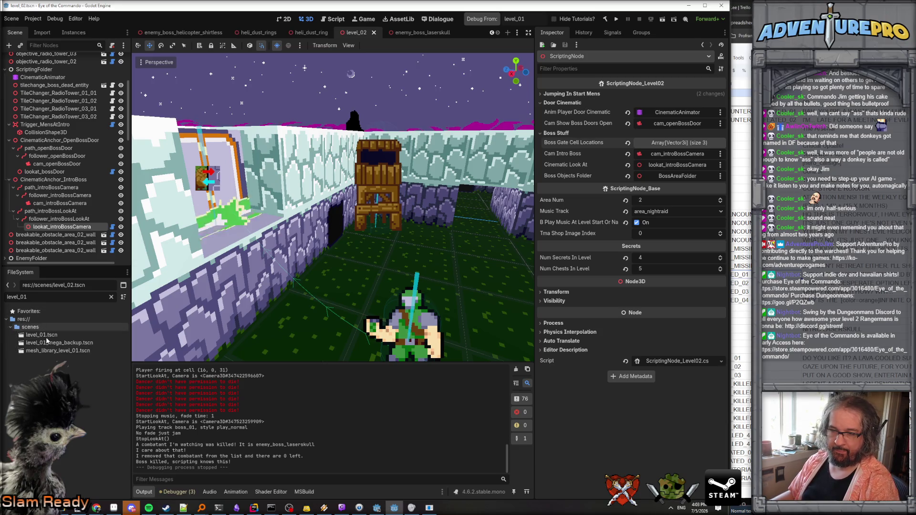
{"action": "left_click", "coordinate": [43, 336]}
{"action": "double_click", "coordinate": [118, 331]}
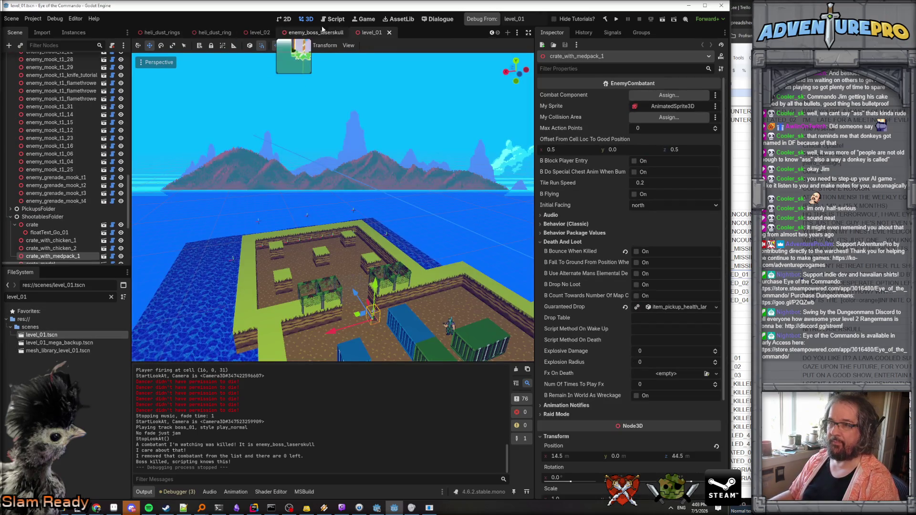
{"action": "left_click", "coordinate": [430, 19]}
{"action": "left_click", "coordinate": [188, 86]}
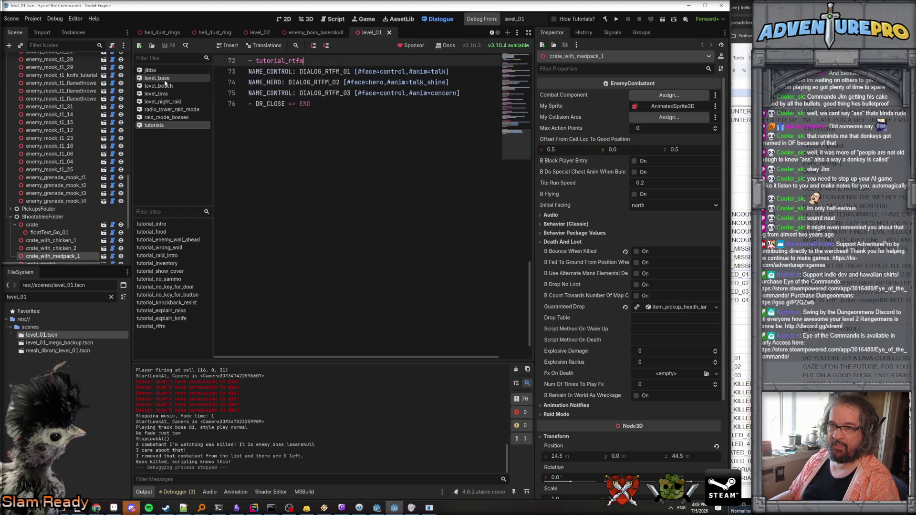